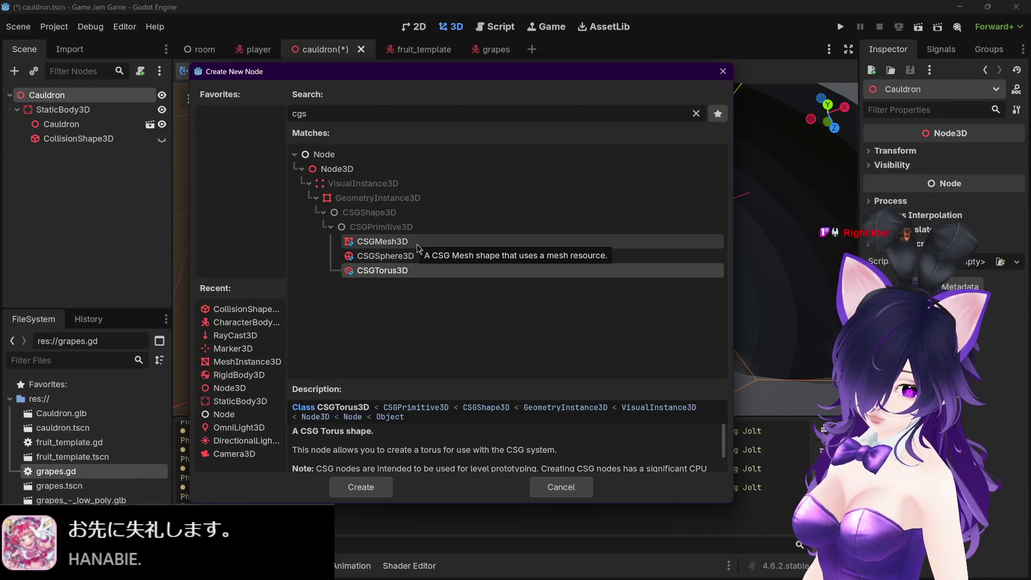
Add a CSGSphere3D node under the Cauldron root, then bring back the Create New Node search
left_click(424, 258)
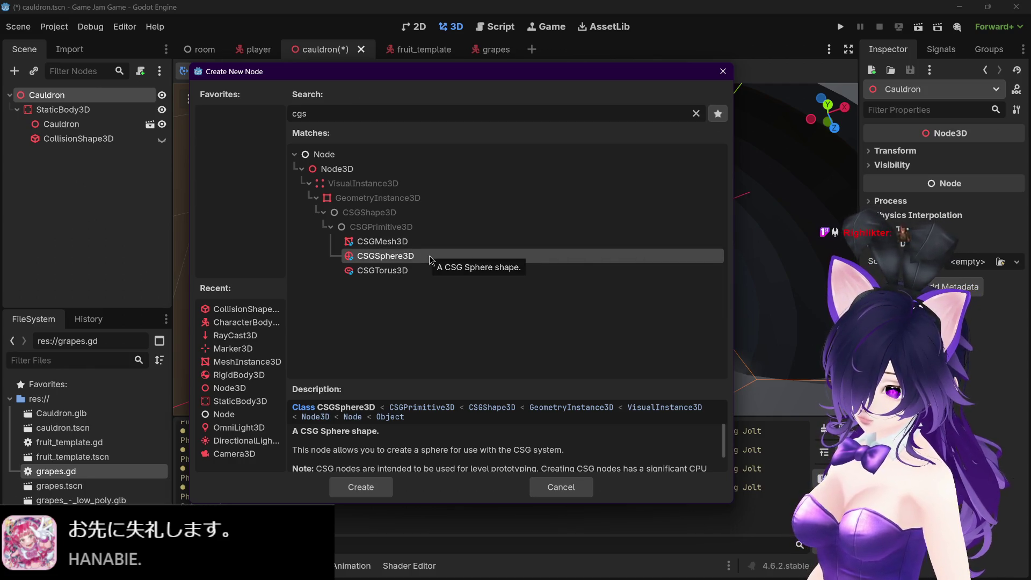
double_click(430, 255)
scroll(548, 235, "up", 4)
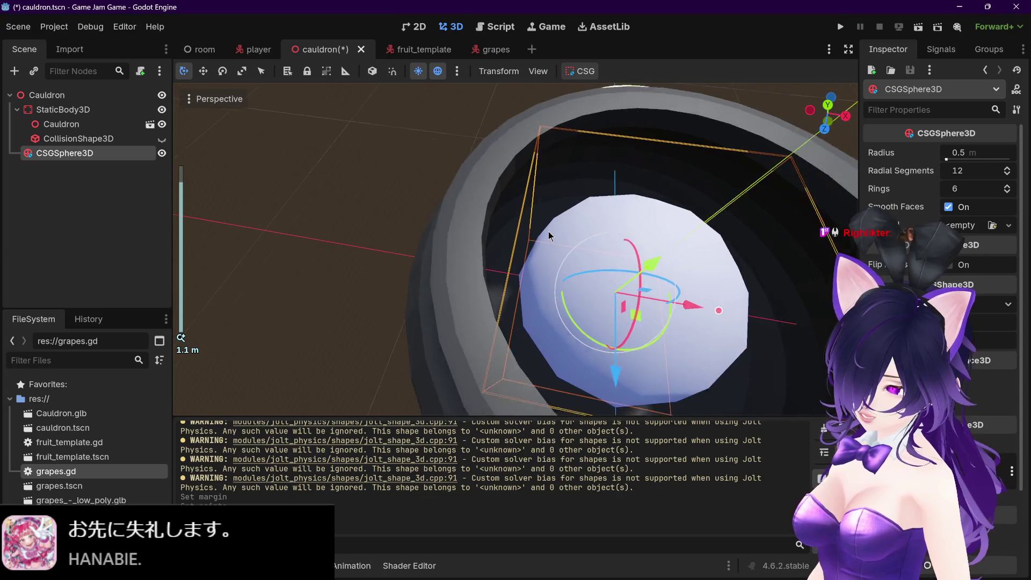
scroll(549, 235, "down", 2)
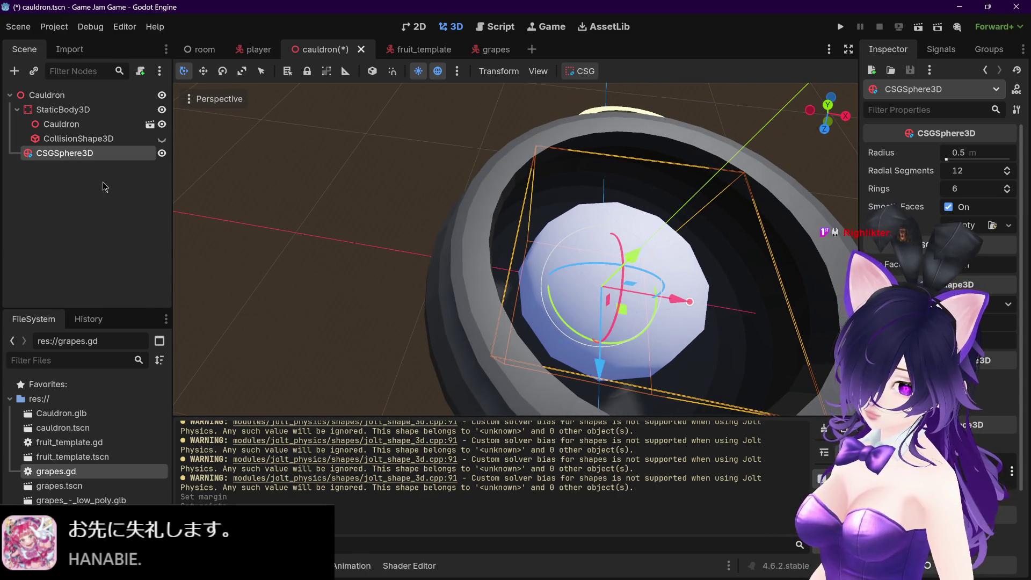
key("ctrl+a")
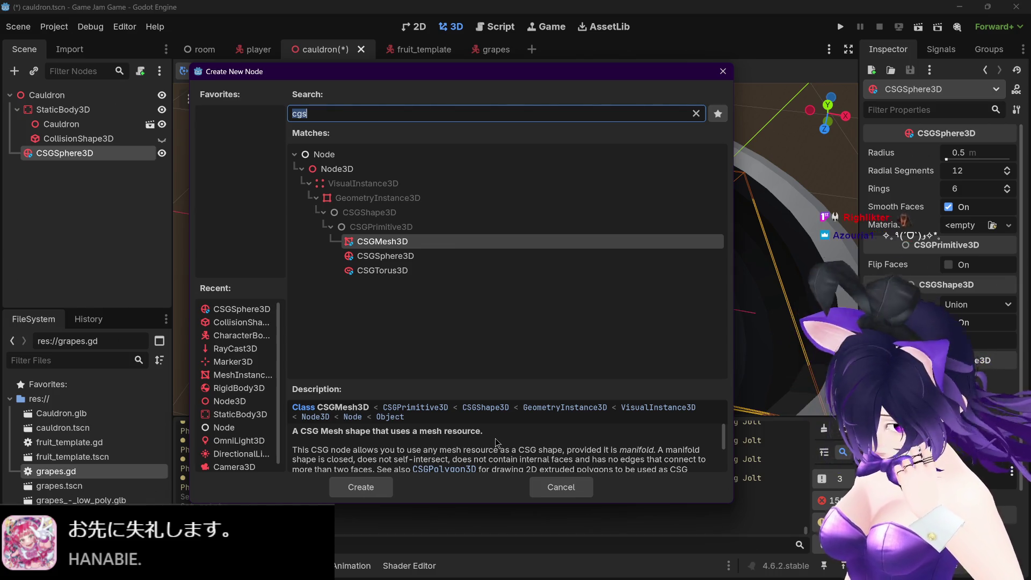
Dismiss Create New Node without adding anything and look at the sphere inside the cauldron
scroll(496, 443, "down", 1)
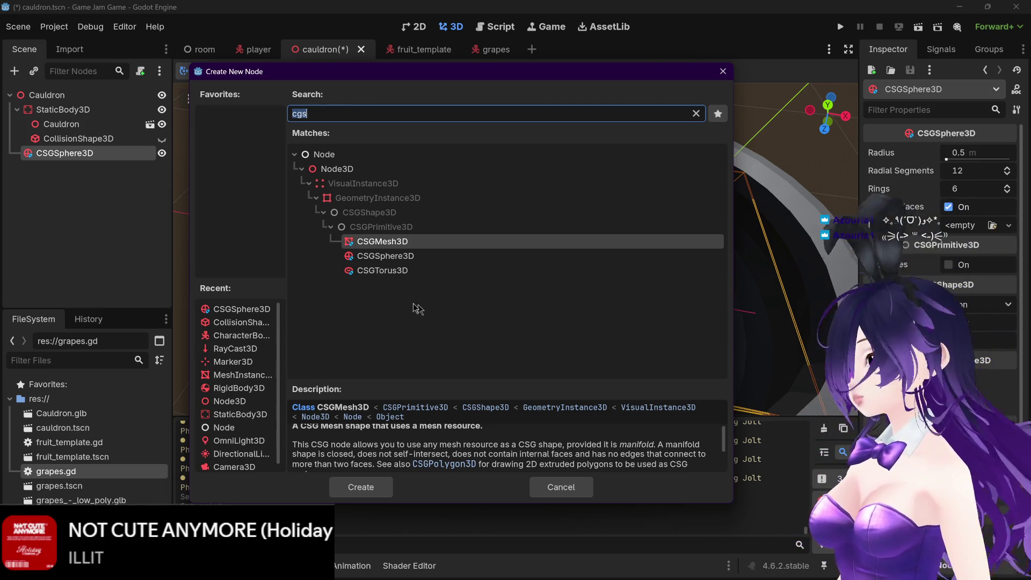
left_click(563, 486)
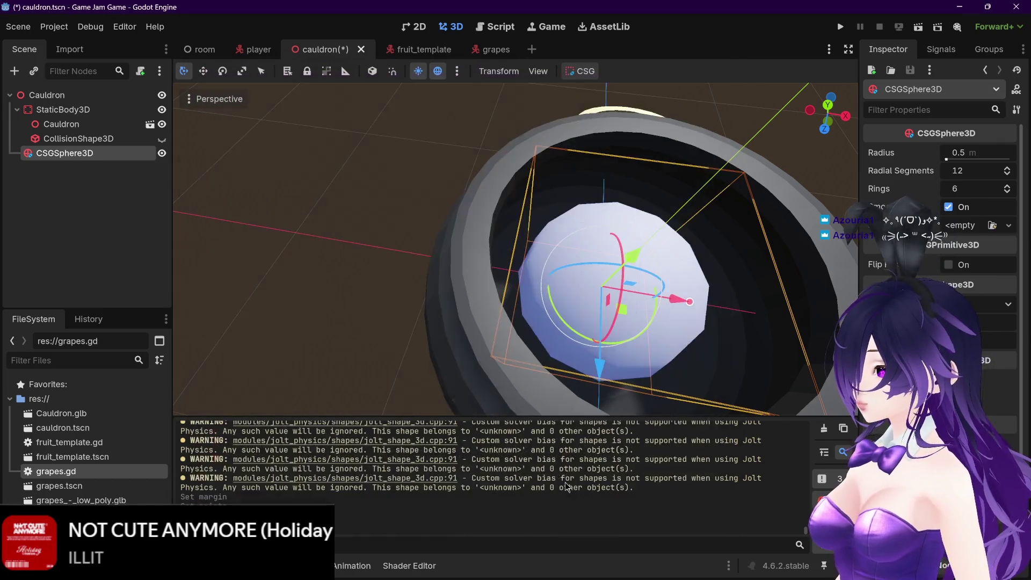
scroll(706, 310, "down", 5)
mouse_move(706, 310)
left_mouse_down()
mouse_move(543, 302)
mouse_move(569, 307)
left_mouse_up()
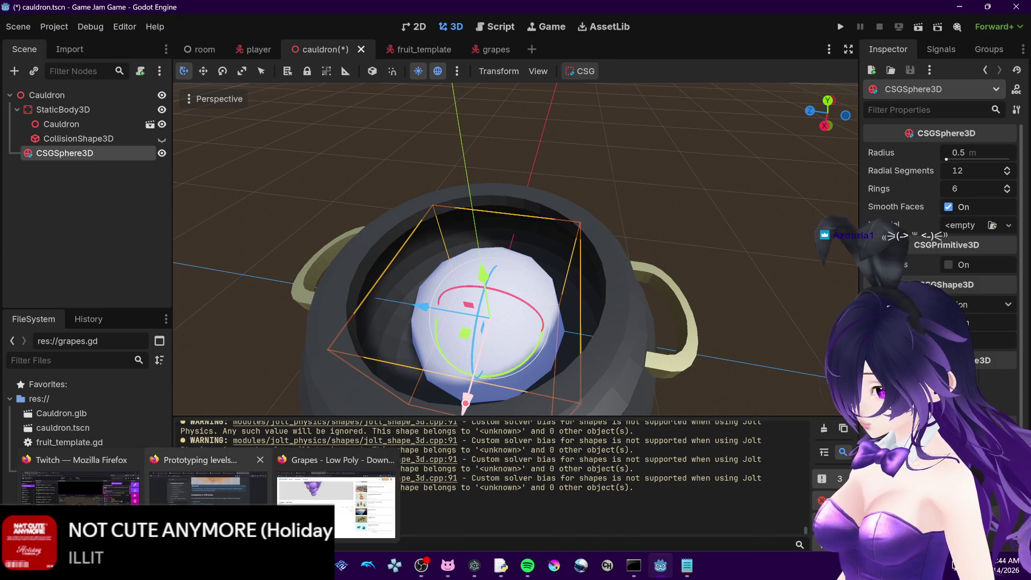
left_click(214, 478)
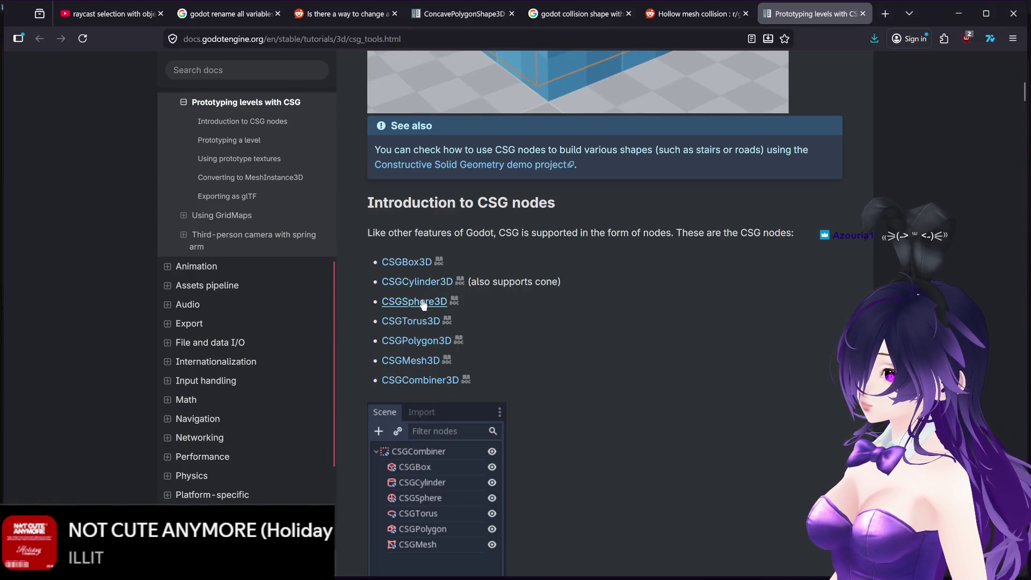
Read the CSG docs down to the custom-mesh manifold requirements, then return to Godot
scroll(585, 393, "down", 15)
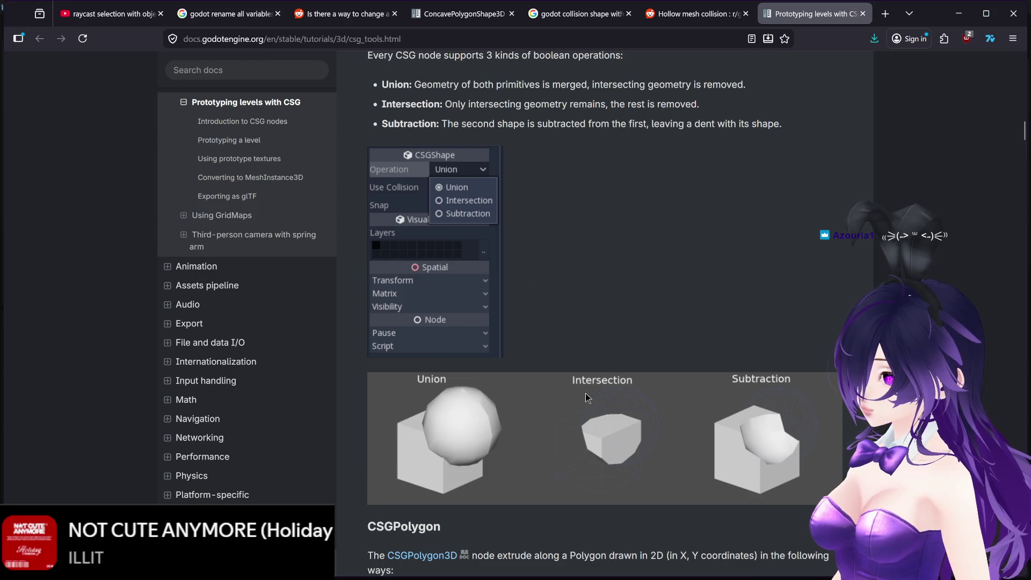
scroll(589, 397, "down", 5)
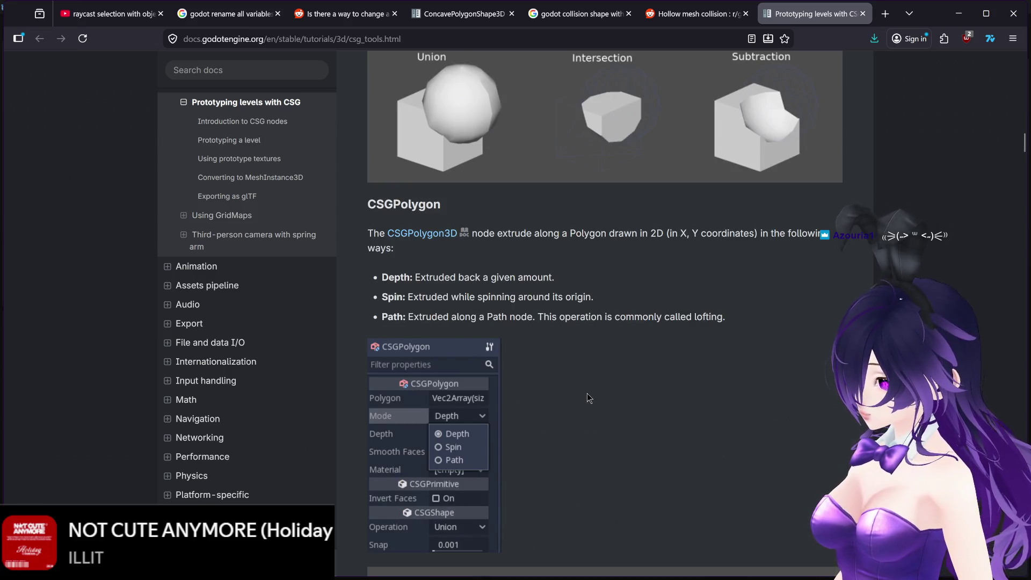
scroll(589, 398, "down", 2)
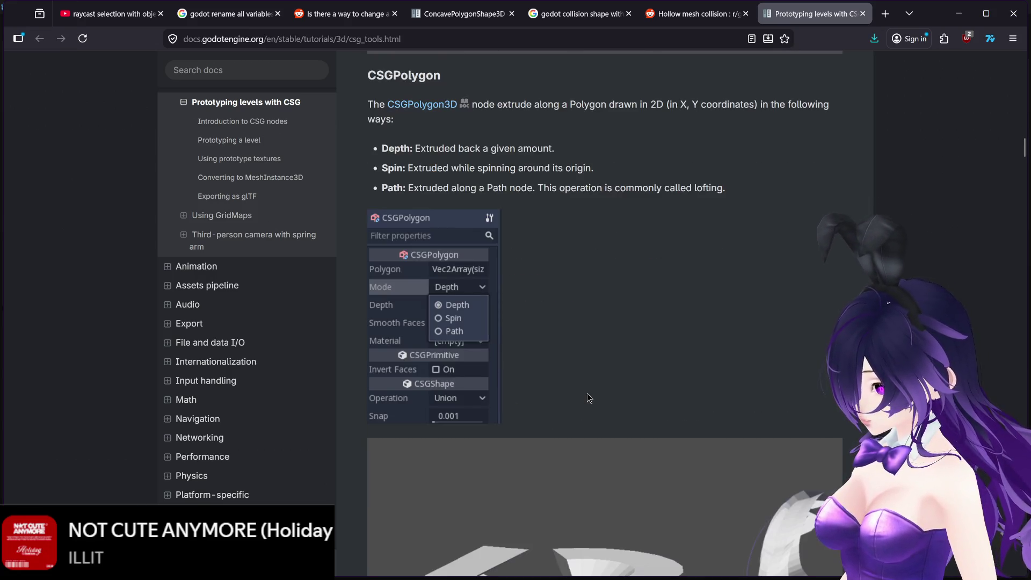
scroll(589, 398, "down", 10)
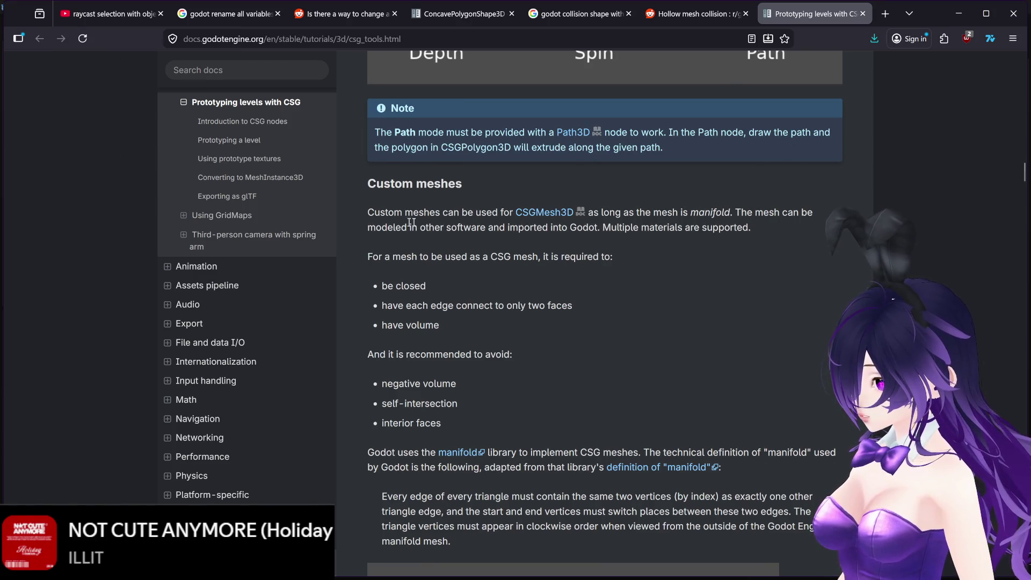
scroll(424, 272, "down", 1)
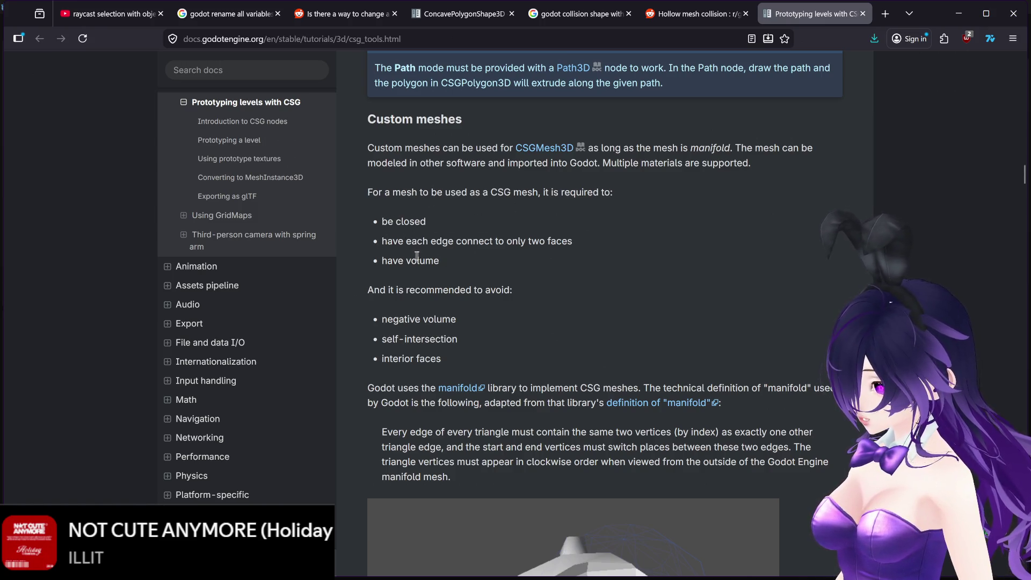
scroll(408, 252, "down", 1)
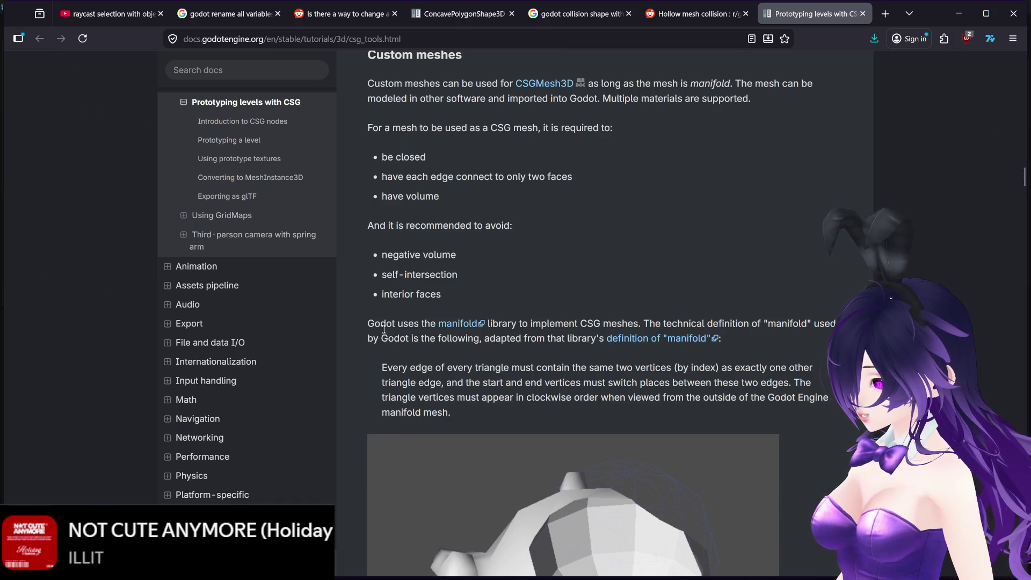
scroll(383, 329, "down", 5)
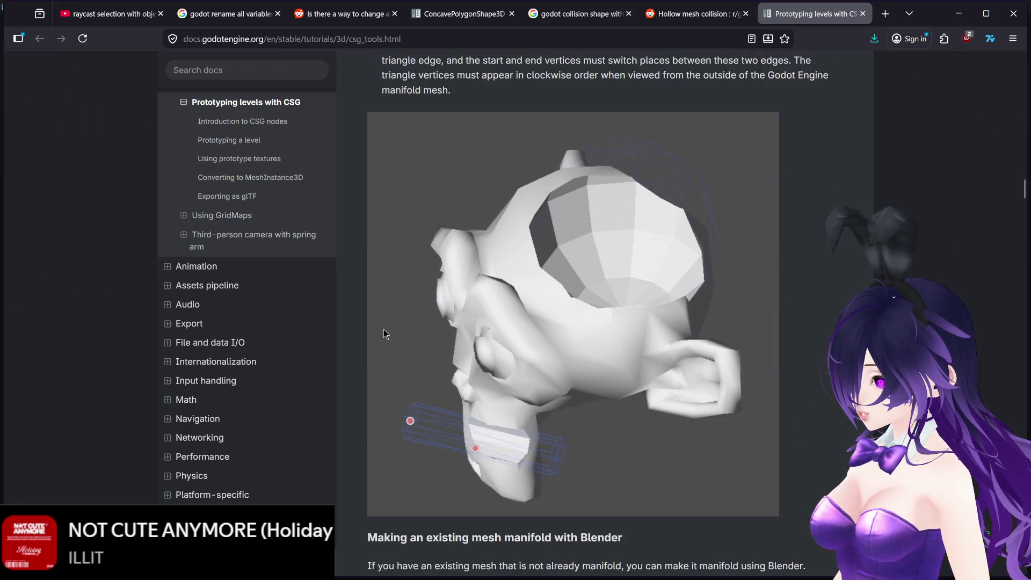
scroll(383, 333, "up", 2)
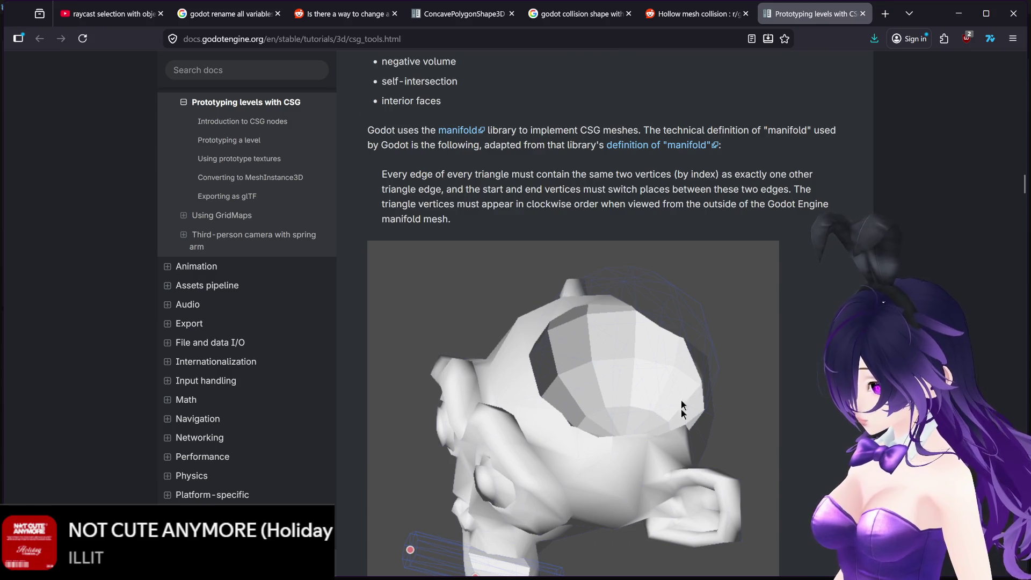
mouse_move(638, 579)
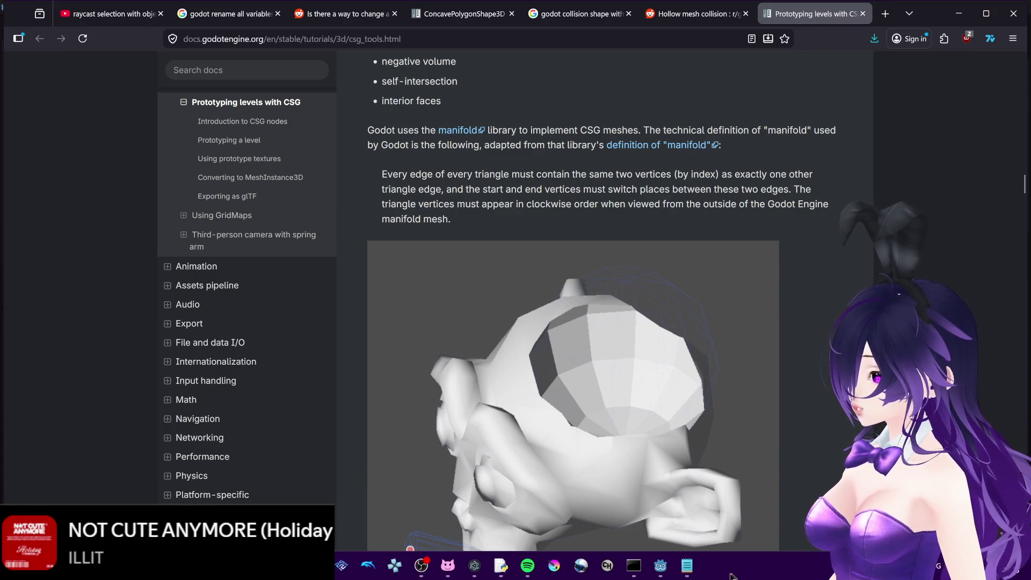
left_click(661, 566)
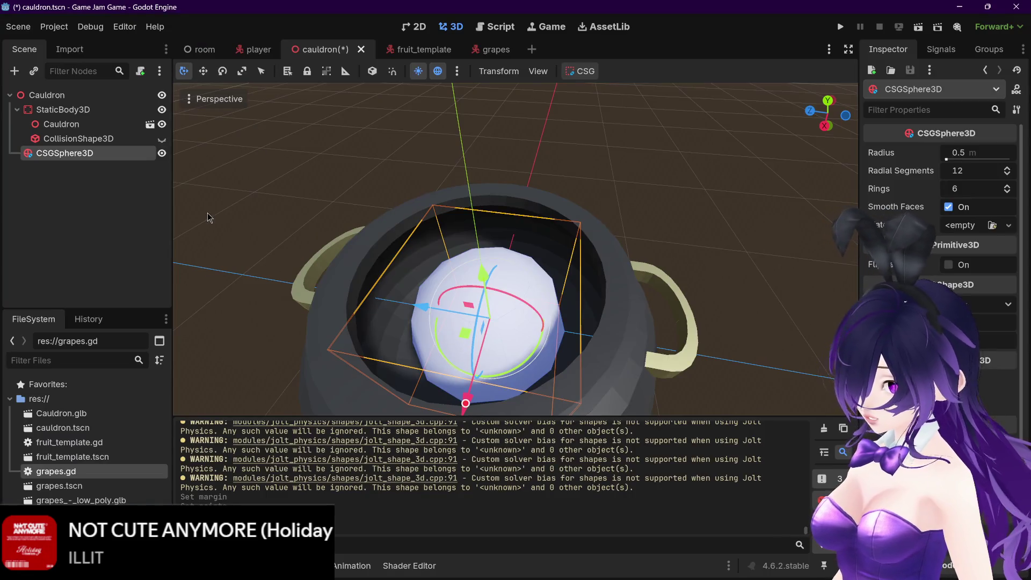
Reparent CSGSphere3D under CollisionShape3D and set its radius to 0.75 m
left_click_drag(80, 155, 156, 138)
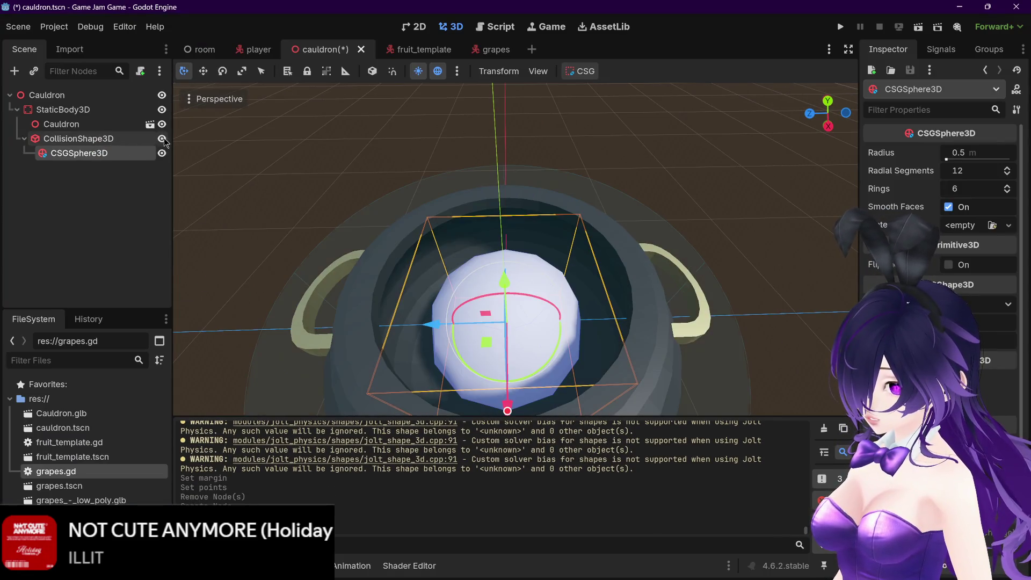
left_click_drag(516, 258, 617, 260)
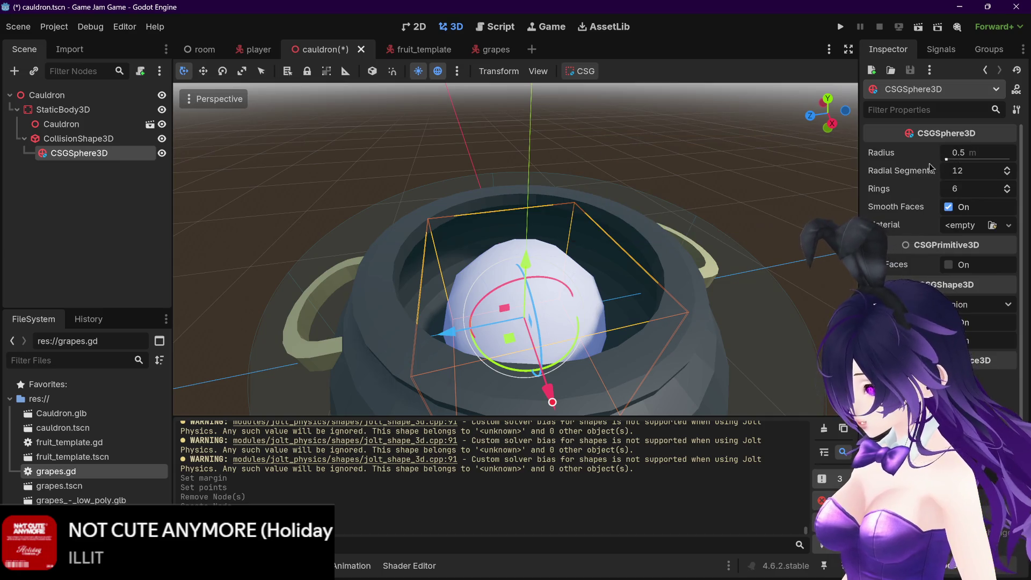
left_click(947, 160)
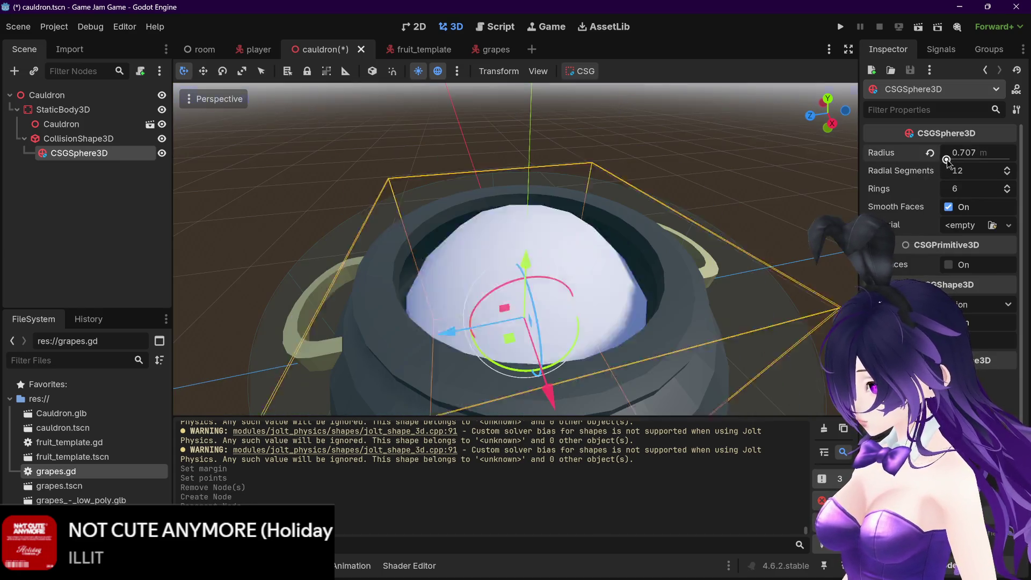
left_click_drag(946, 160, 947, 161)
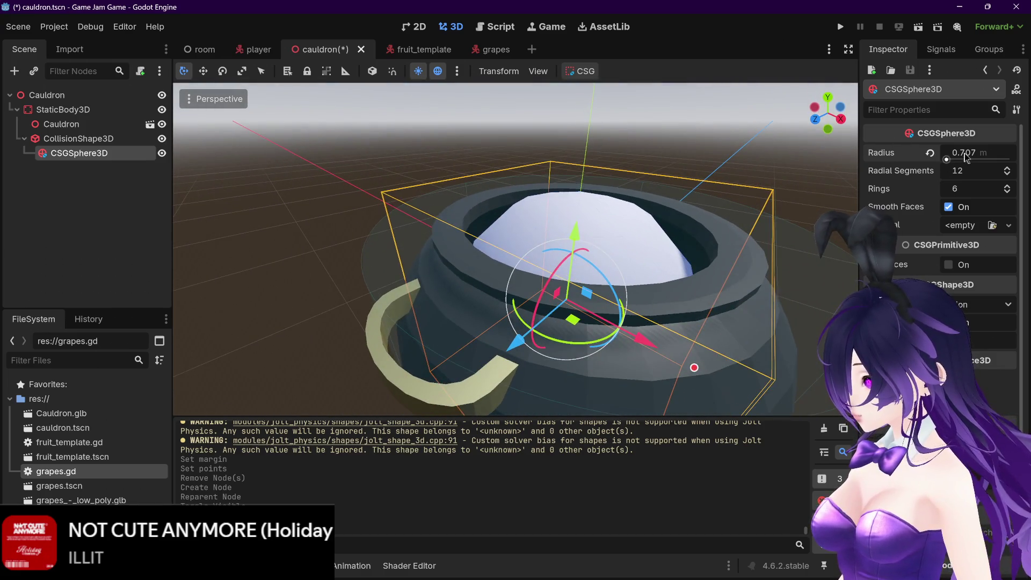
left_click_drag(685, 350, 743, 379)
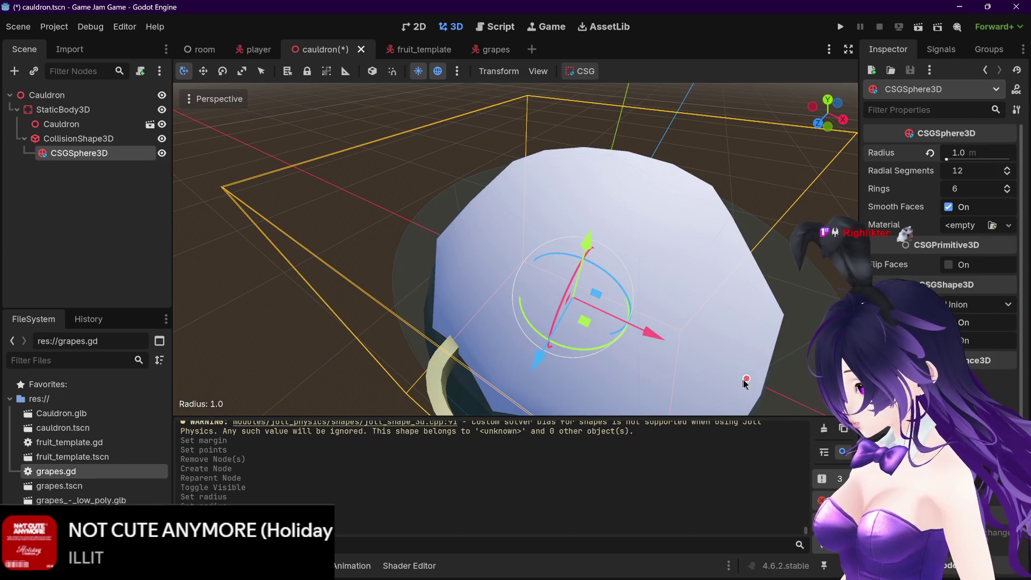
left_click_drag(967, 152, 913, 153)
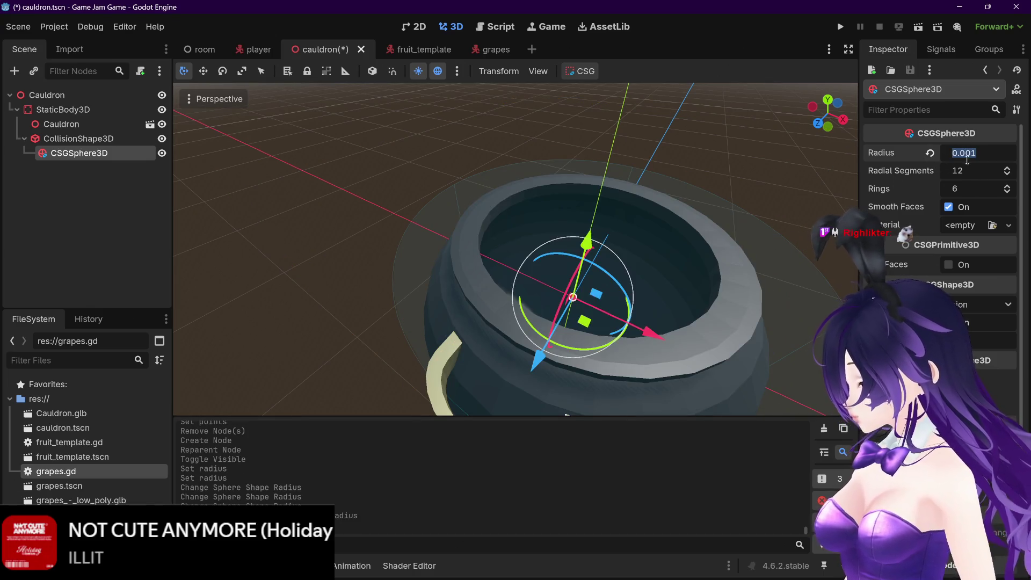
key("Return")
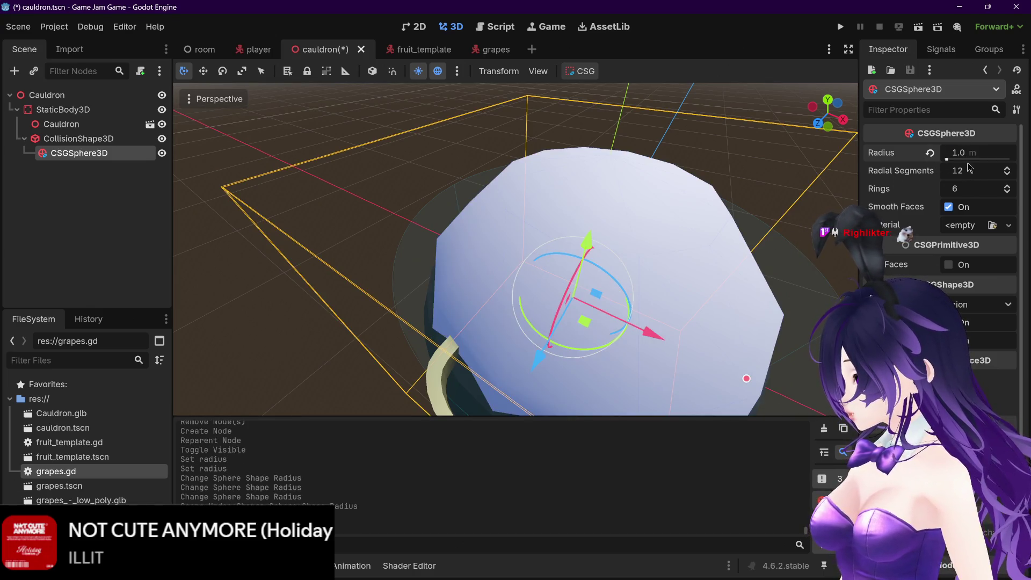
type("0.75")
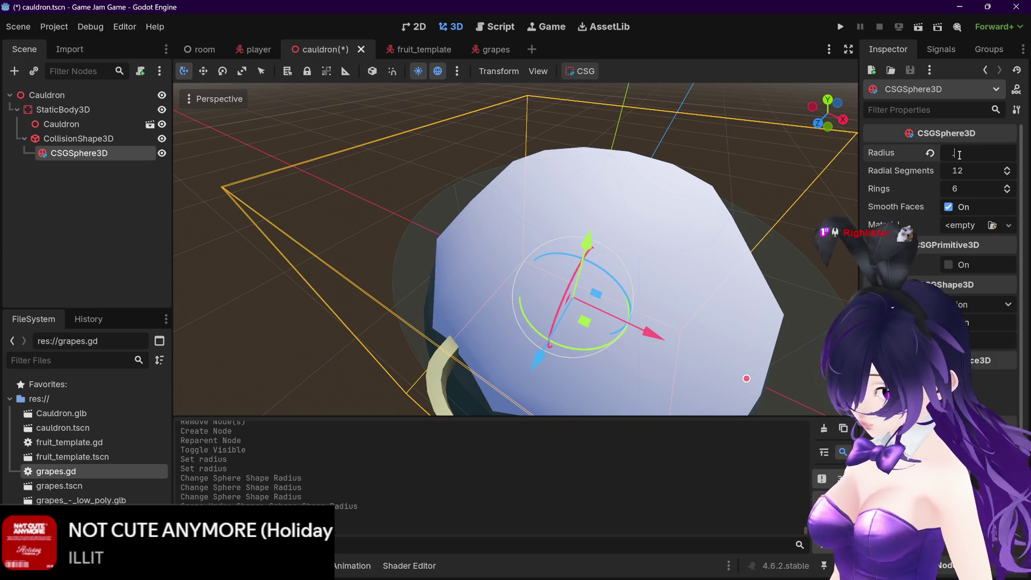
key("Return")
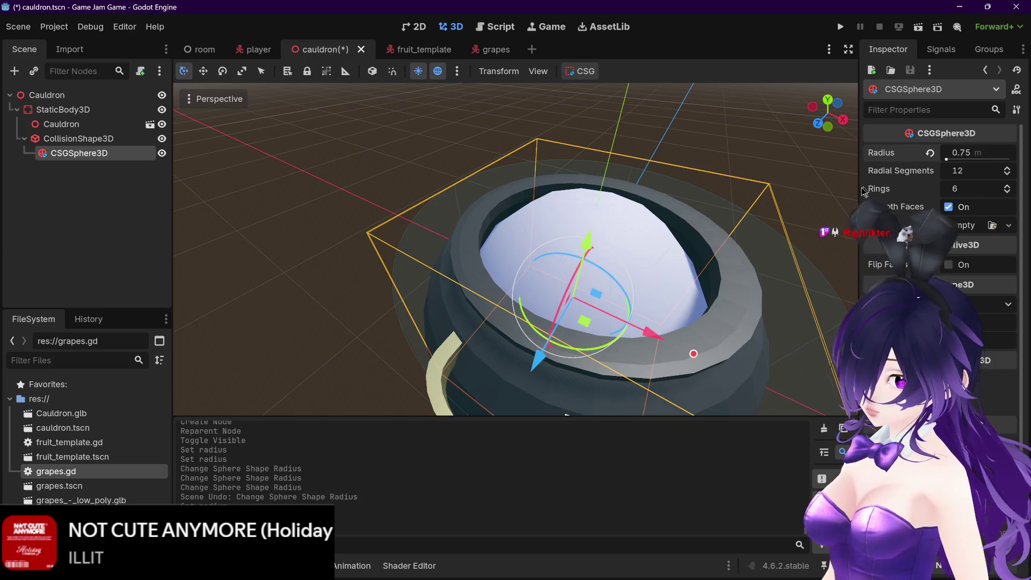
mouse_move(740, 187)
left_mouse_down()
mouse_move(774, 170)
mouse_move(703, 189)
mouse_move(707, 215)
mouse_move(775, 164)
left_mouse_up()
Orbit around the cauldron and nudge the sphere slightly upward along Y
scroll(771, 276, "up", 10)
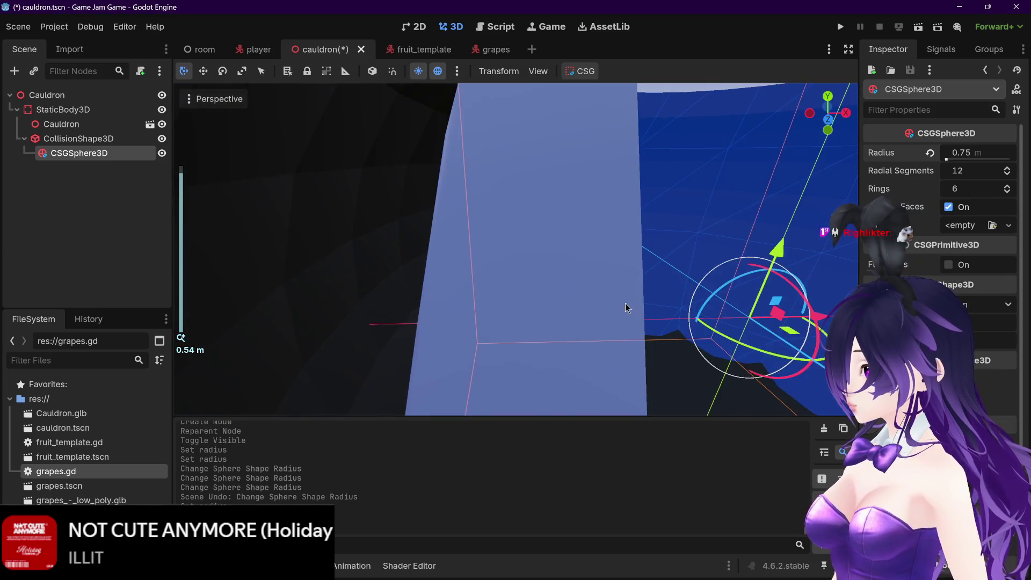
mouse_move(626, 307)
left_mouse_down()
mouse_move(647, 294)
mouse_move(640, 248)
mouse_move(601, 152)
mouse_move(559, 95)
mouse_move(519, 388)
mouse_move(478, 411)
left_mouse_up()
scroll(614, 265, "up", 5)
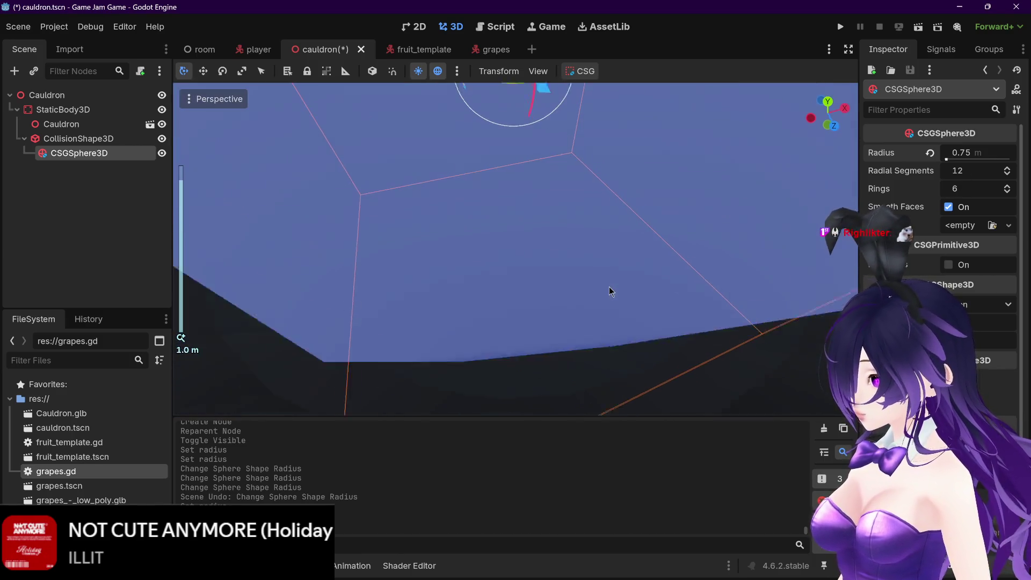
scroll(609, 287, "down", 5)
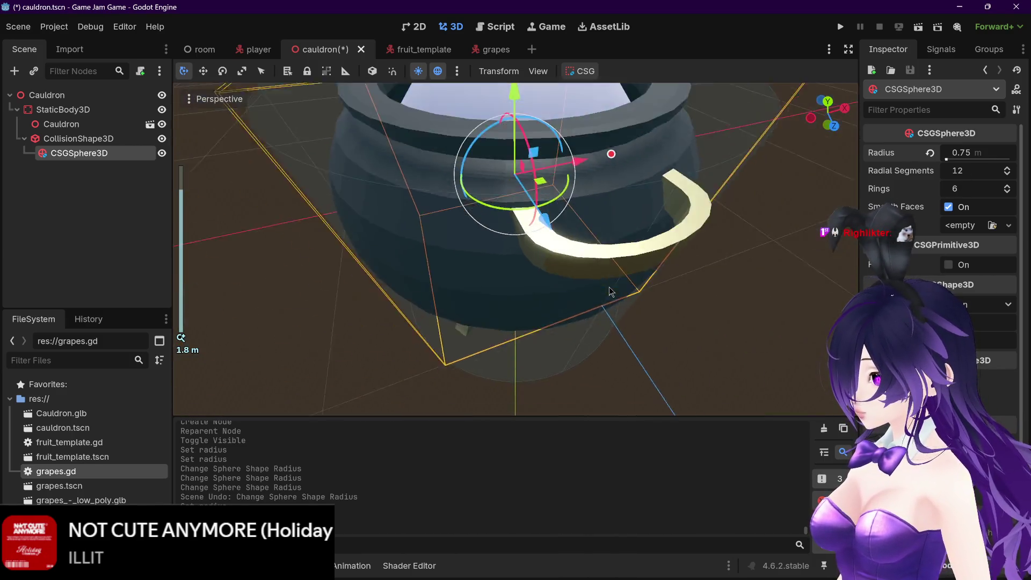
scroll(572, 291, "up", 1)
left_click_drag(538, 105, 537, 89)
scroll(573, 234, "up", 3)
scroll(573, 235, "up", 3)
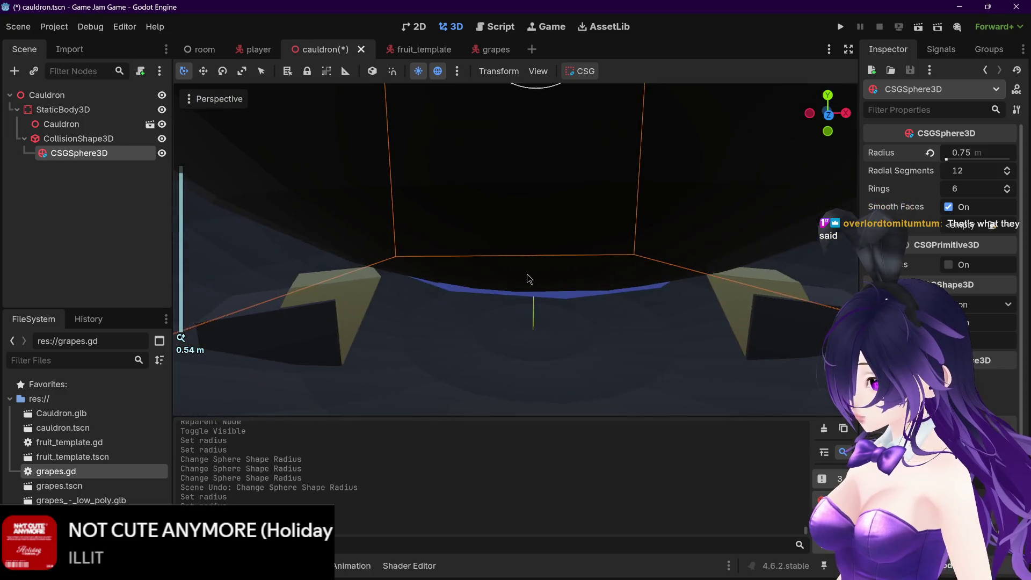
scroll(526, 274, "down", 6)
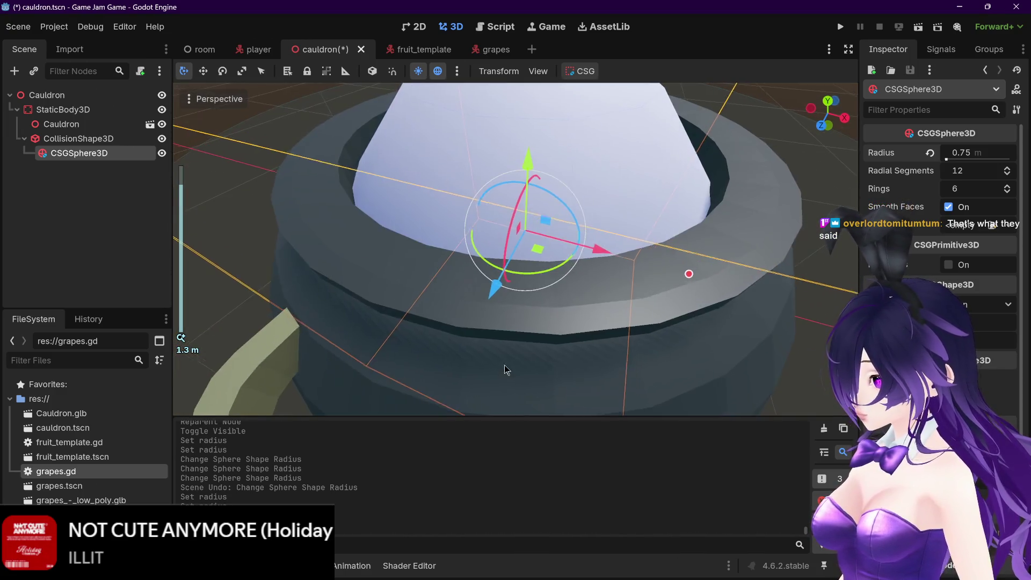
left_click_drag(529, 161, 529, 159)
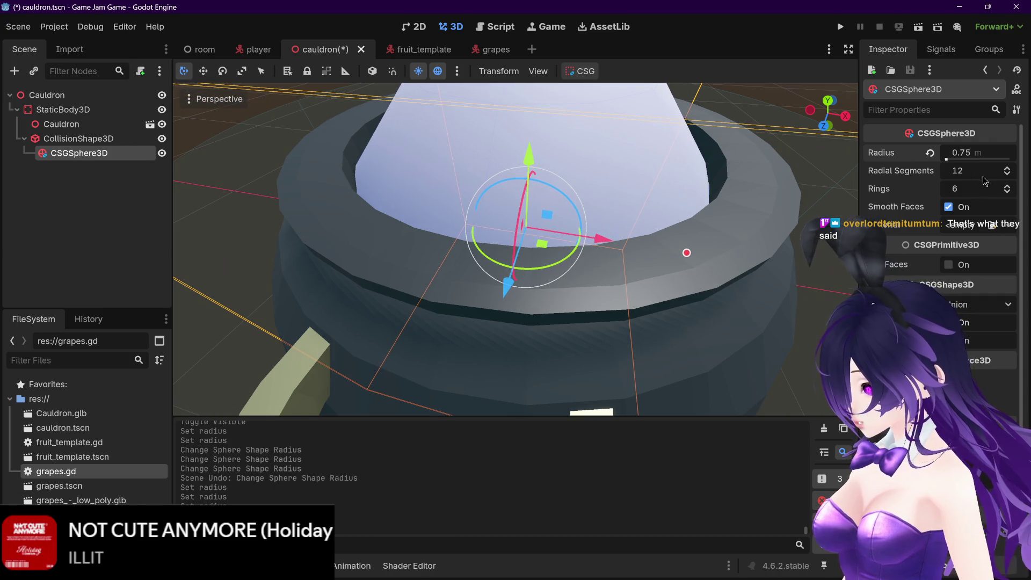
Set the sphere radius to 0.7 m and orbit to check its fit
left_click(971, 154)
type("0.7")
key("Return")
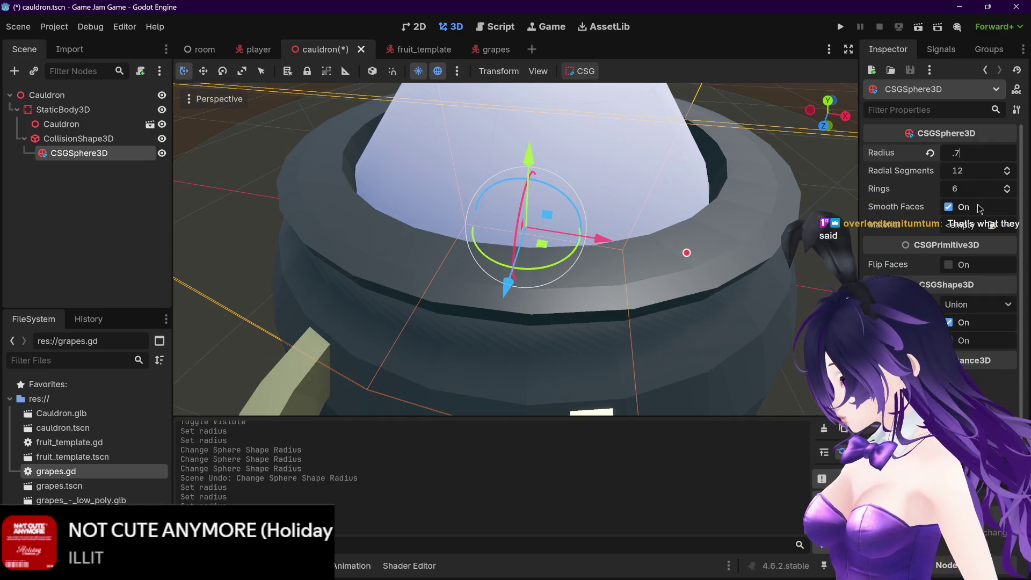
scroll(573, 266, "up", 5)
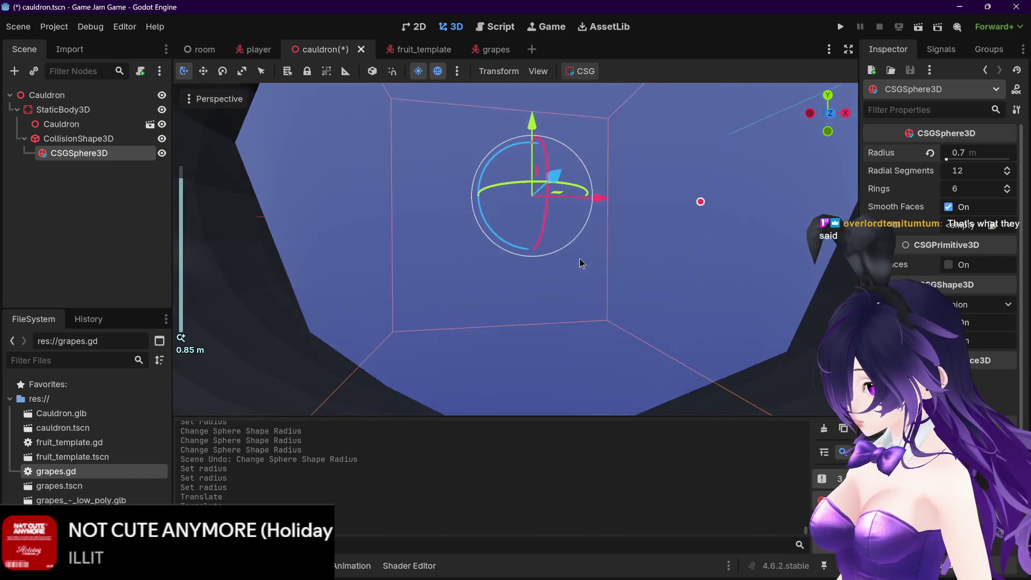
mouse_move(580, 263)
left_mouse_down()
mouse_move(594, 249)
mouse_move(589, 290)
mouse_move(516, 361)
left_mouse_up()
scroll(588, 290, "down", 2)
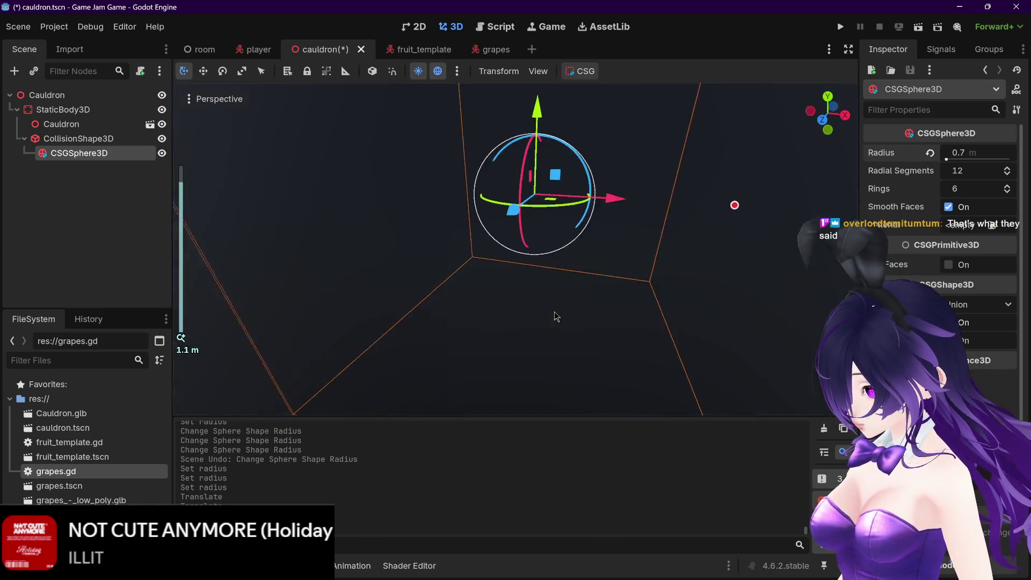
scroll(515, 361, "down", 2)
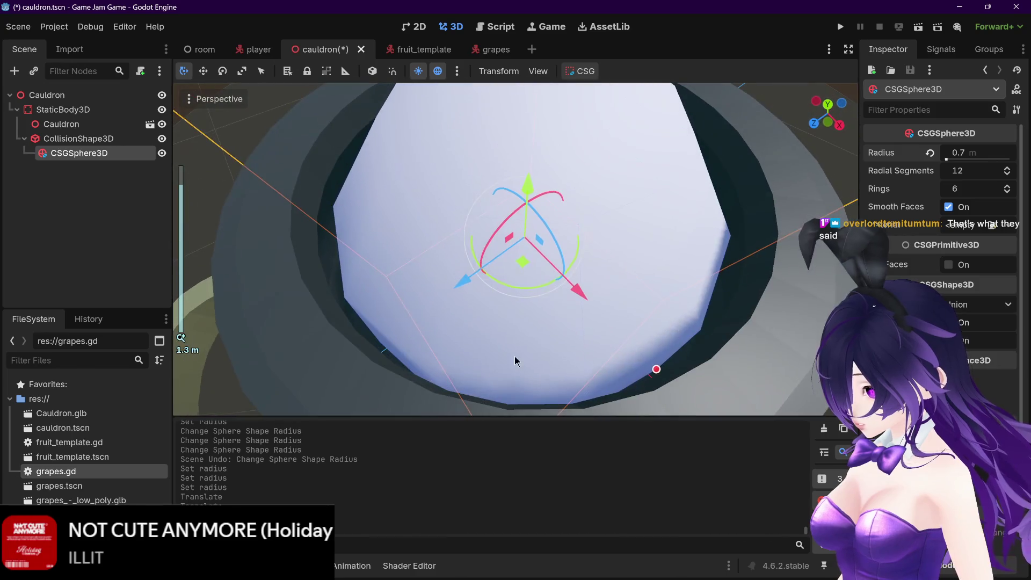
left_click_drag(696, 209, 807, 218)
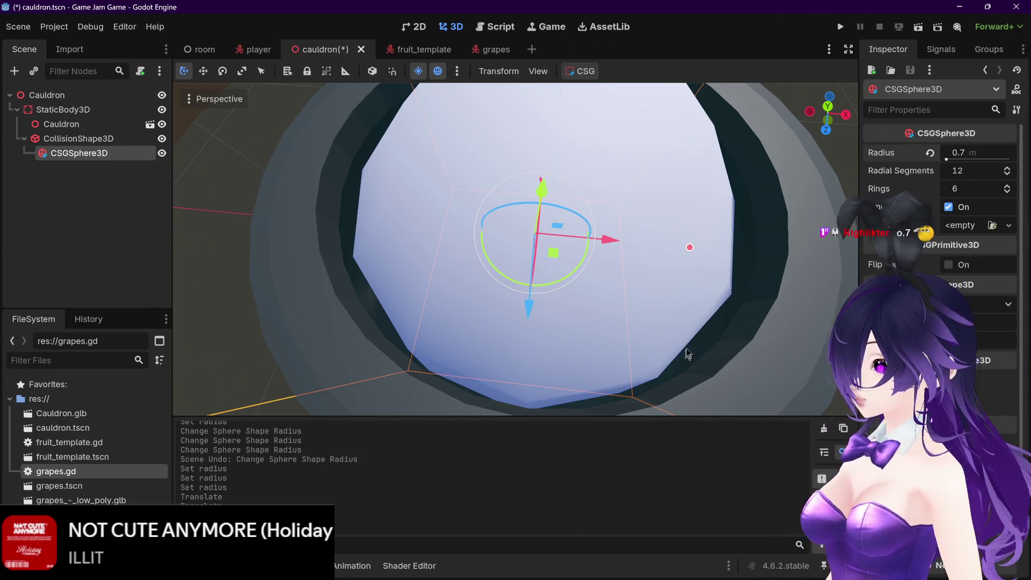
Save the cauldron scene and inspect it from low side and top views
key("ctrl+s")
scroll(733, 262, "down", 5)
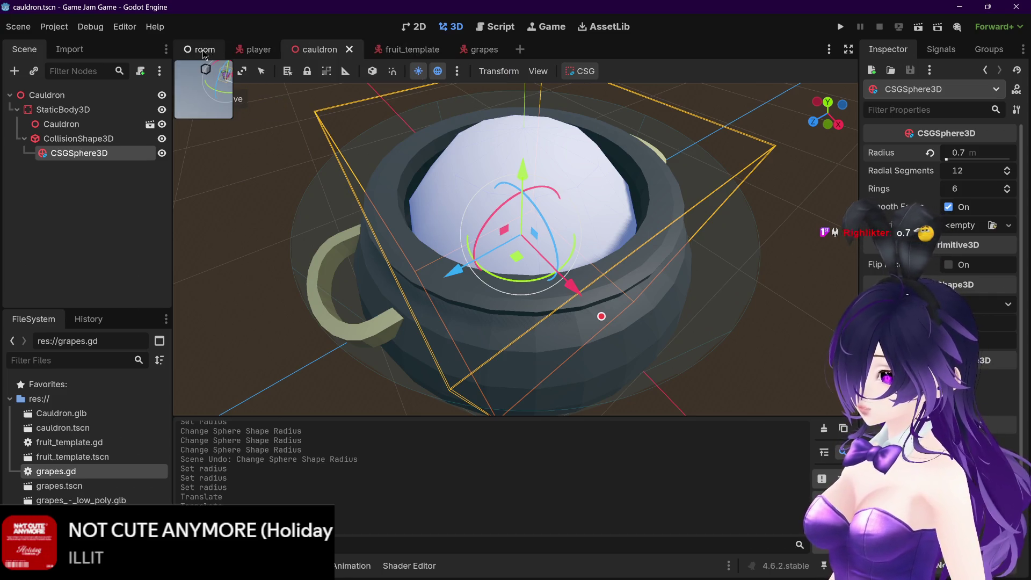
mouse_move(719, 214)
left_mouse_down()
mouse_move(791, 190)
mouse_move(786, 204)
left_mouse_up()
left_click_drag(511, 151, 490, 200)
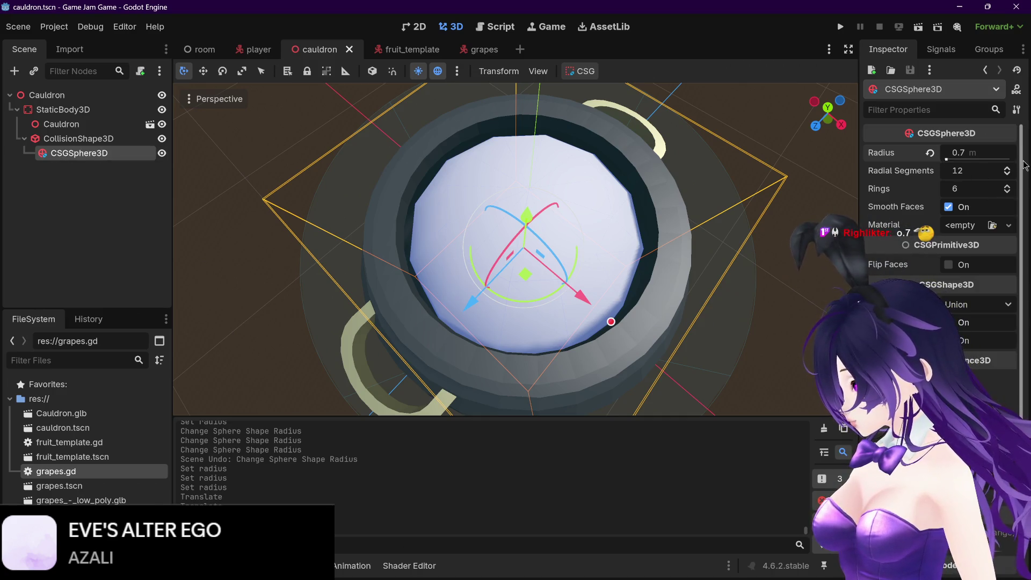
Switch the sphere's CSG operation to Subtraction, save, and run the project
left_click_drag(1019, 165, 1021, 216)
left_click(992, 242)
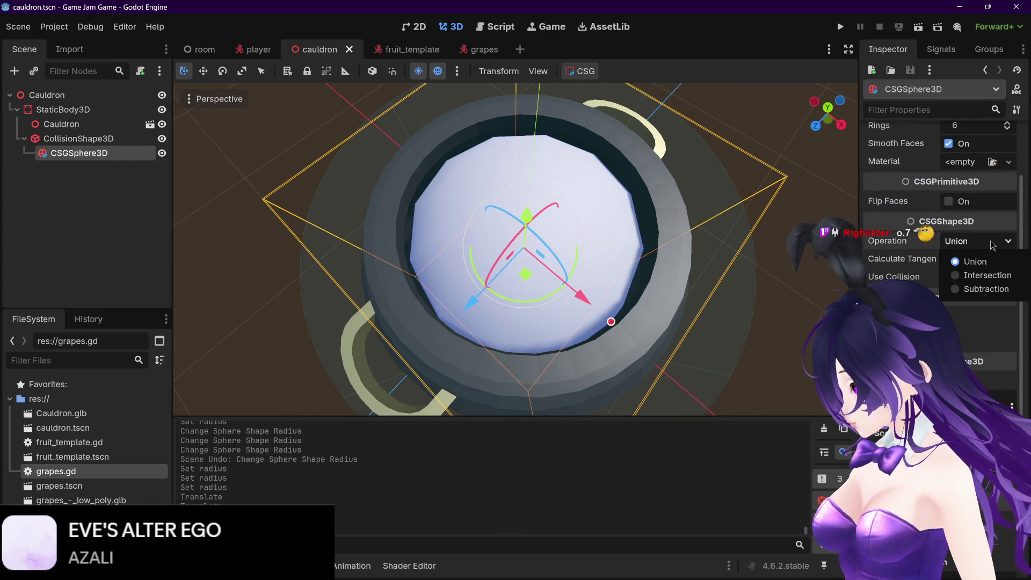
left_click(967, 289)
left_click_drag(768, 257, 776, 233)
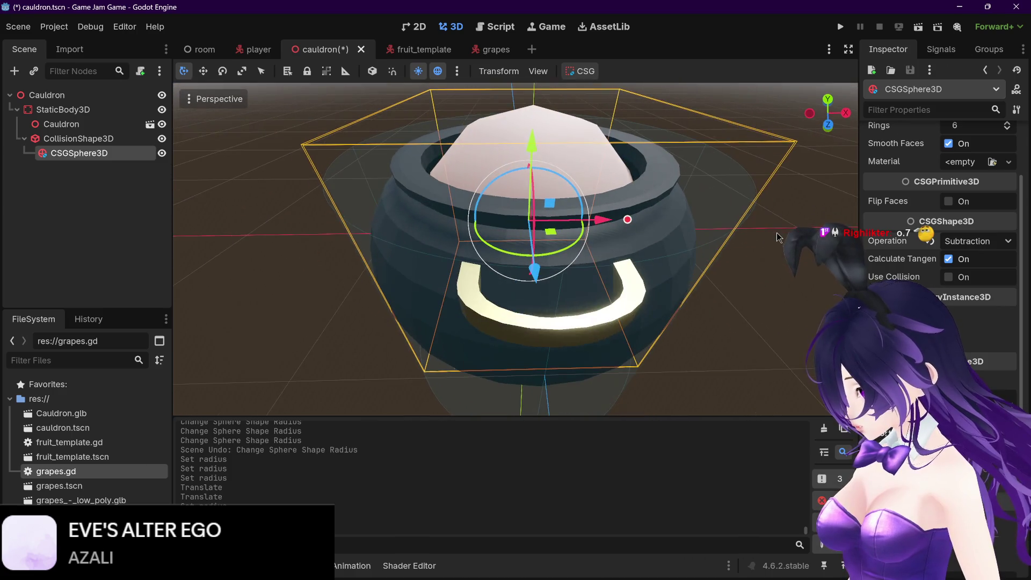
key("ctrl+s")
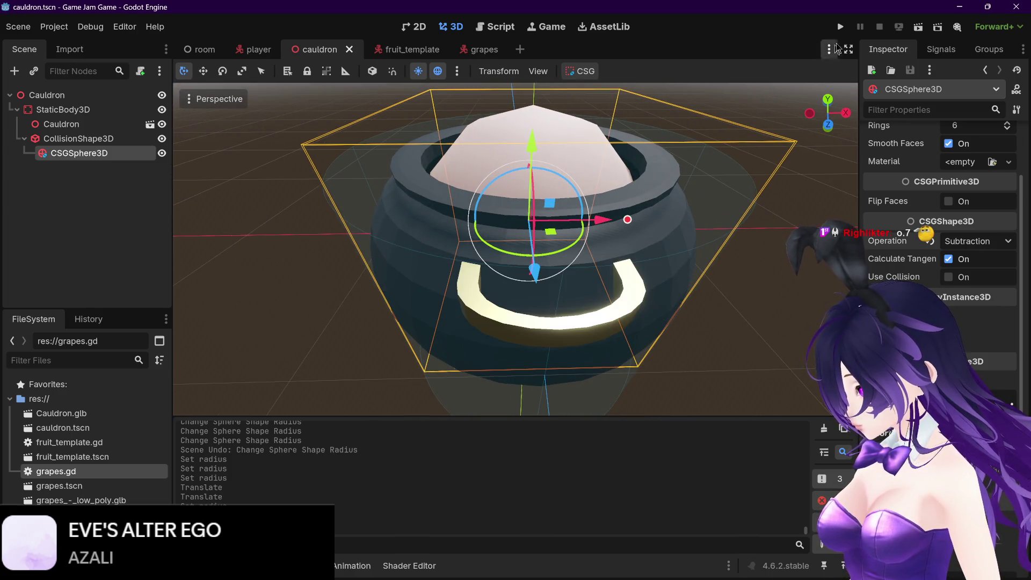
left_click(840, 26)
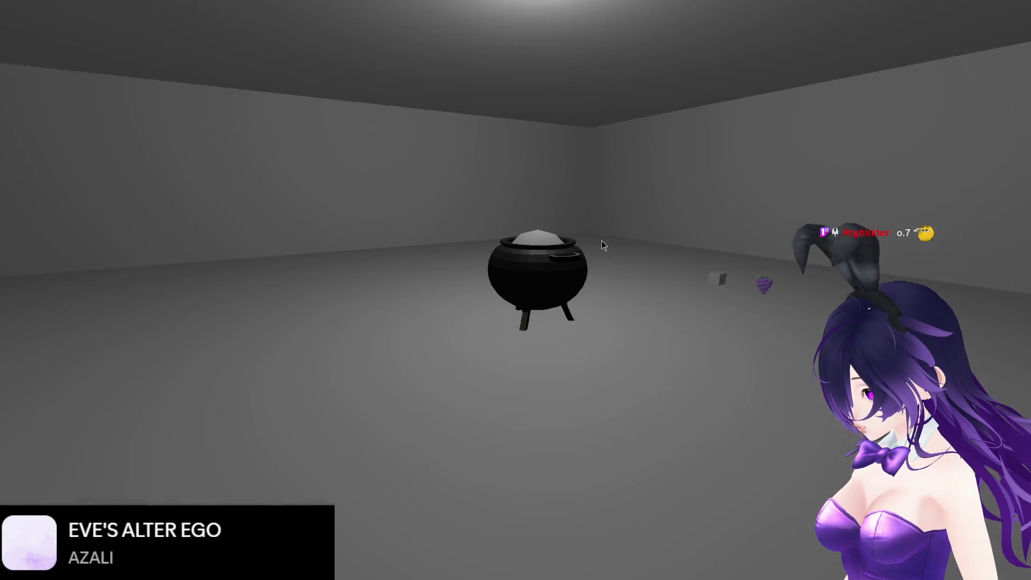
Playtest by carrying the grapes to the cauldron and dropping them, then stop the game
key("d")
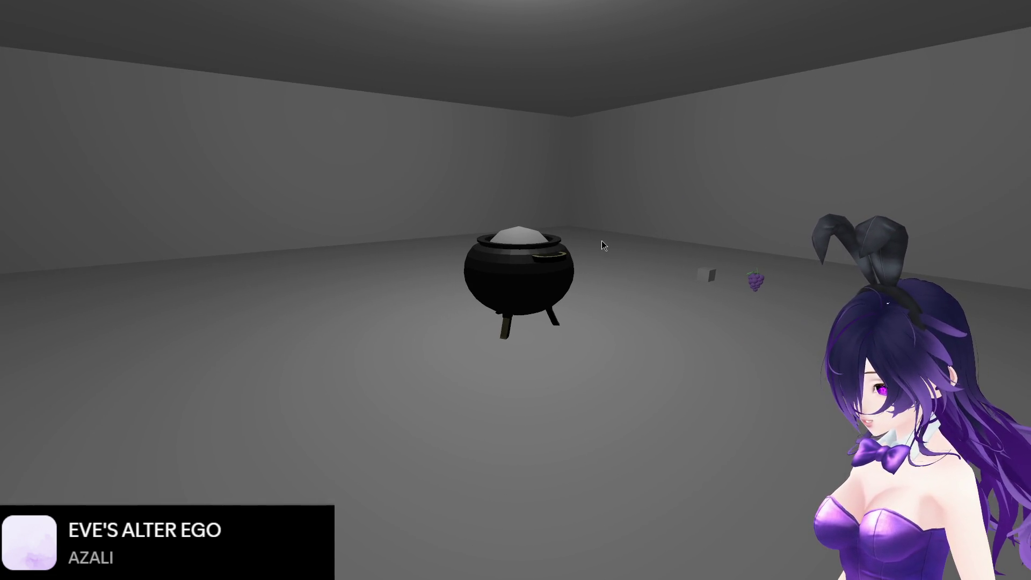
key("w")
key("d")
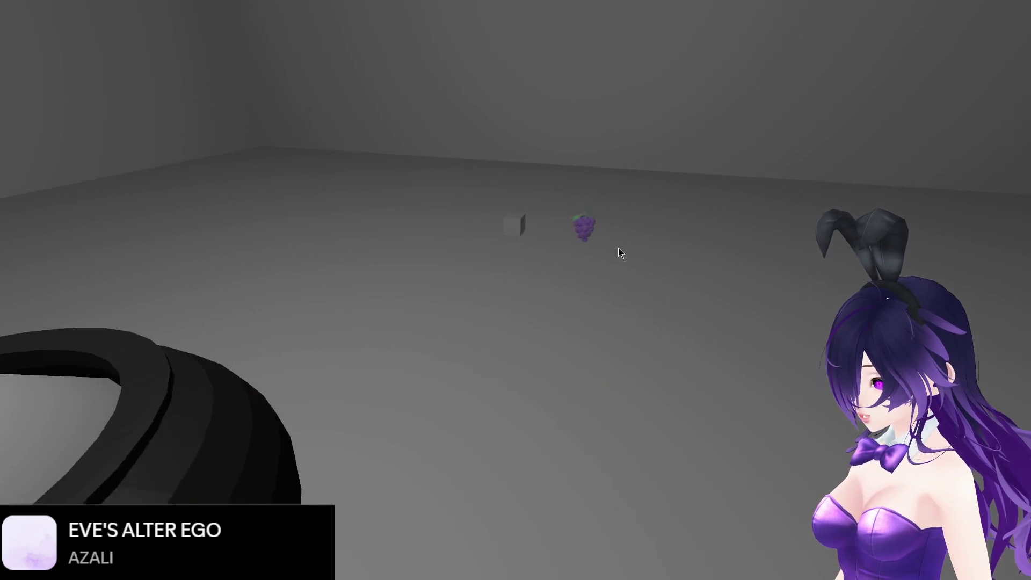
key("w")
key("e")
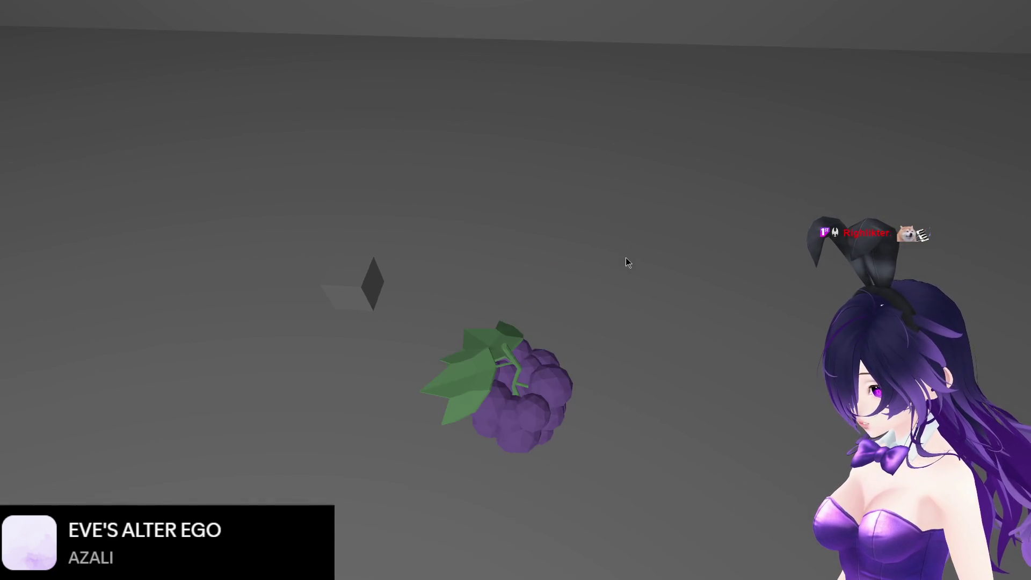
key("s")
key("s")
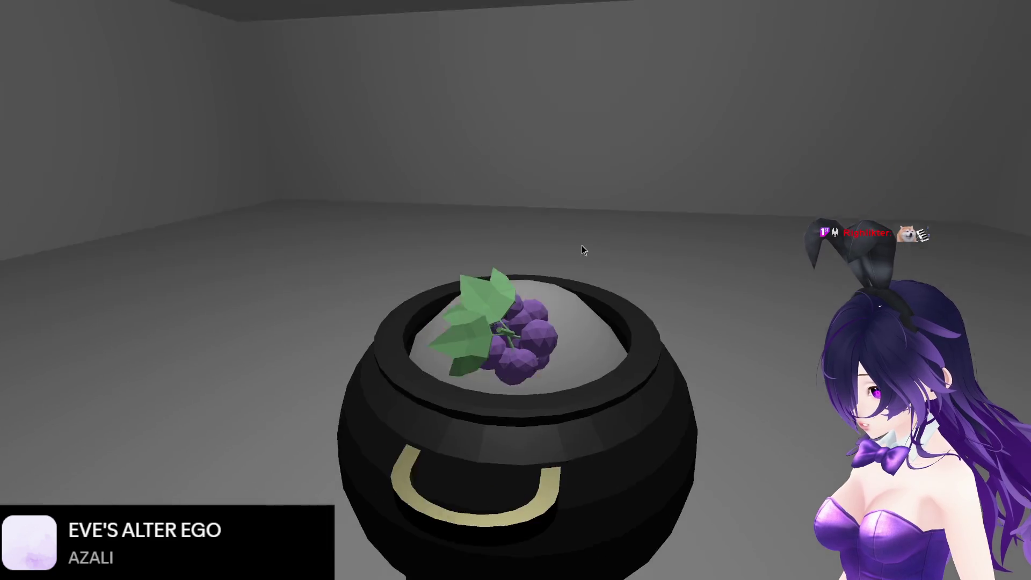
key("w")
key("s")
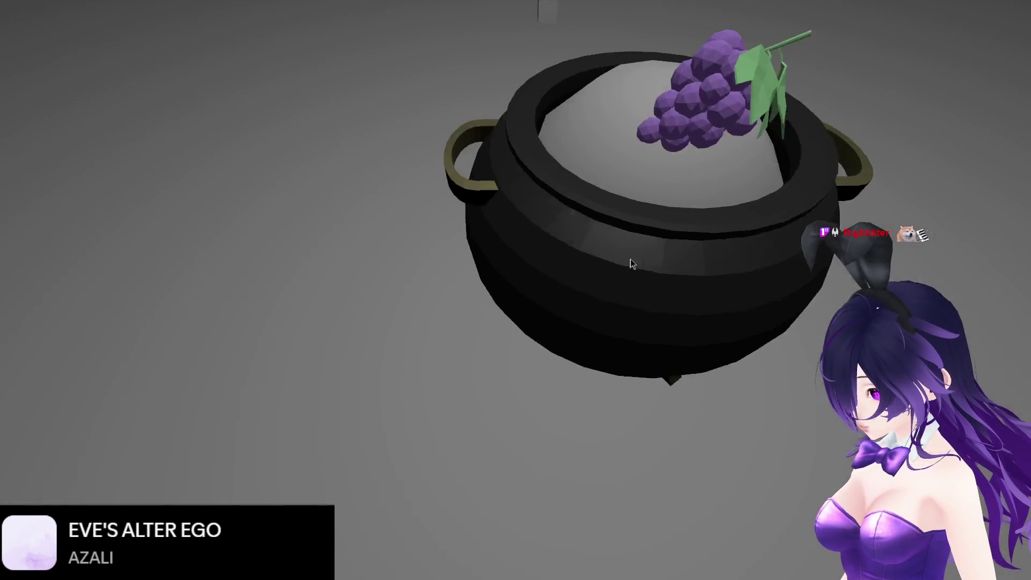
key("w")
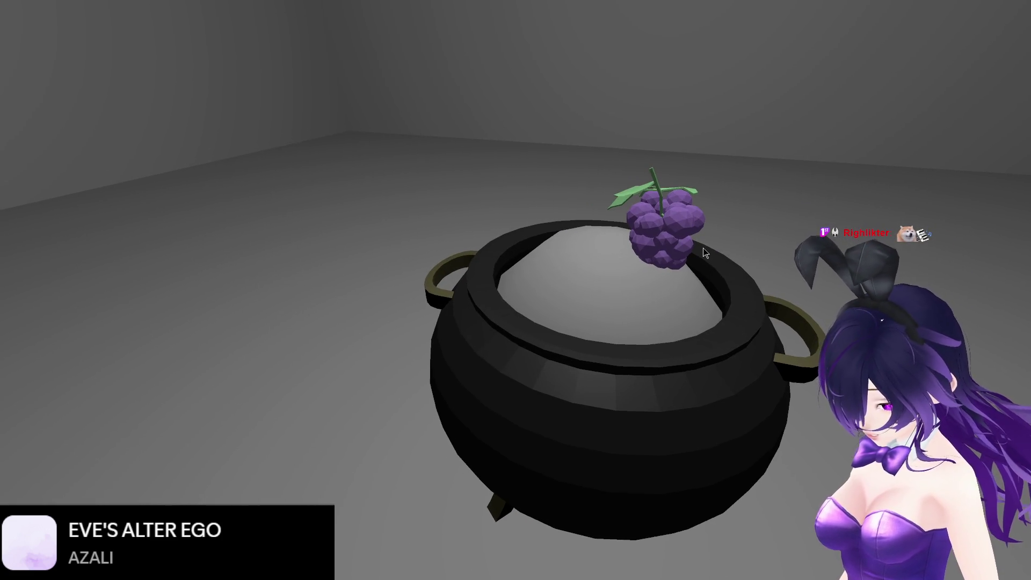
key("F8")
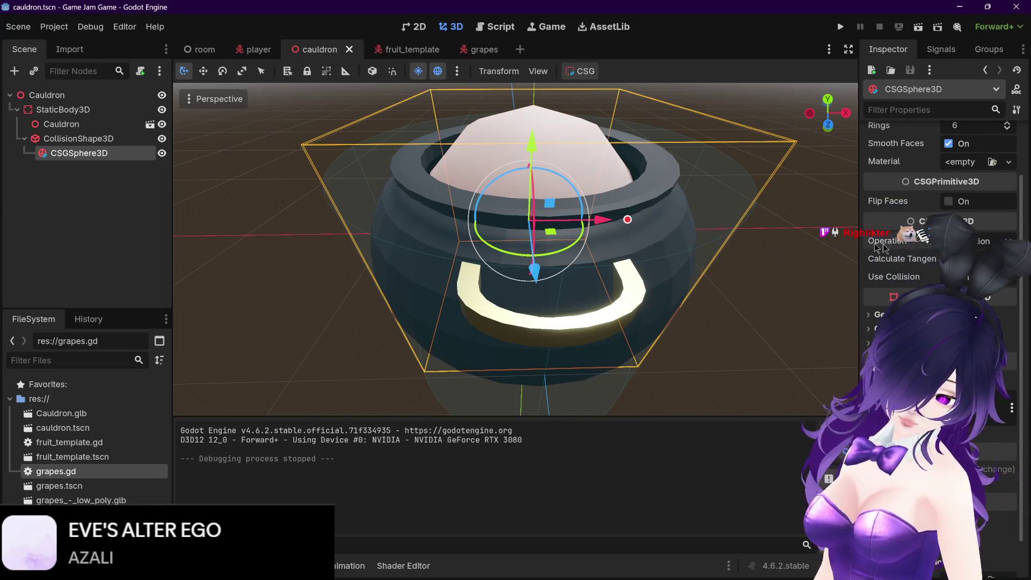
Enable Flip Faces on the CSGSphere3D and view the cauldron from above
scroll(1009, 177, "up", 3)
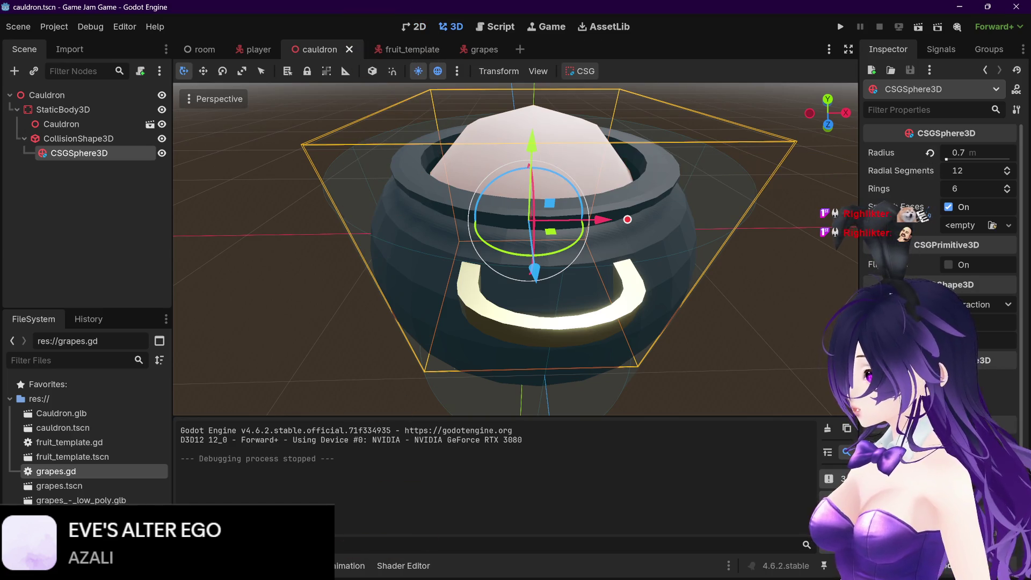
scroll(1024, 343, "down", 4)
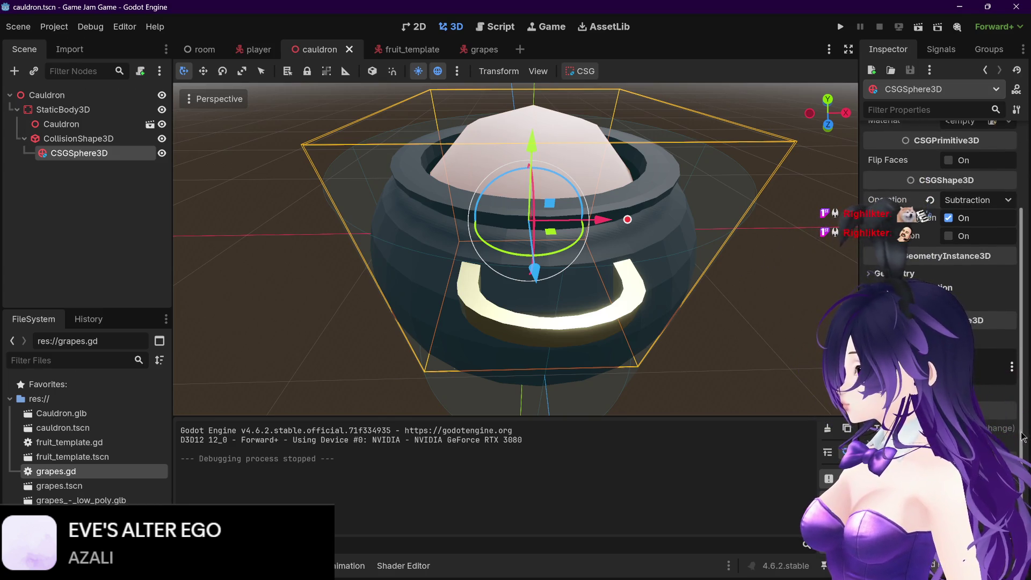
left_click_drag(1022, 437, 1030, 328)
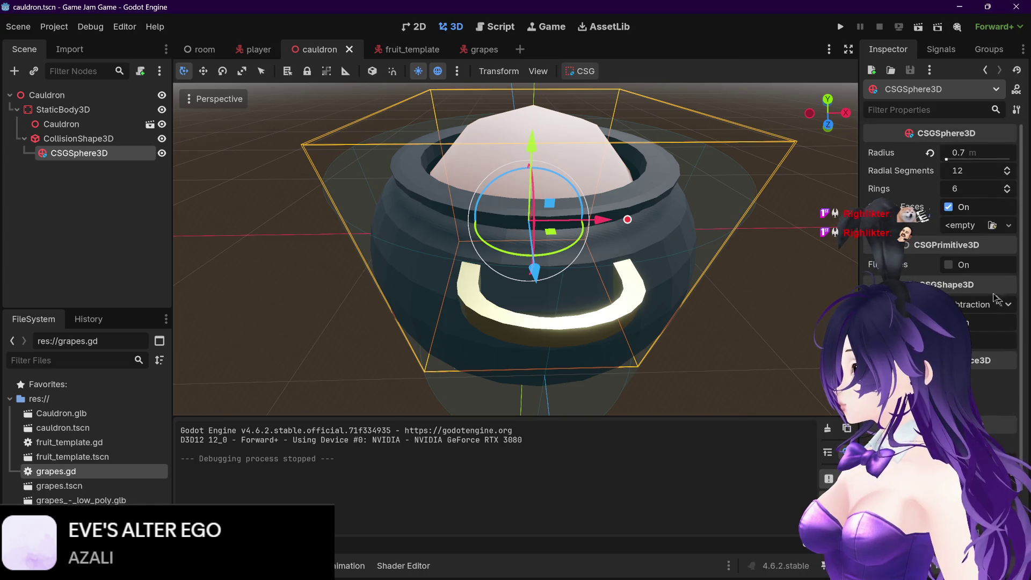
left_click(948, 264)
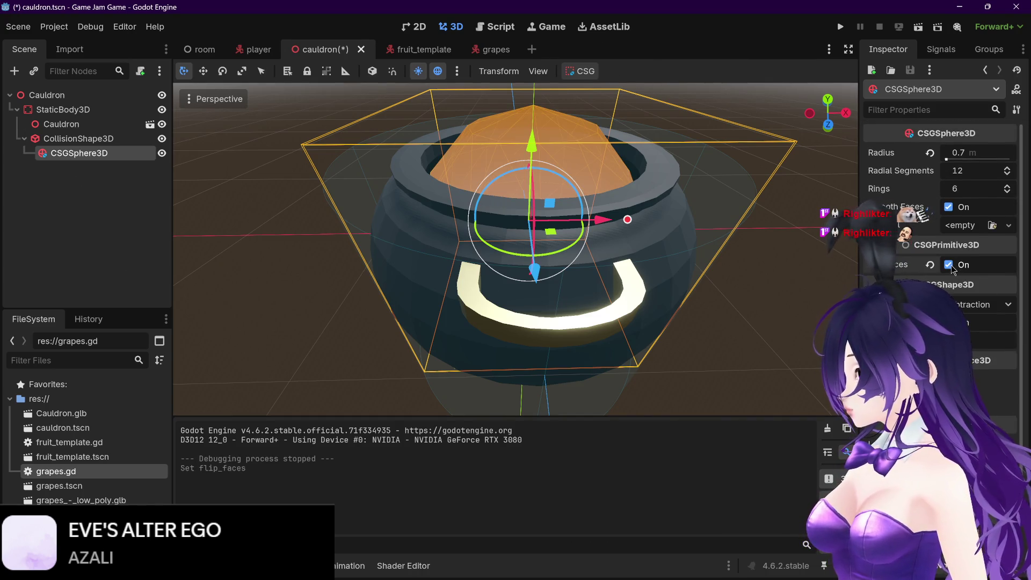
mouse_move(717, 267)
left_mouse_down()
mouse_move(676, 269)
mouse_move(665, 247)
left_mouse_up()
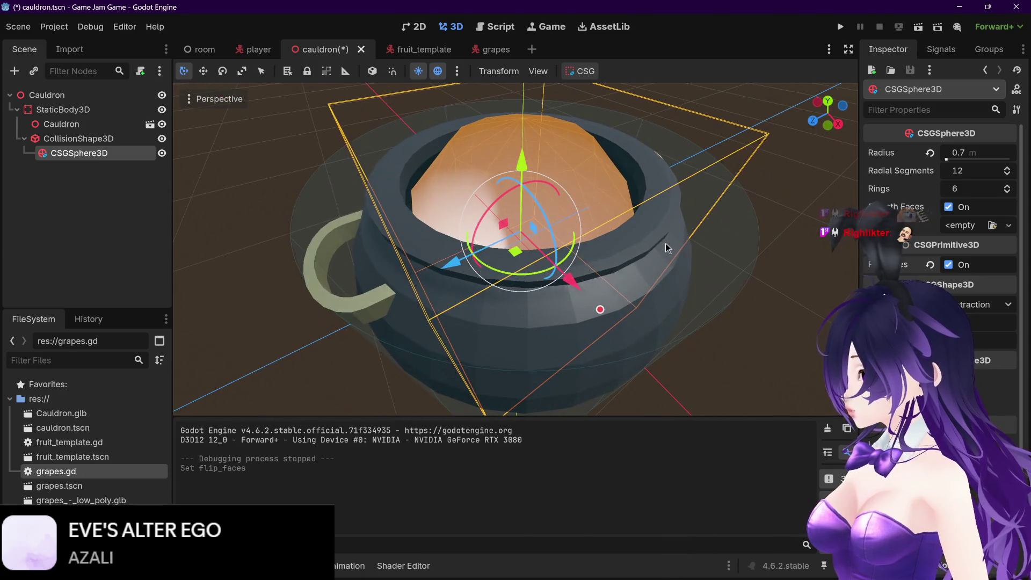
Glance at the room, player and fruit_template scenes, then toggle the sphere's Use Collision
left_click(201, 49)
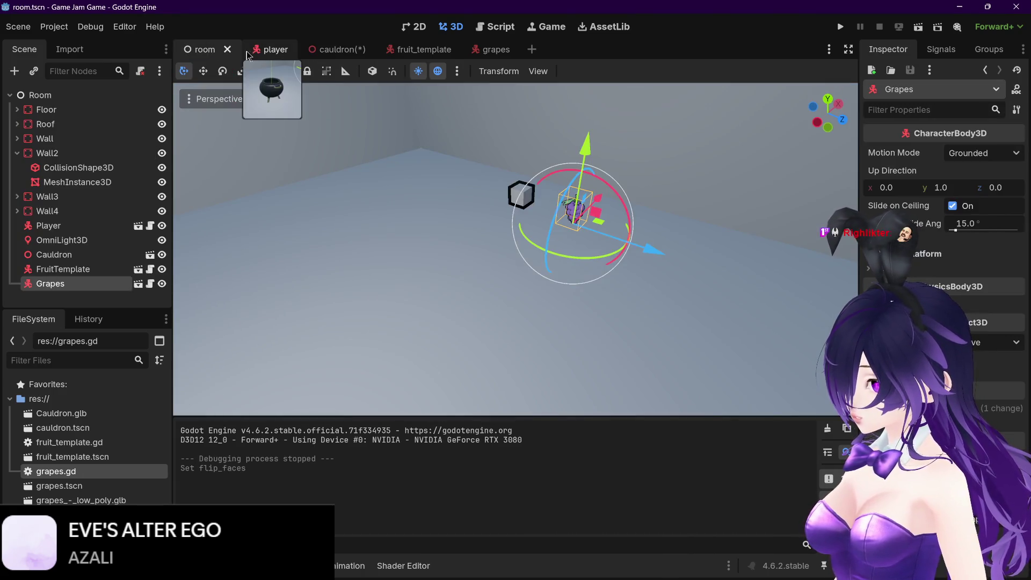
left_click(268, 49)
left_click(333, 48)
left_click(385, 50)
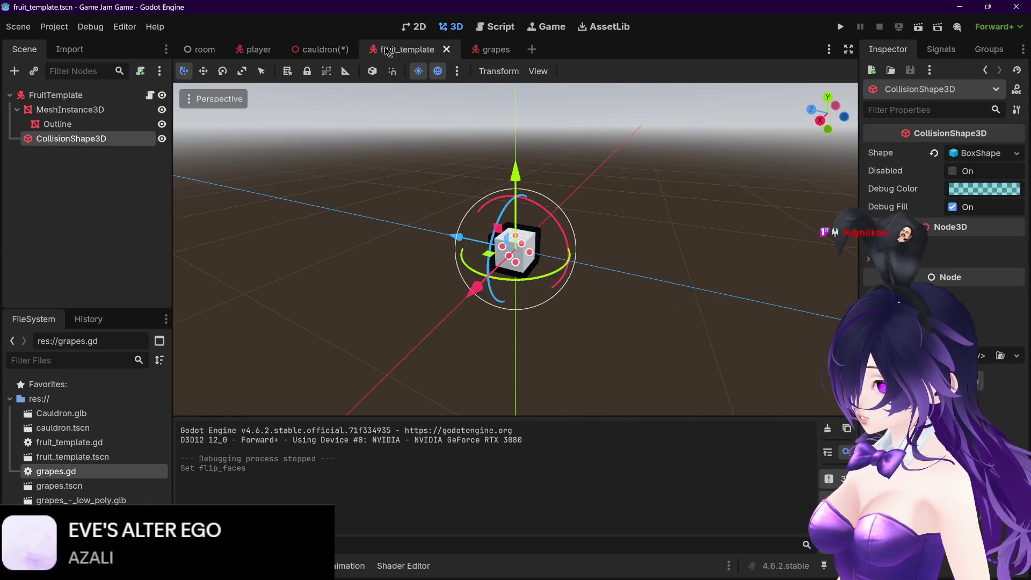
left_click(322, 49)
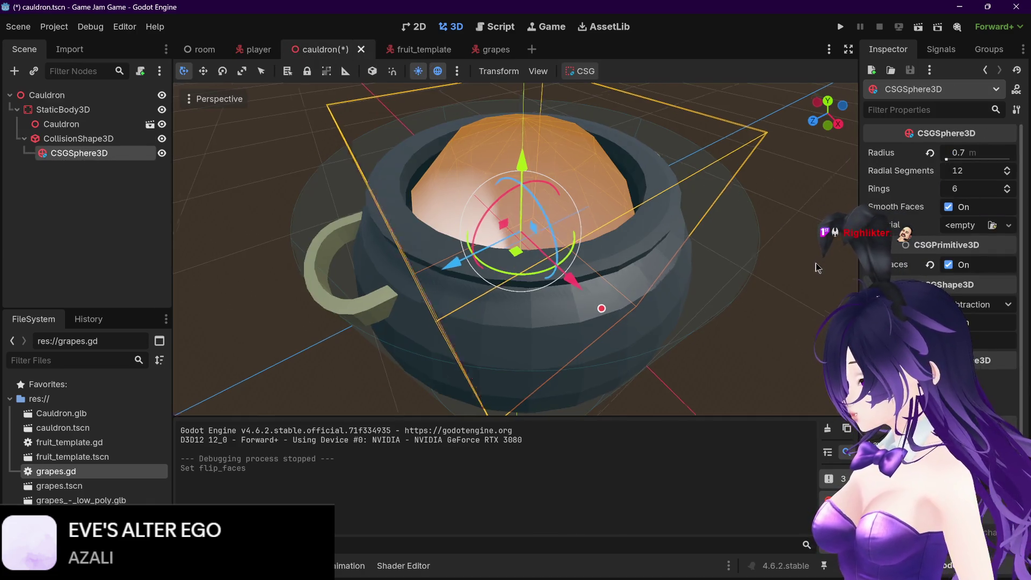
left_click(947, 341)
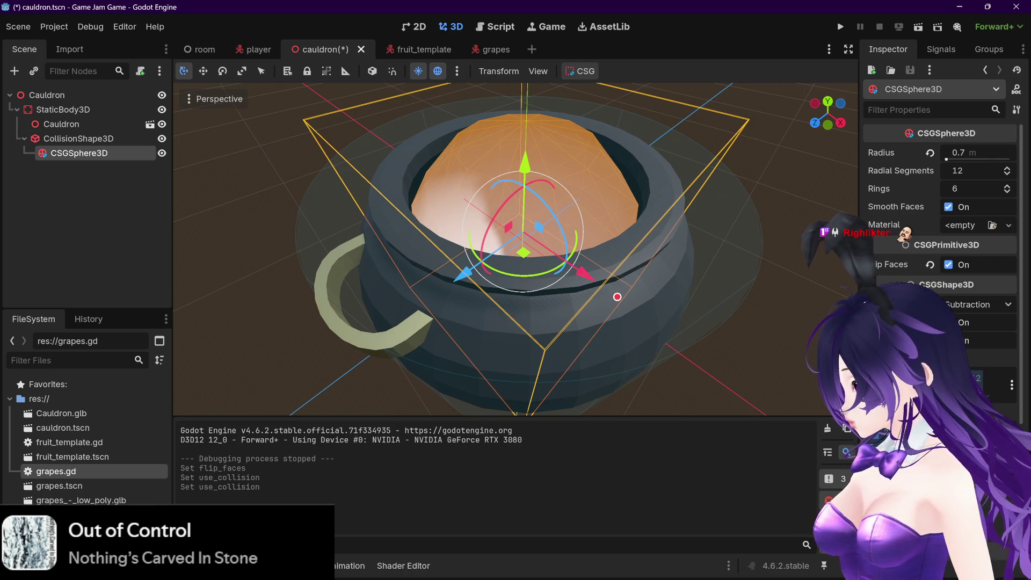
Inspect the CollisionShape3D node's shape resource details
left_click(69, 141)
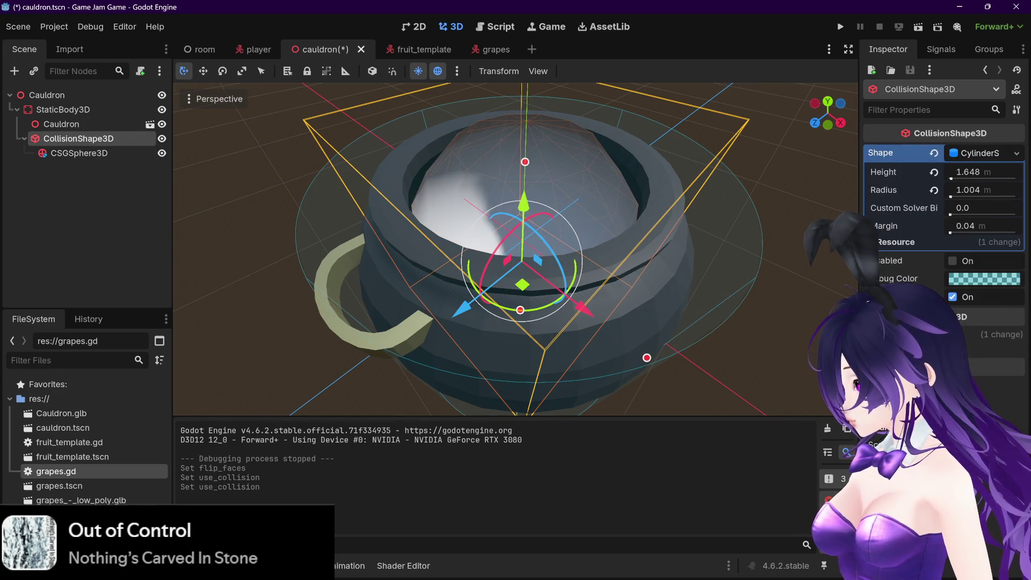
left_click(902, 243)
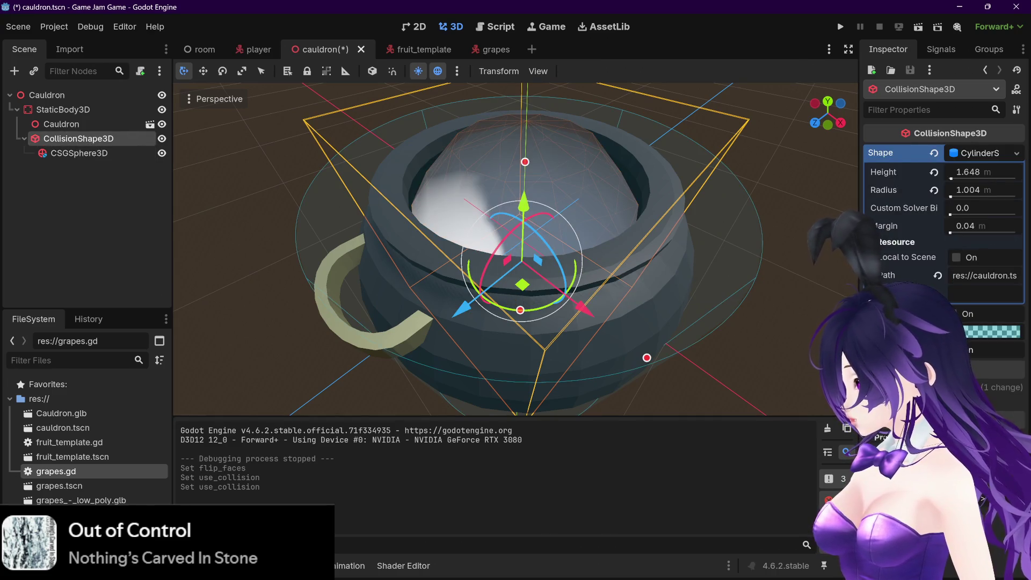
left_click(896, 242)
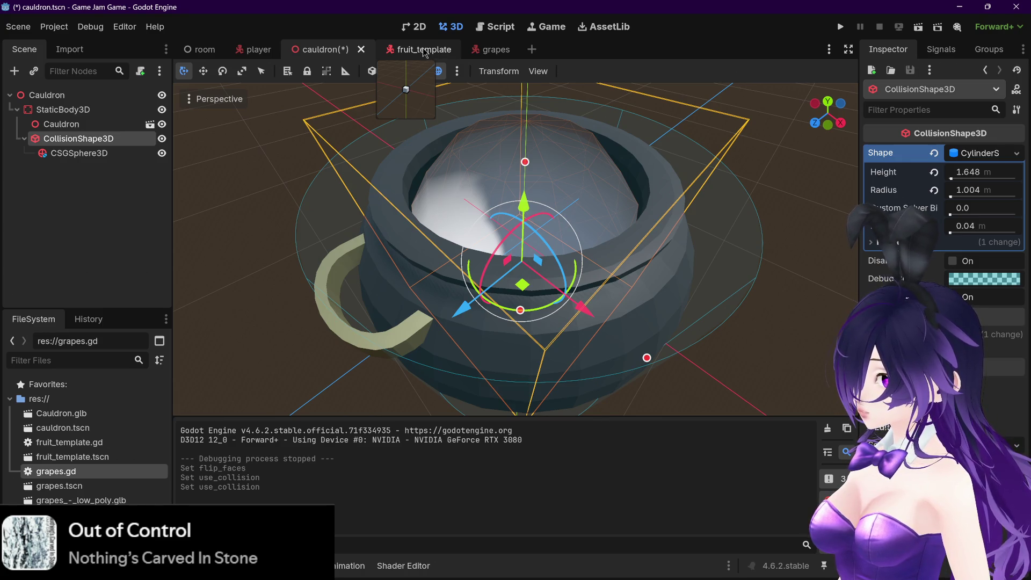
Reselect CSGSphere3D, save the cauldron scene, and start a test run
left_click(81, 153)
key("ctrl+s")
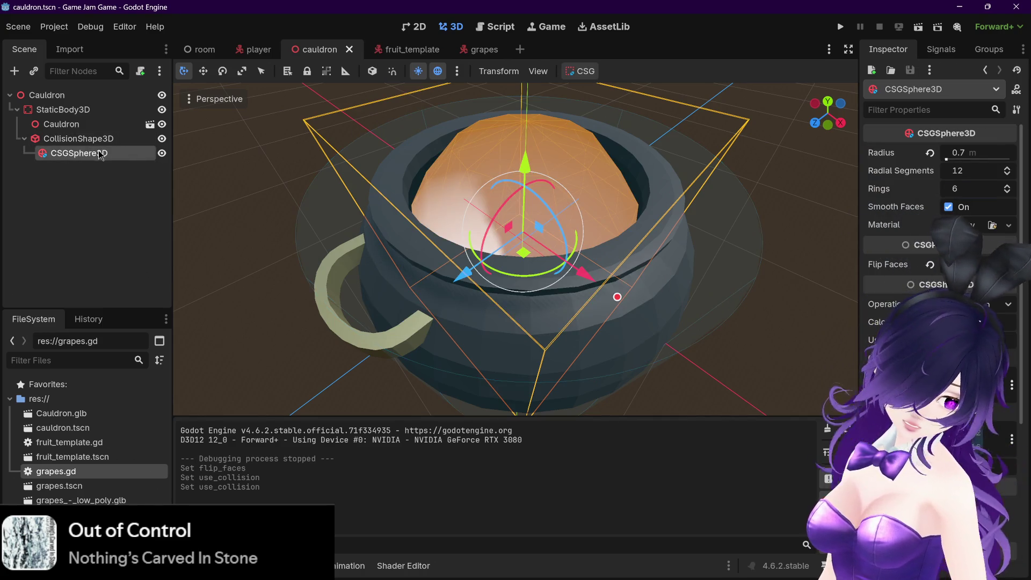
mouse_move(102, 577)
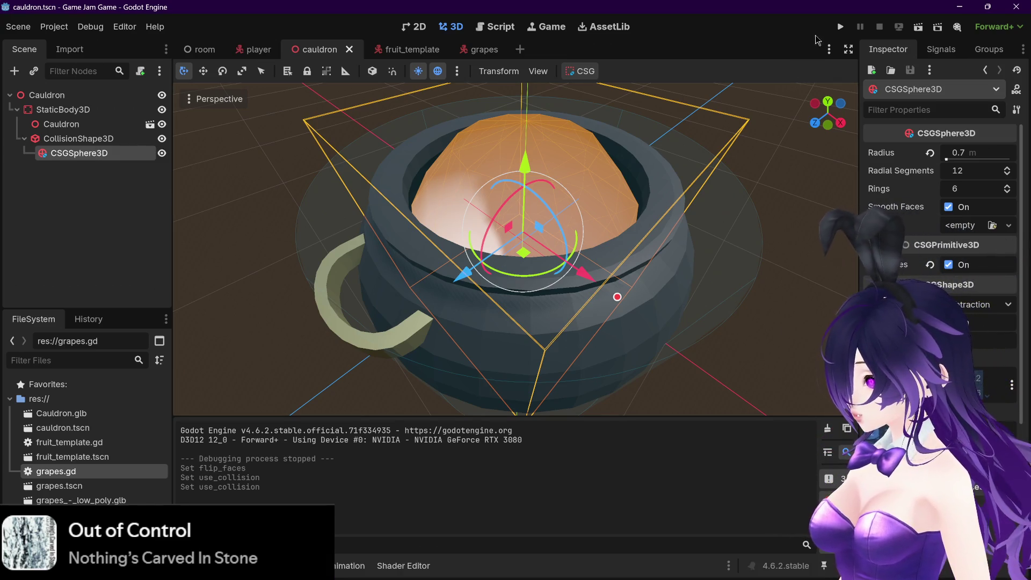
left_click(839, 27)
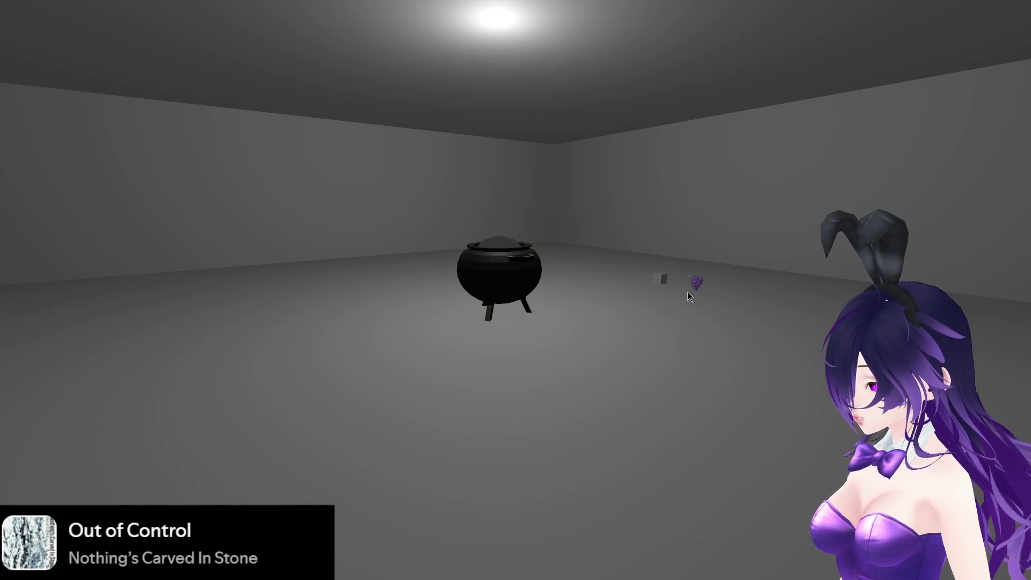
key("w")
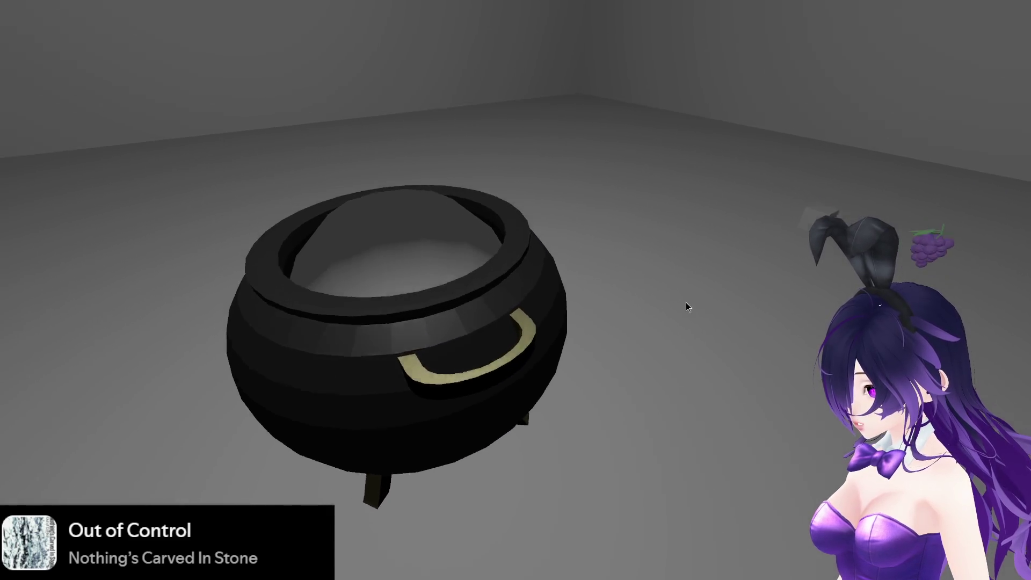
key("a")
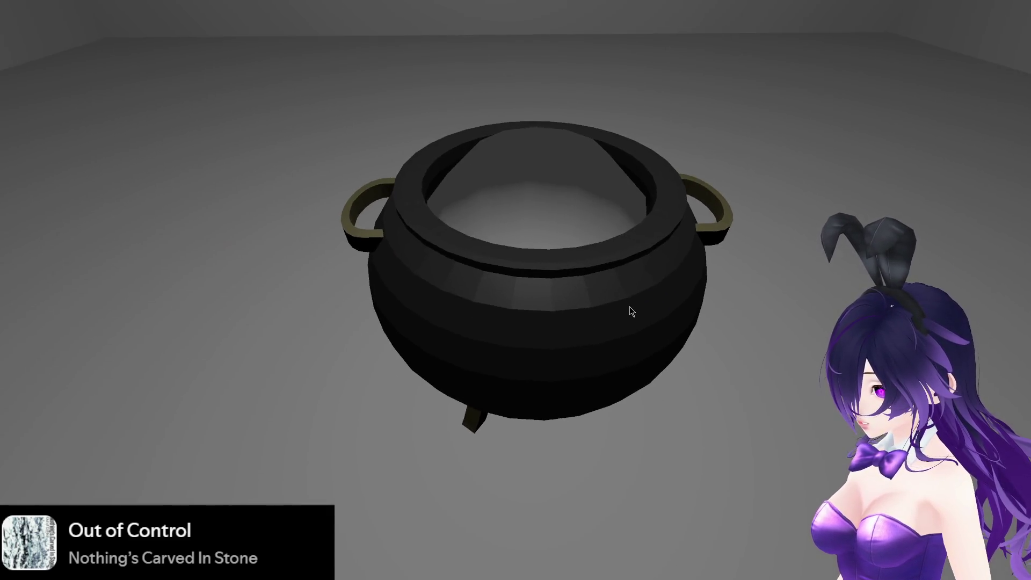
key("s")
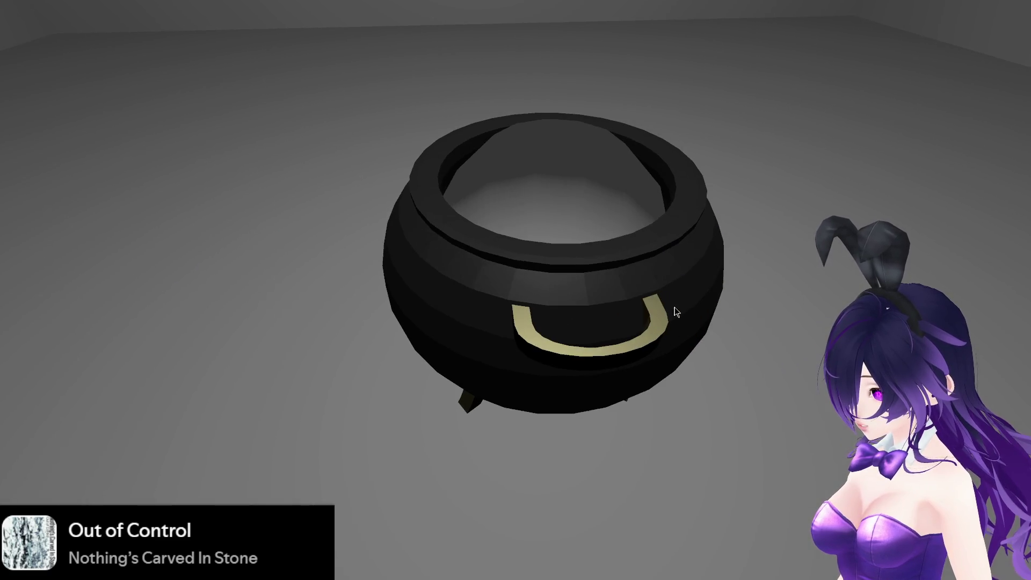
key("e")
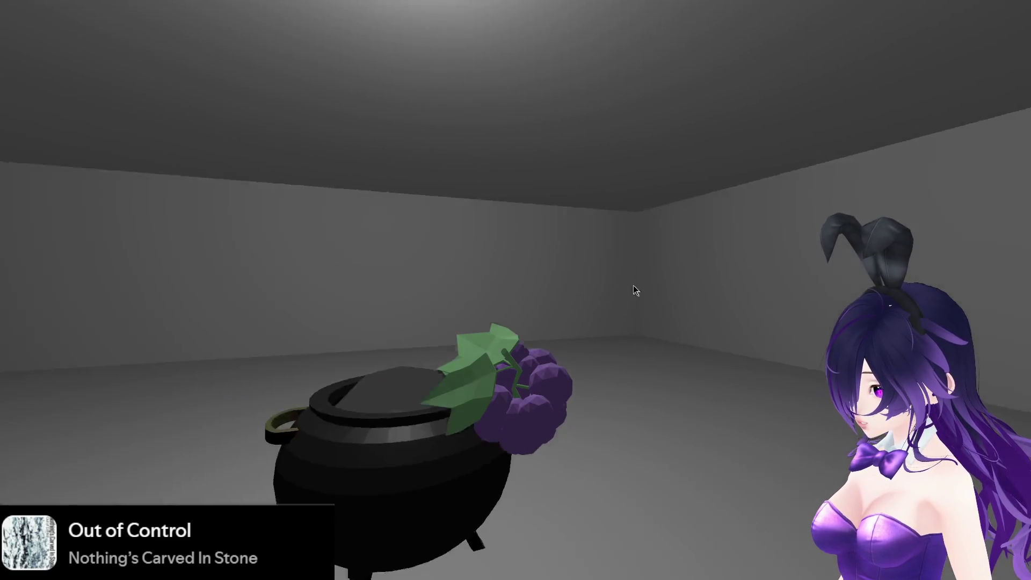
key("d")
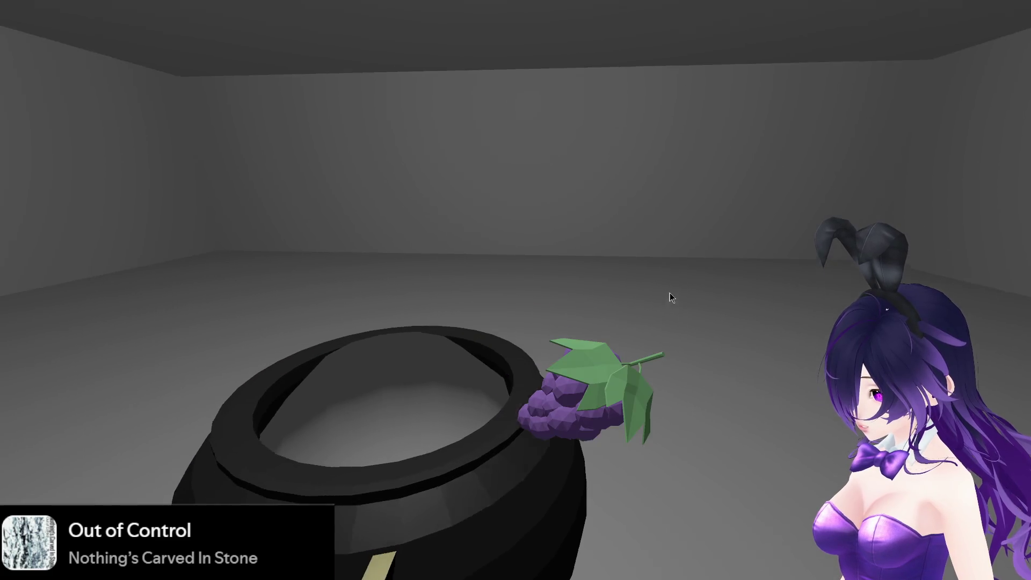
key("a")
key("e")
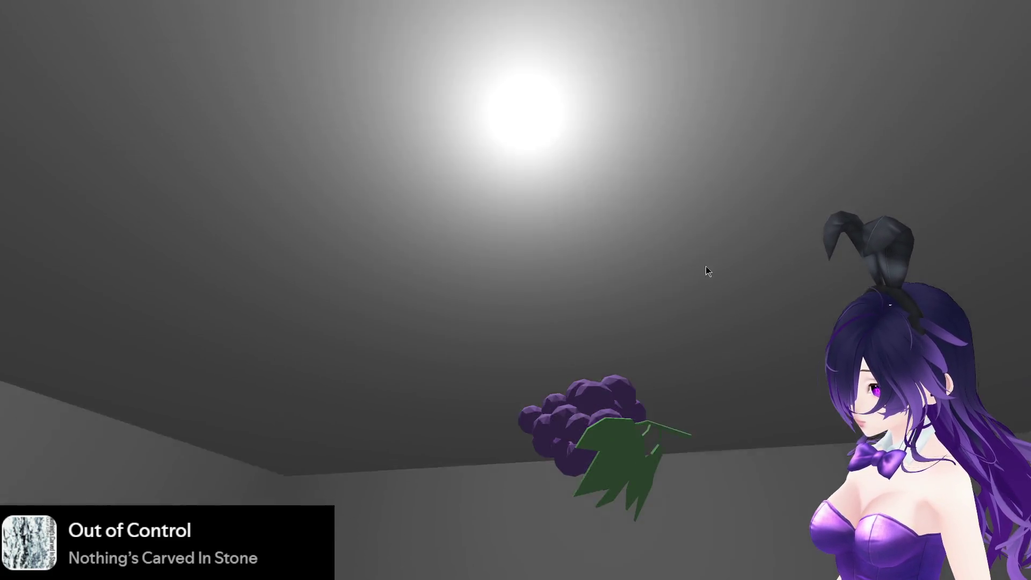
key("e")
key("a")
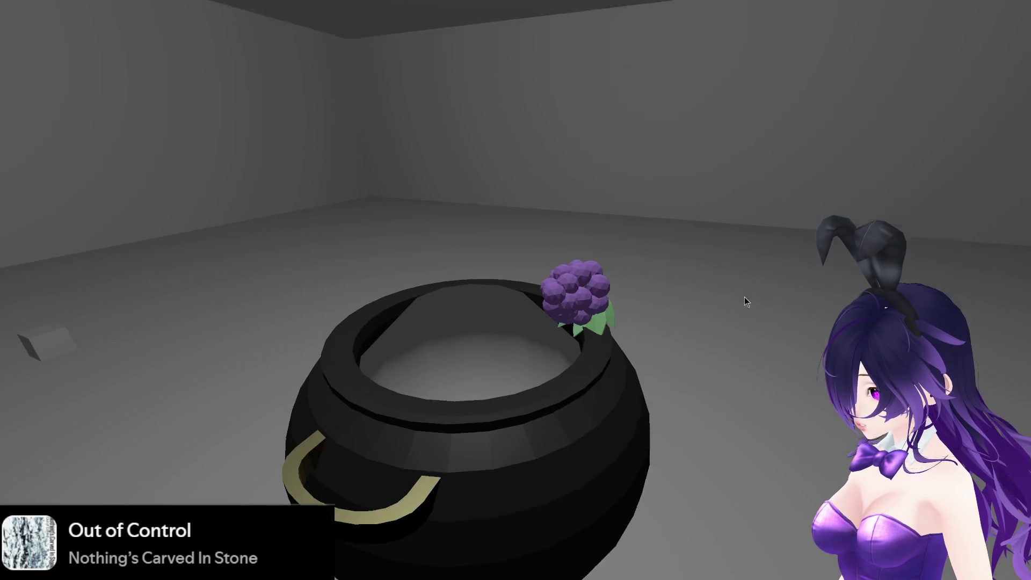
key("s")
key("w")
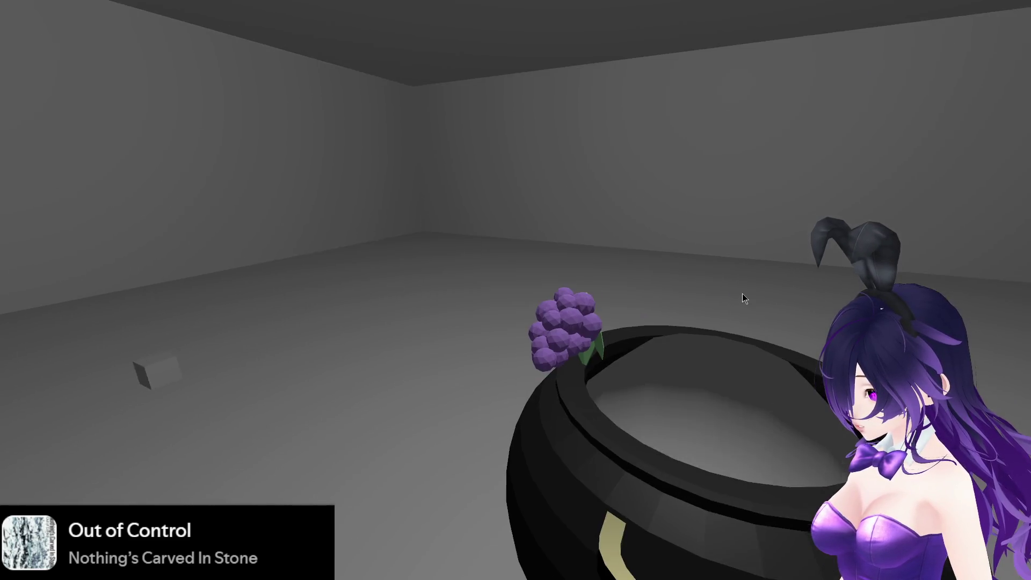
key("s")
key("e")
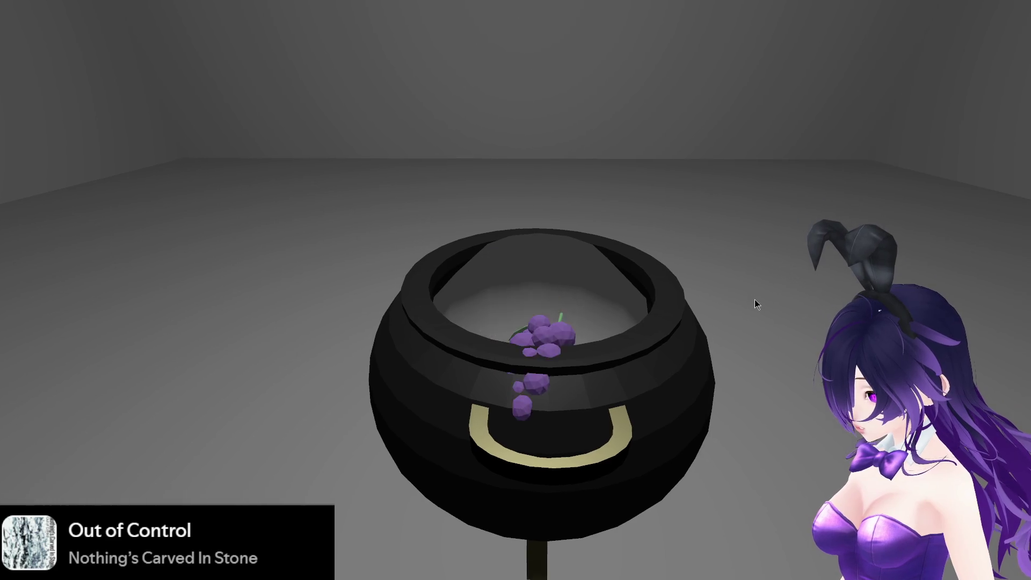
key("e")
key("w")
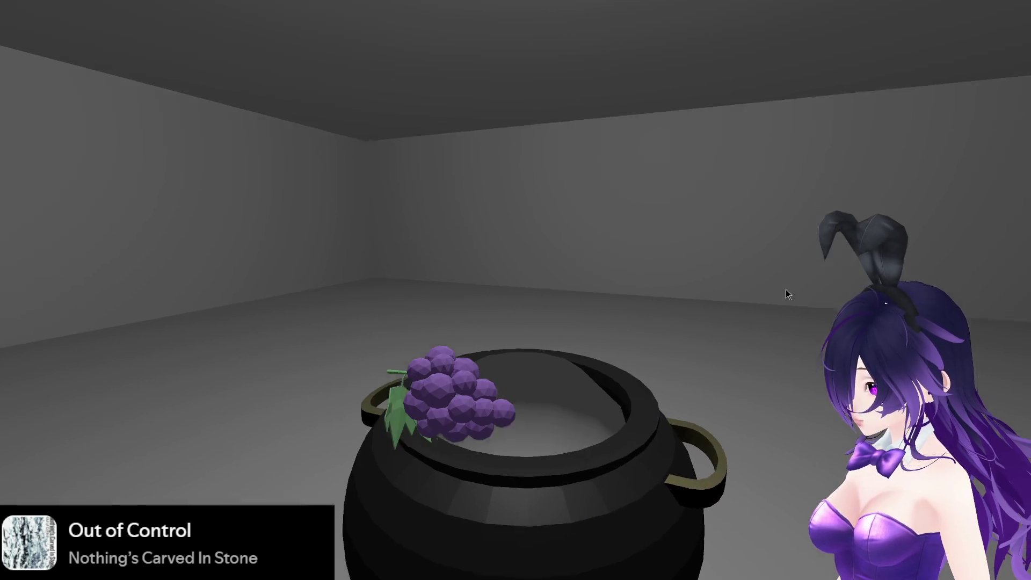
key("s")
key("w")
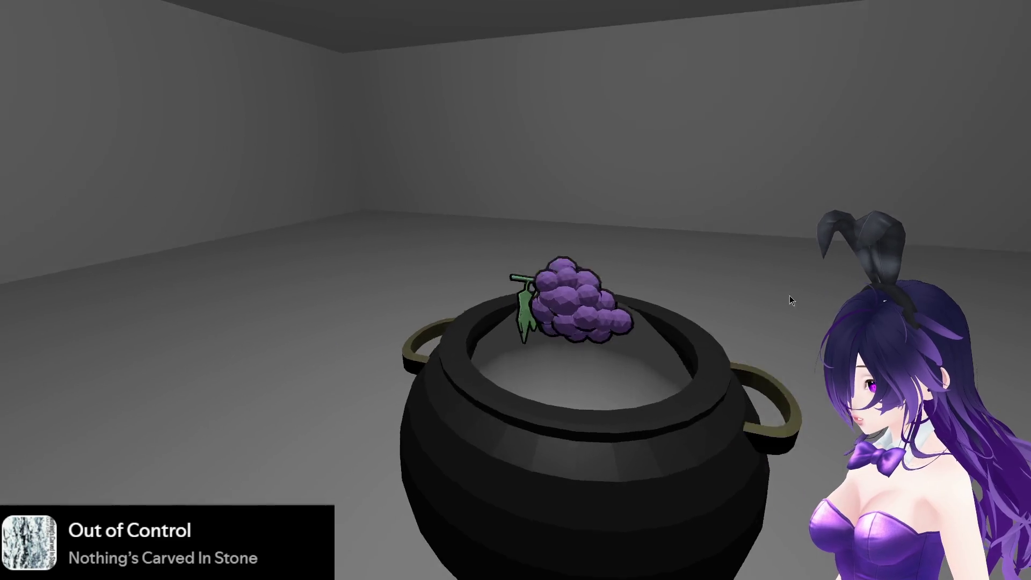
key("d")
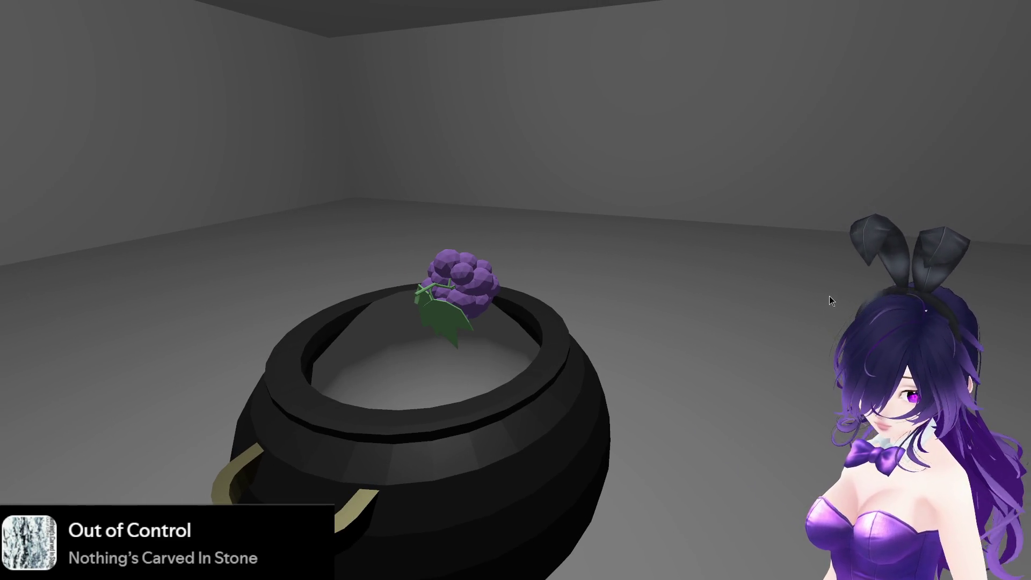
key("F8")
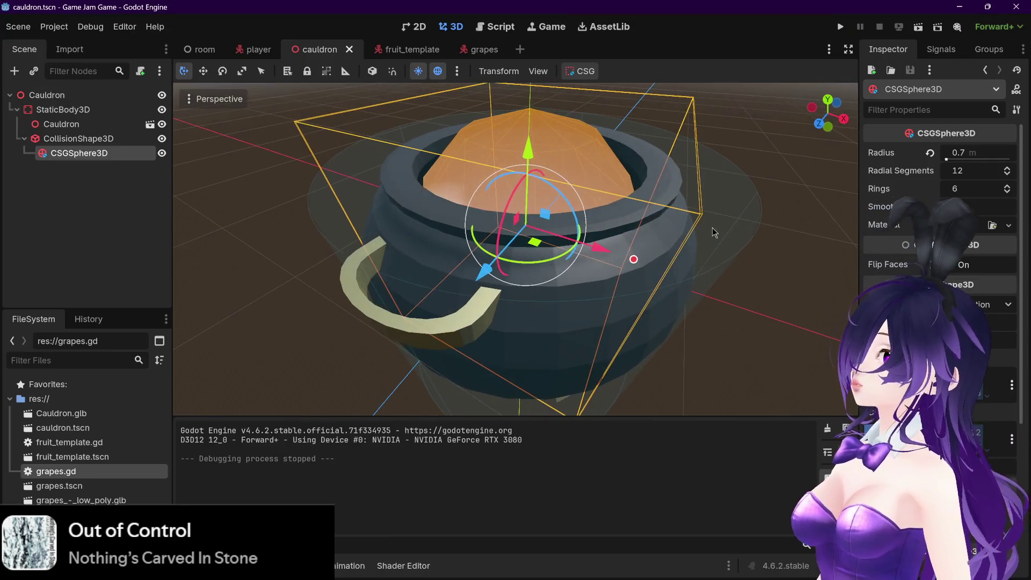
Set the sphere's Operation to Union and leave Flip Faces unchecked
mouse_move(1028, 271)
left_mouse_down()
mouse_move(1028, 299)
mouse_move(1029, 261)
left_mouse_up()
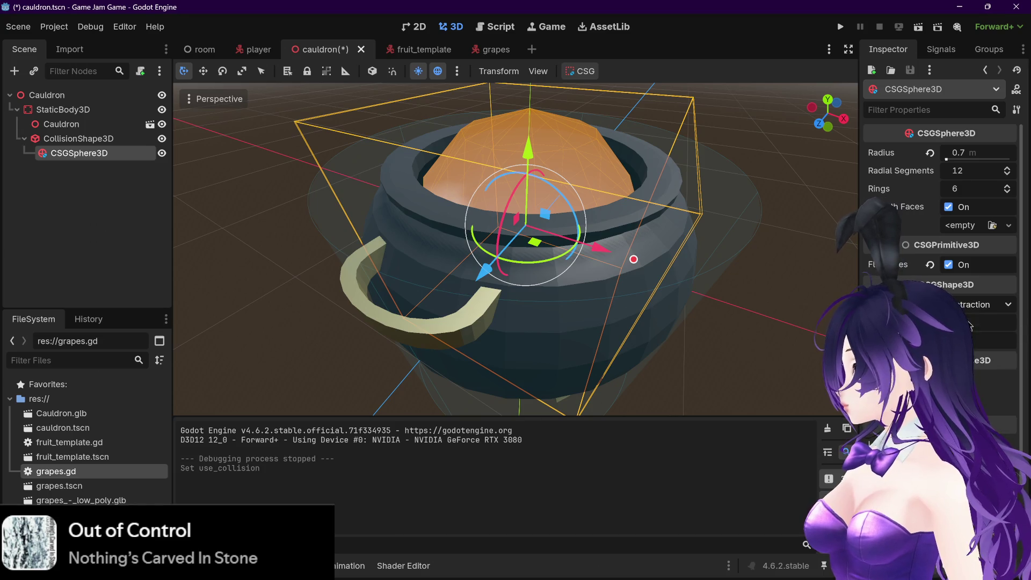
left_click(970, 325)
left_click(947, 265)
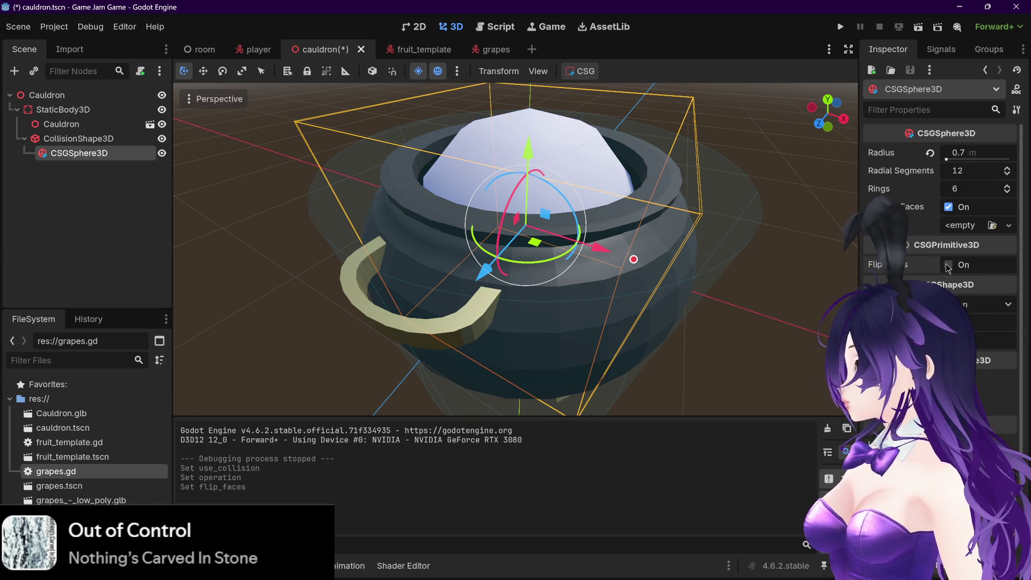
left_click(947, 266)
left_click(948, 266)
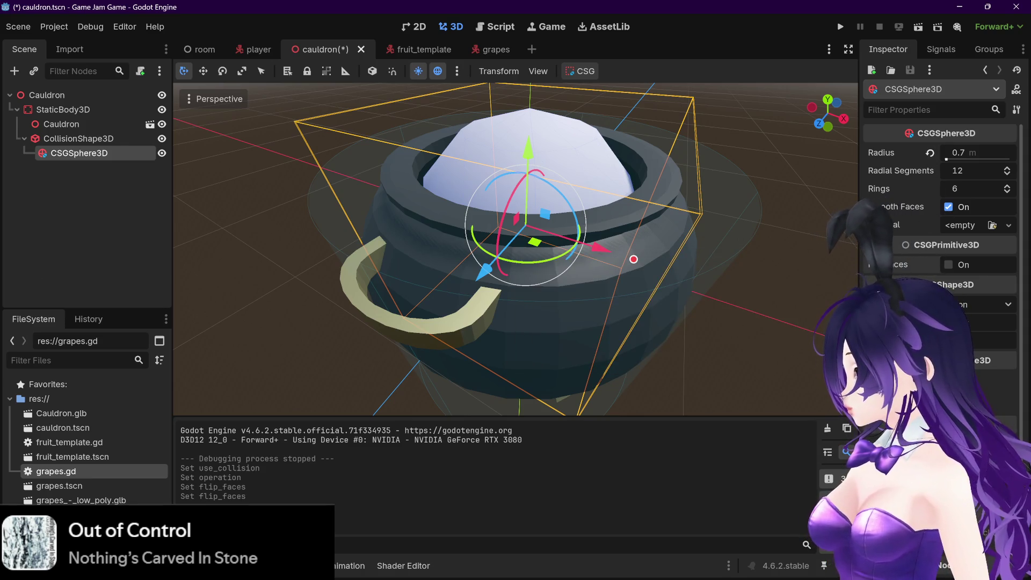
Bring the Prototyping levels with CSG docs back to the front
scroll(947, 207, "down", 2)
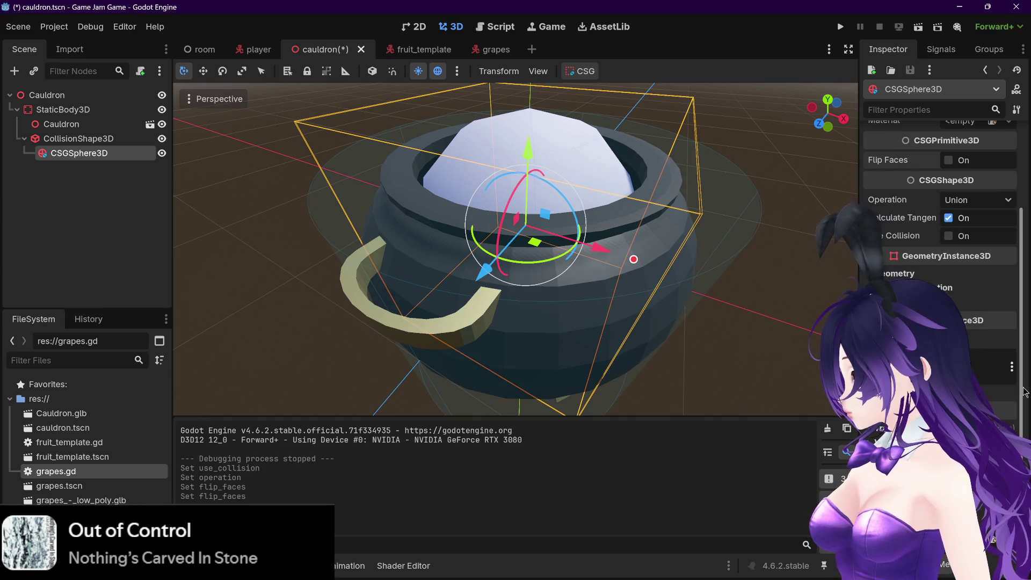
left_click_drag(1022, 391, 1026, 313)
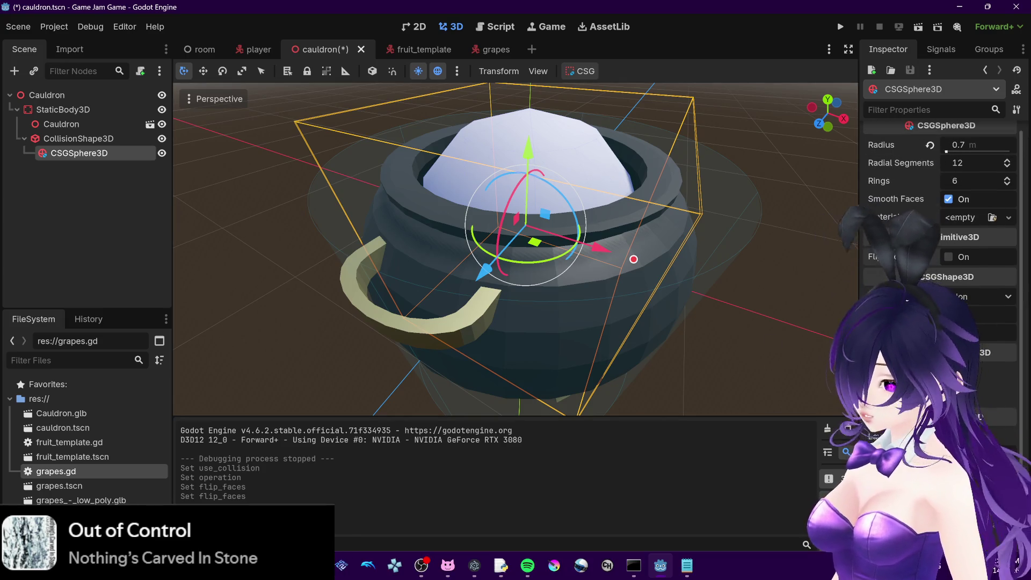
mouse_move(224, 565)
left_click(234, 488)
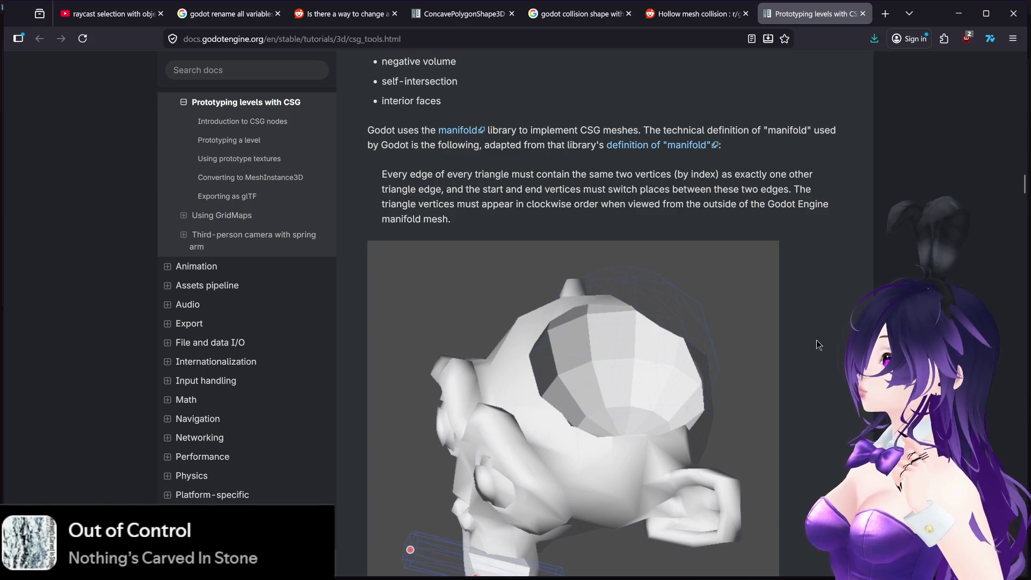
Read down the CSG docs page's boolean operations section, then switch back to the Godot editor
scroll(816, 341, "down", 8)
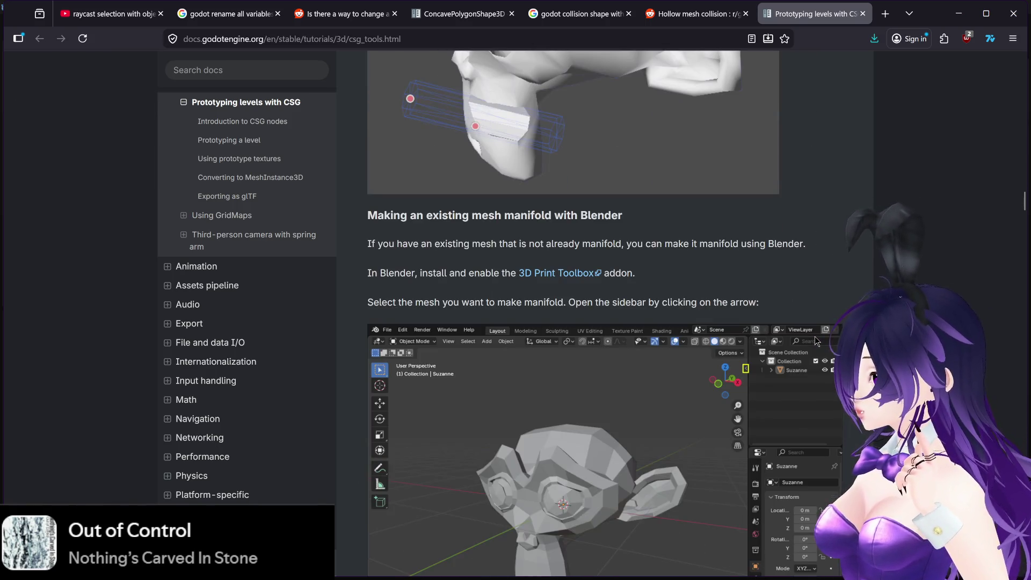
scroll(815, 340, "down", 7)
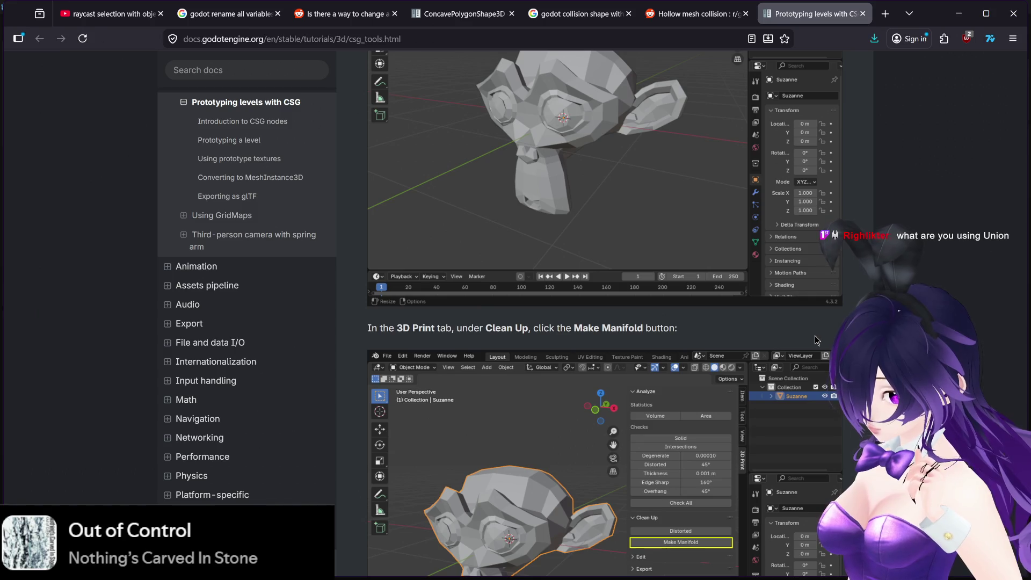
scroll(813, 336, "down", 3)
mouse_move(669, 566)
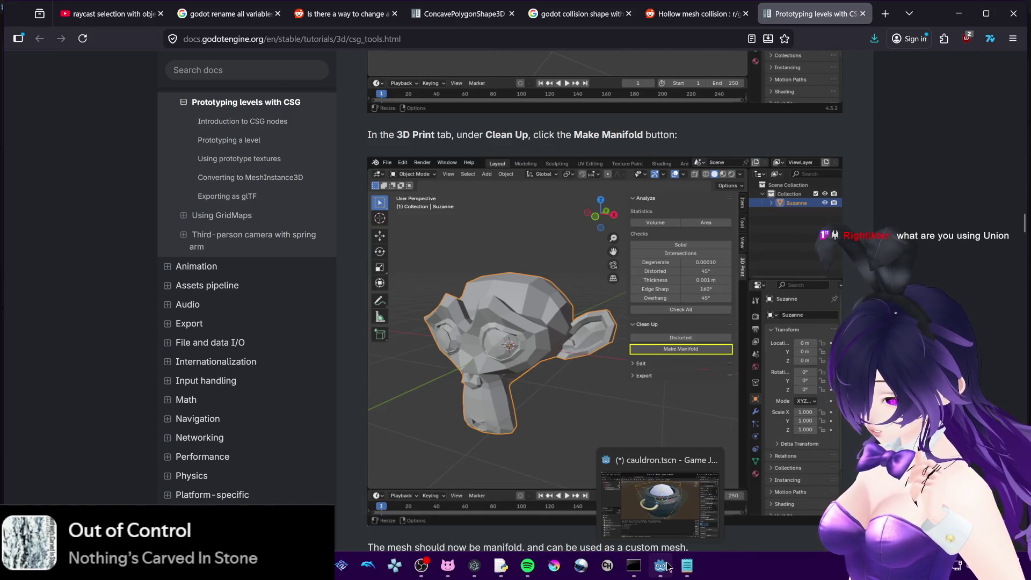
left_click(660, 483)
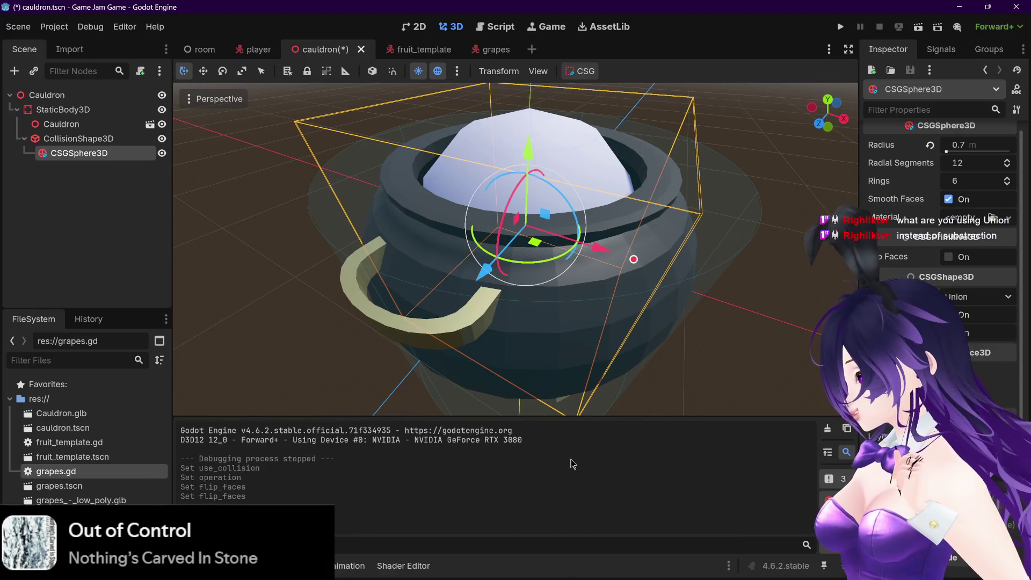
Return to the Prototyping levels with CSG page and review the CSGPolygon and Union/Intersection/Subtraction sections
mouse_move(572, 578)
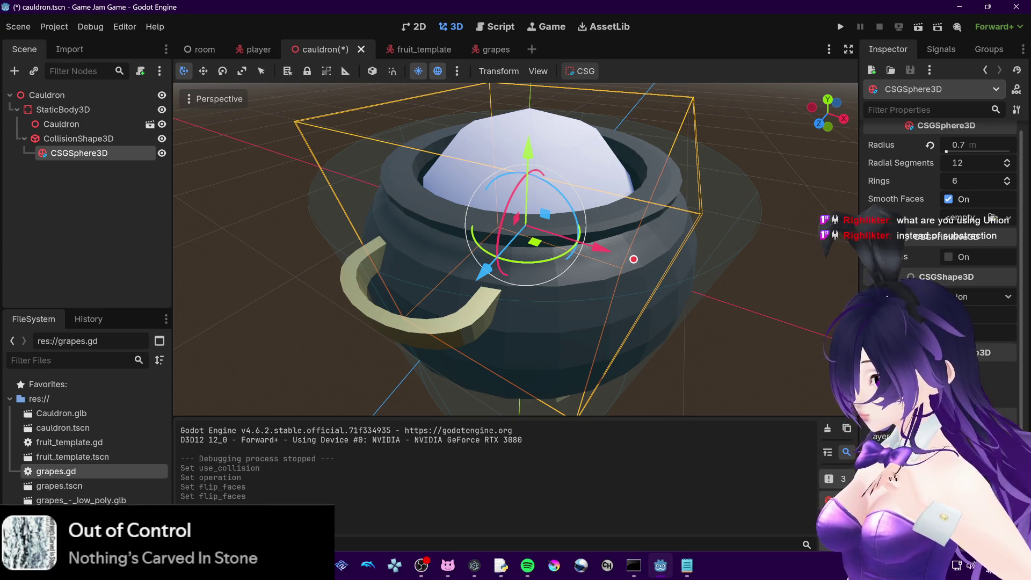
left_click(529, 505)
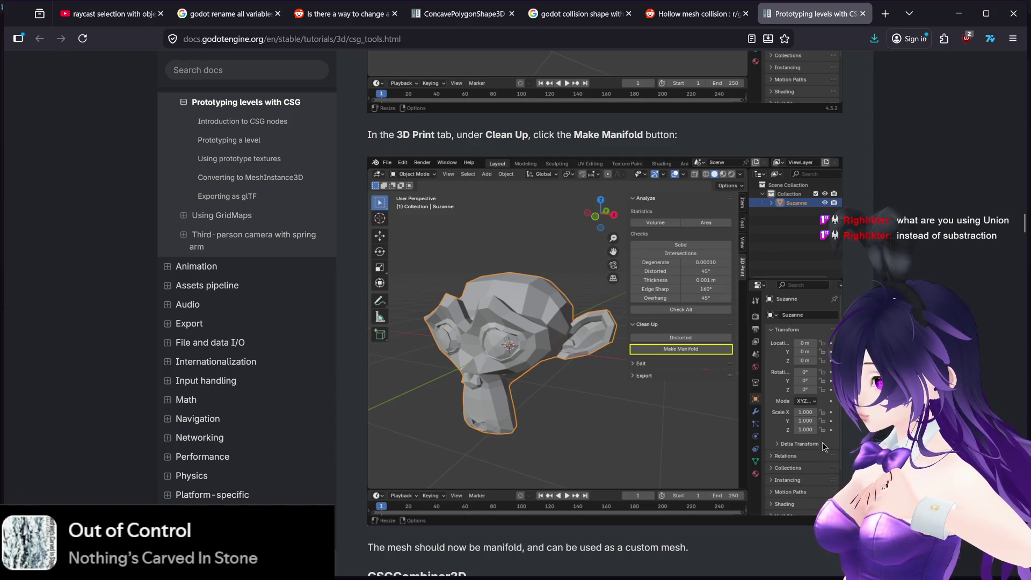
scroll(824, 447, "down", 4)
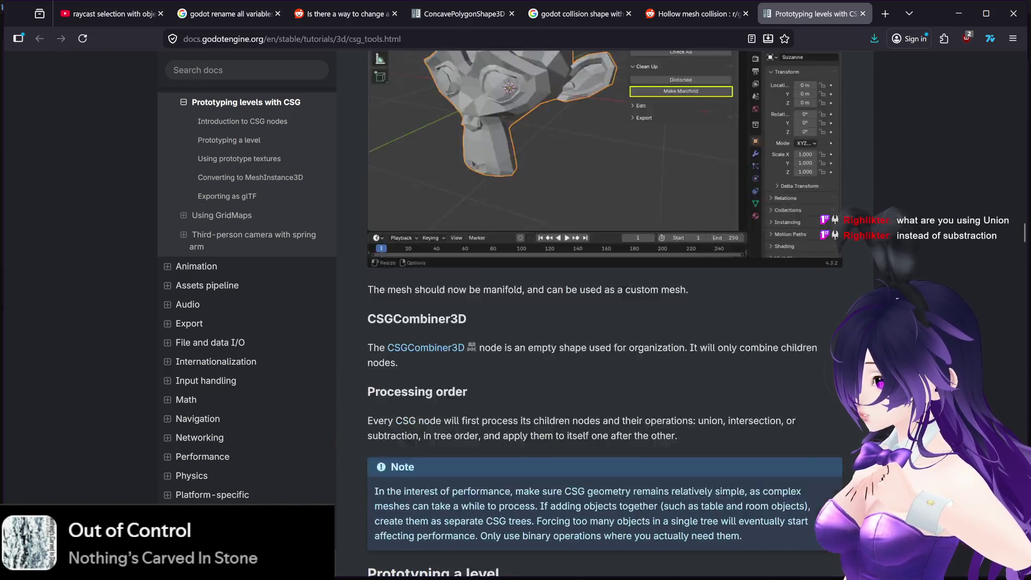
scroll(605, 311, "down", 2)
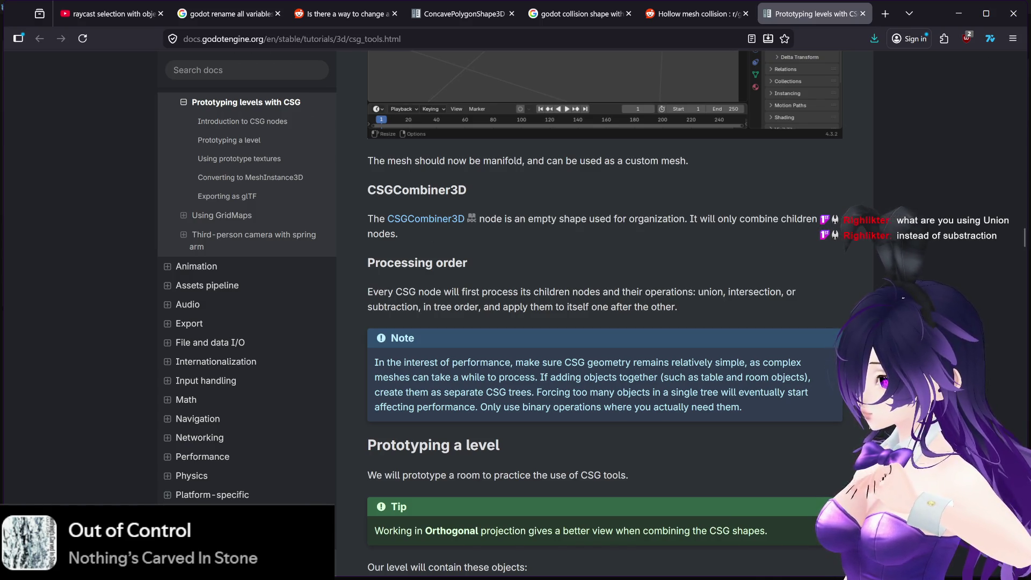
scroll(867, 426, "down", 1)
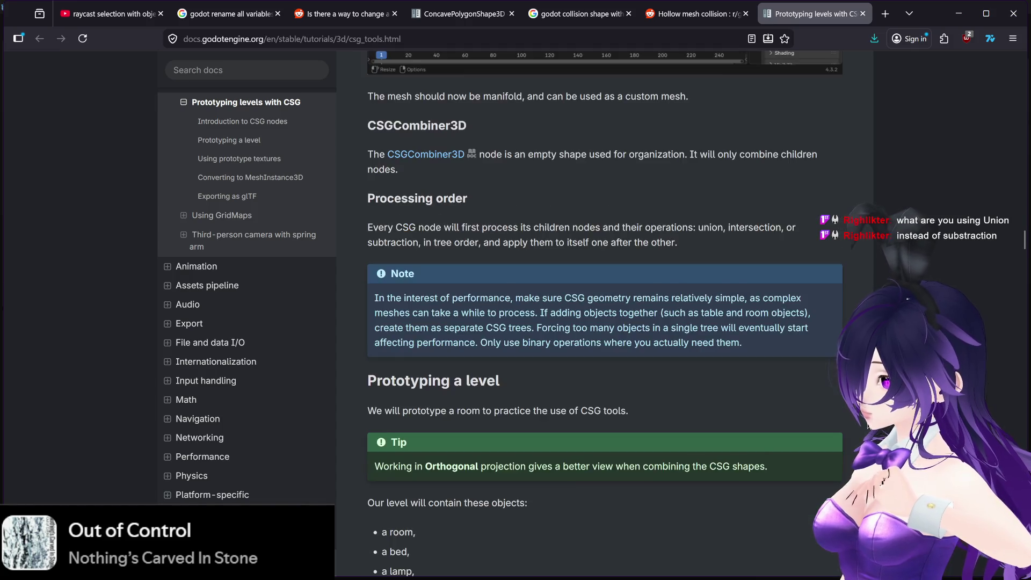
scroll(866, 422, "up", 7)
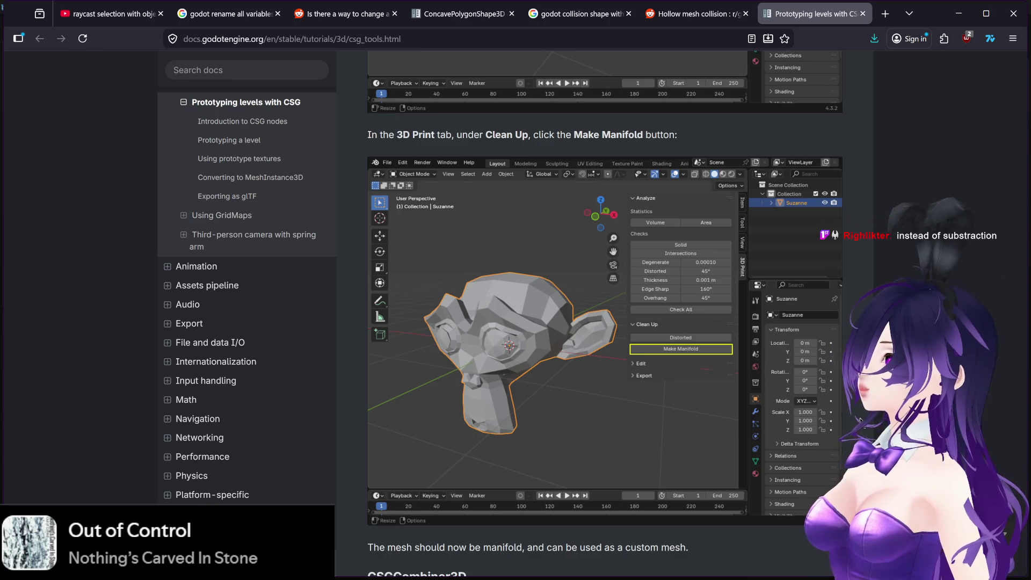
scroll(839, 420, "up", 5)
scroll(840, 420, "up", 5)
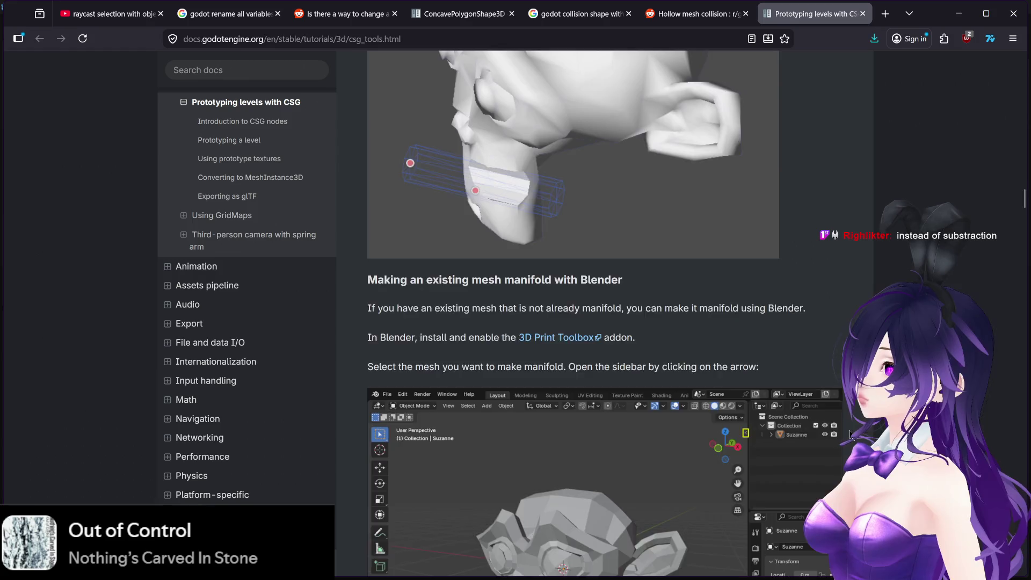
scroll(850, 430, "up", 5)
scroll(849, 430, "up", 6)
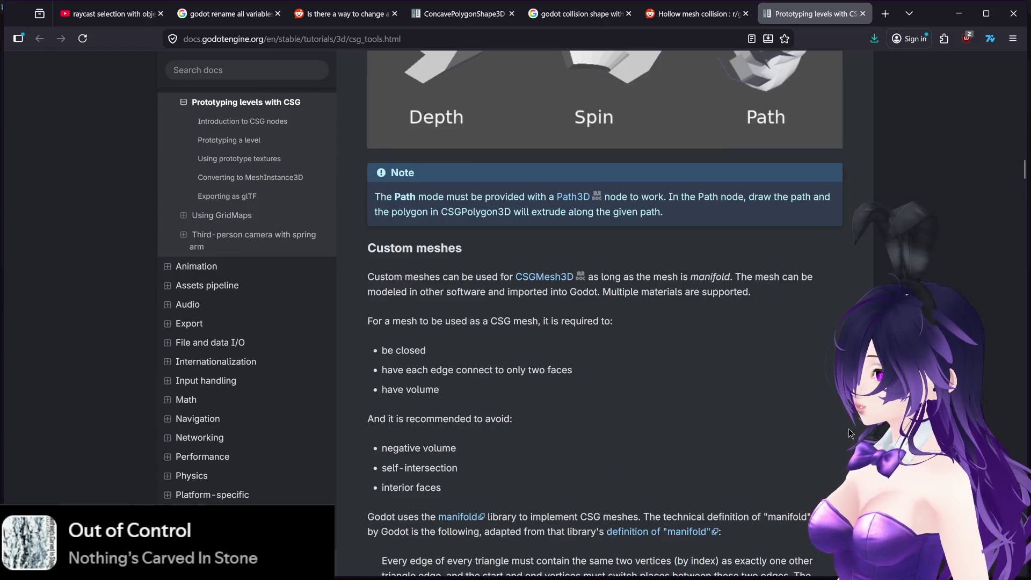
scroll(848, 430, "up", 3)
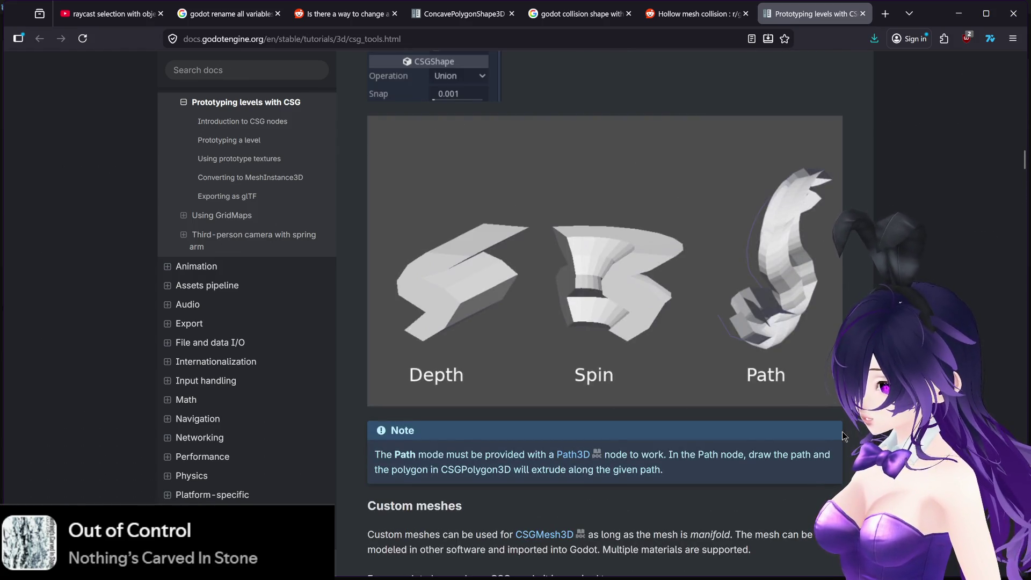
scroll(841, 432, "up", 4)
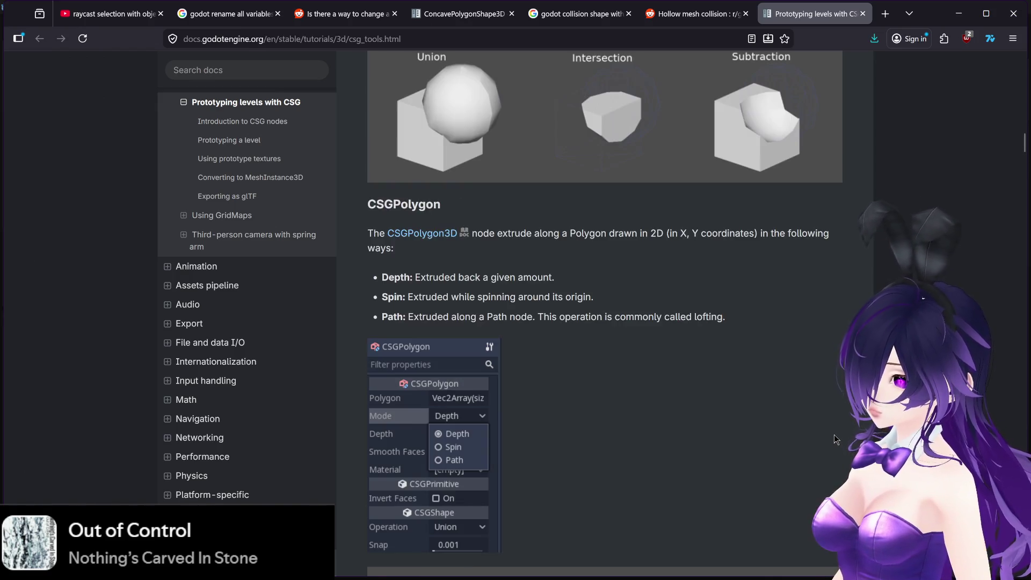
scroll(834, 439, "up", 3)
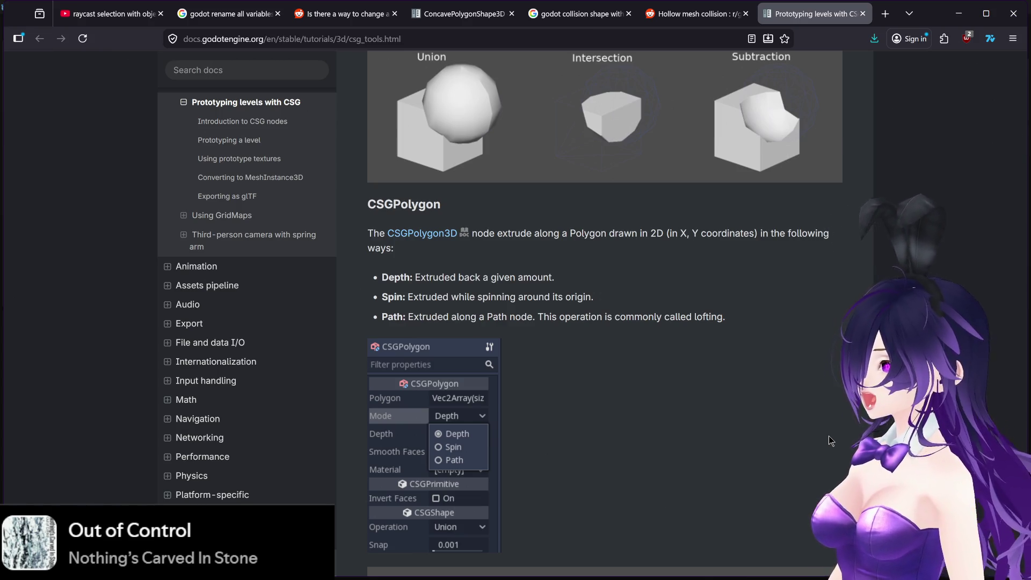
scroll(804, 427, "up", 2)
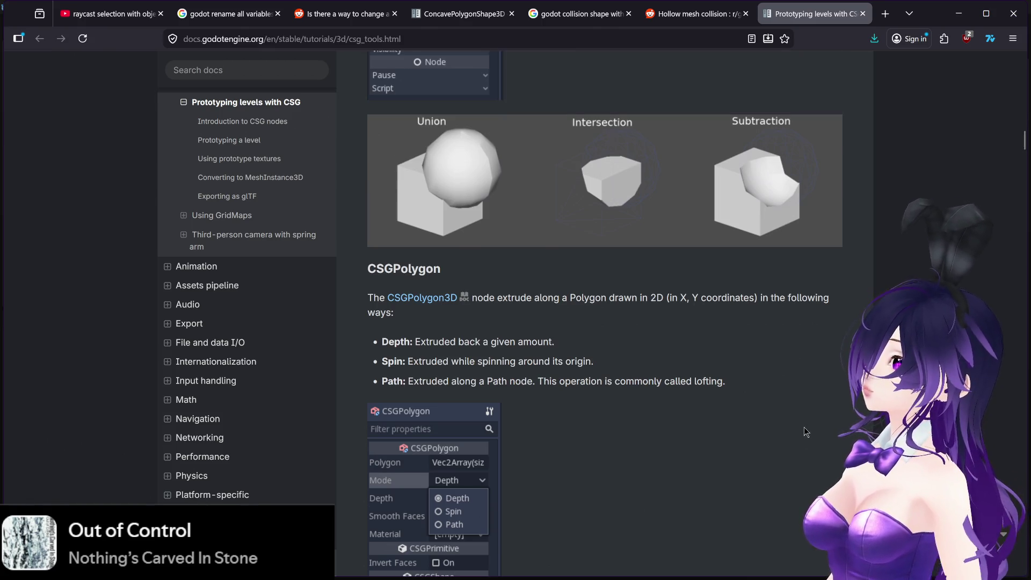
scroll(804, 427, "up", 2)
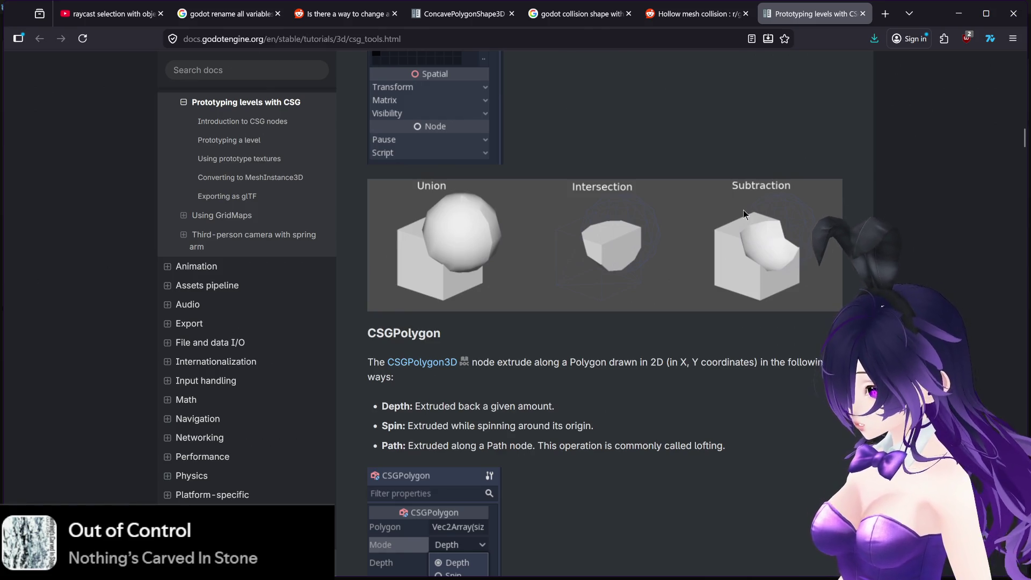
scroll(742, 210, "up", 5)
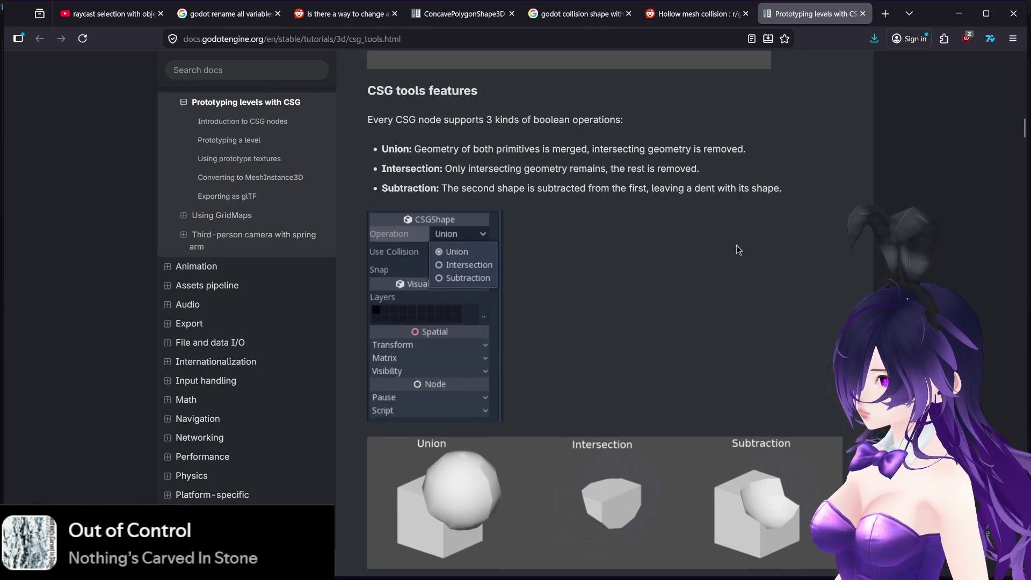
scroll(742, 247, "up", 10)
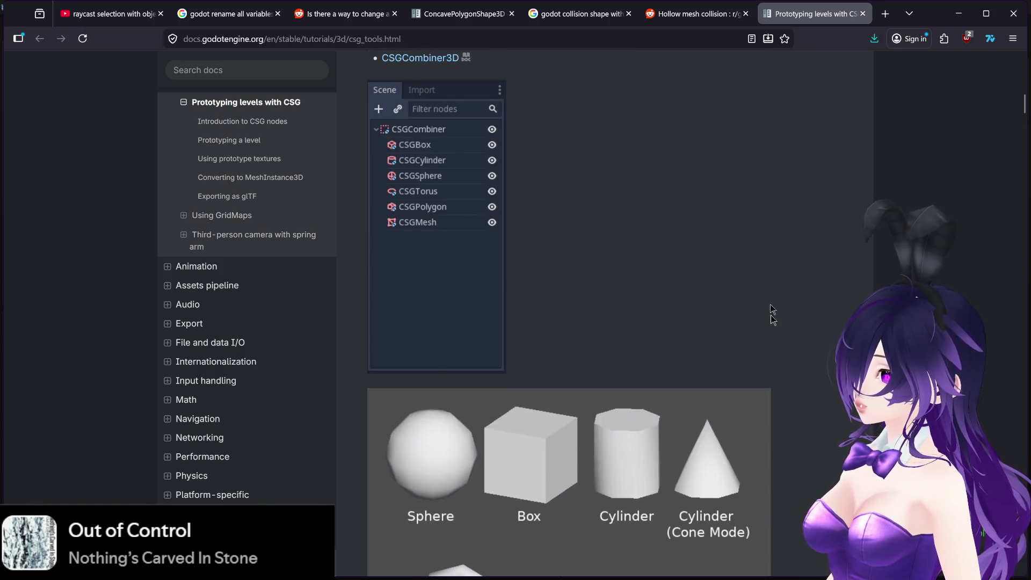
mouse_move(732, 568)
scroll(746, 416, "down", 15)
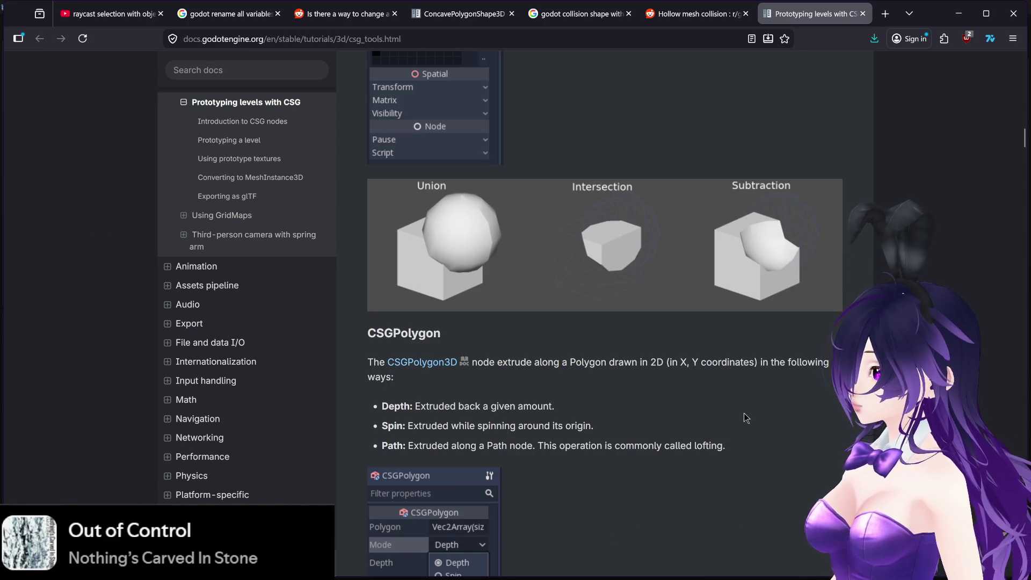
left_click(660, 567)
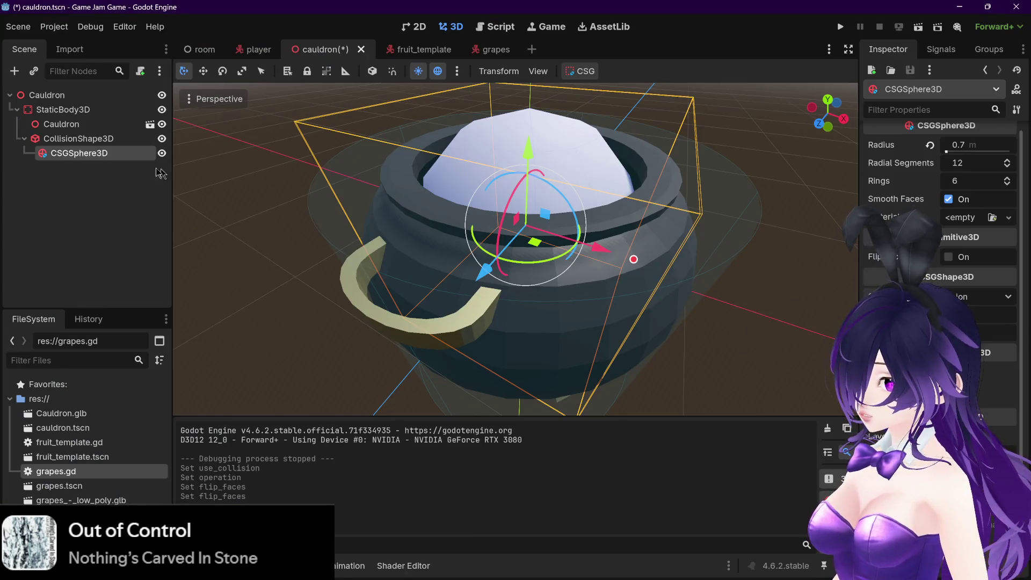
Change the CSGSphere3D operation from Union to Subtraction, then test-move it along X and cancel
scroll(1019, 164, "up", 1)
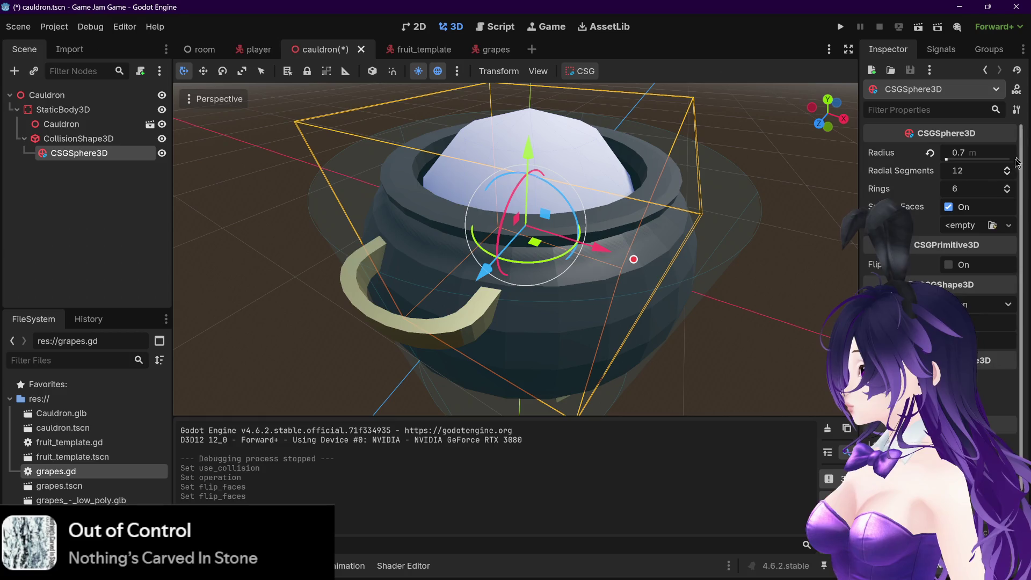
left_click(992, 302)
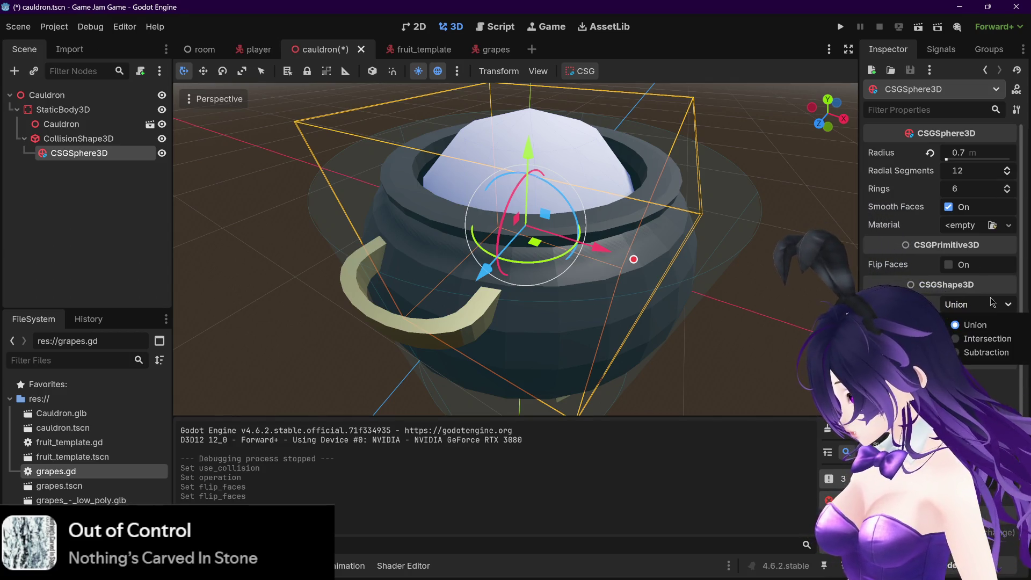
left_click(972, 352)
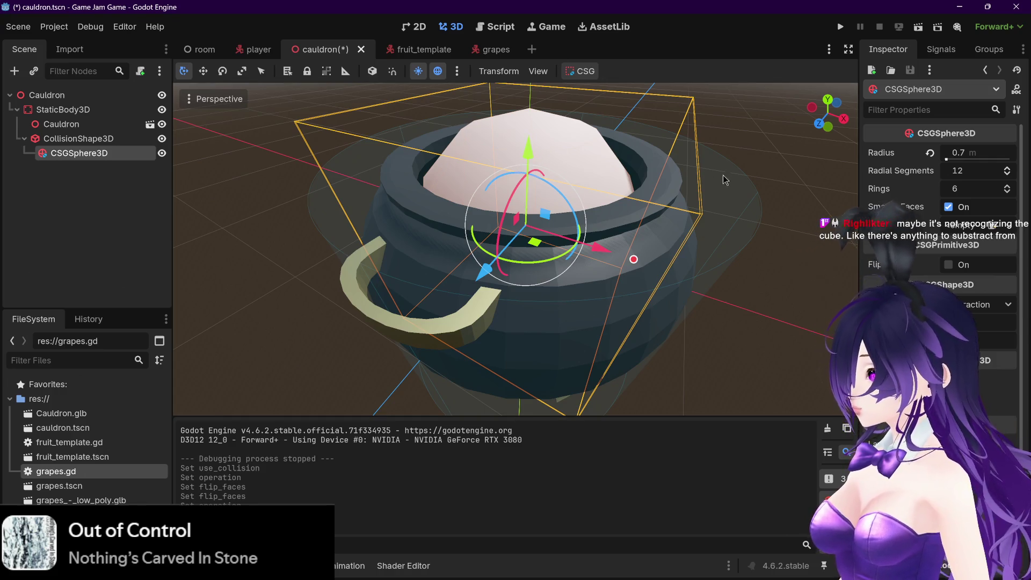
left_click_drag(539, 149, 799, 174)
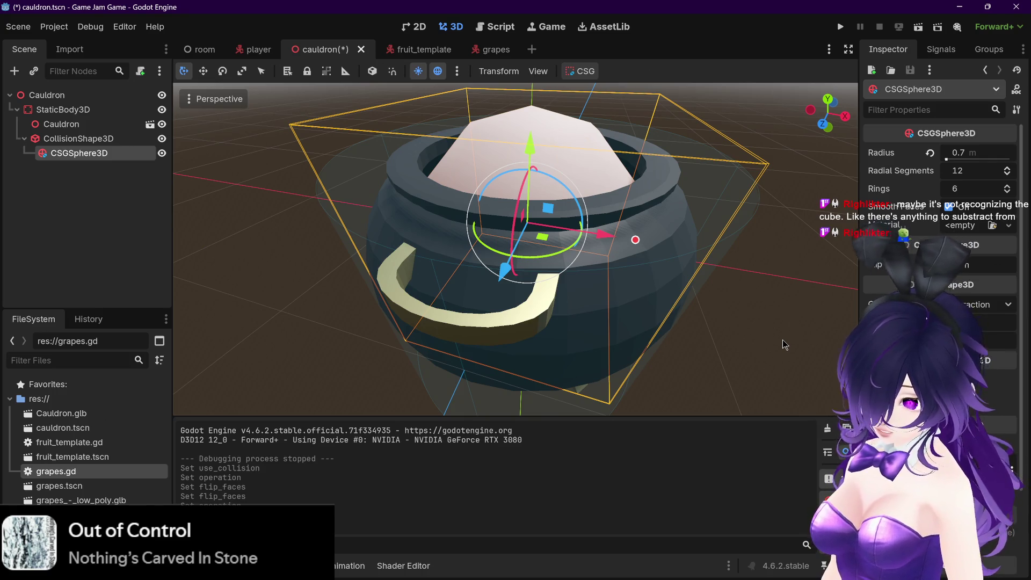
mouse_move(596, 230)
left_mouse_down()
mouse_move(846, 282)
mouse_move(825, 283)
mouse_move(835, 288)
left_mouse_up()
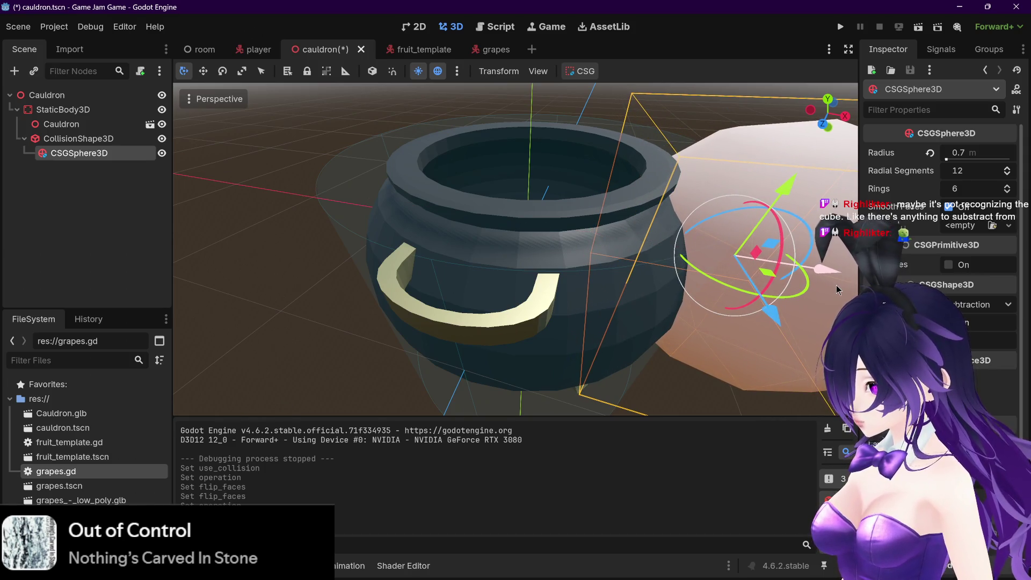
key("Escape")
mouse_move(777, 218)
left_mouse_down()
mouse_move(794, 225)
mouse_move(788, 232)
mouse_move(843, 201)
left_mouse_up()
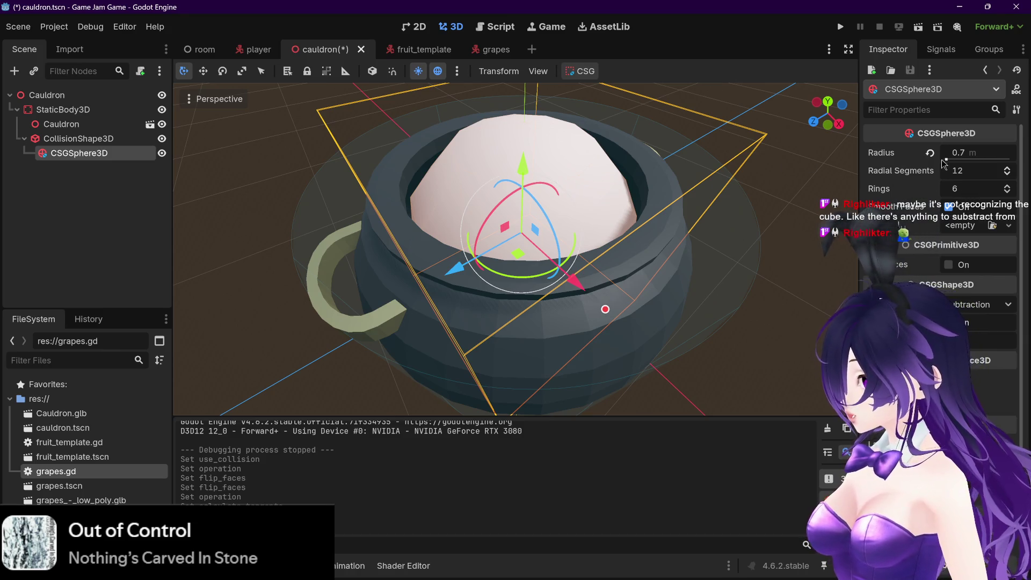
right_click(43, 156)
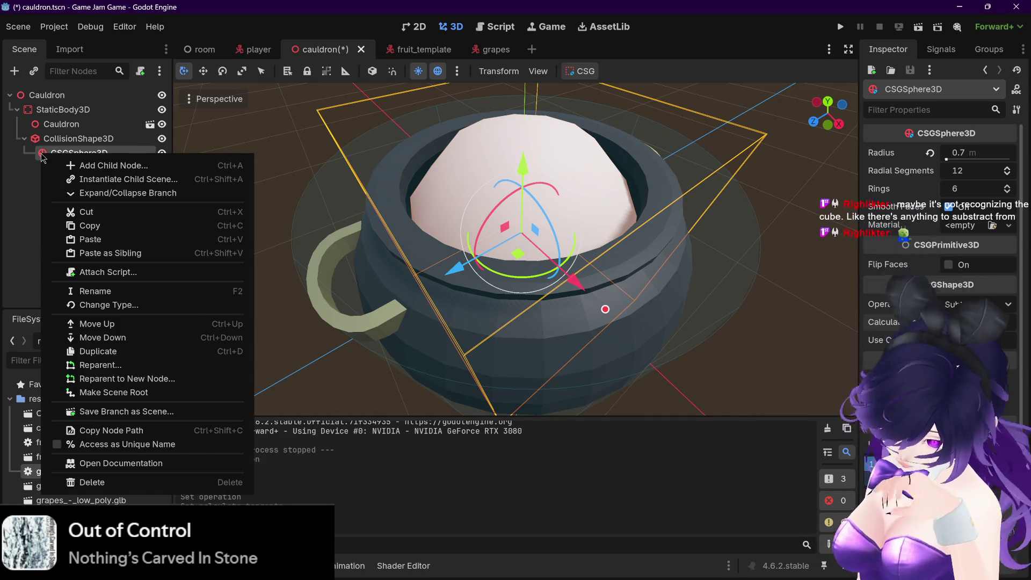
left_click(20, 193)
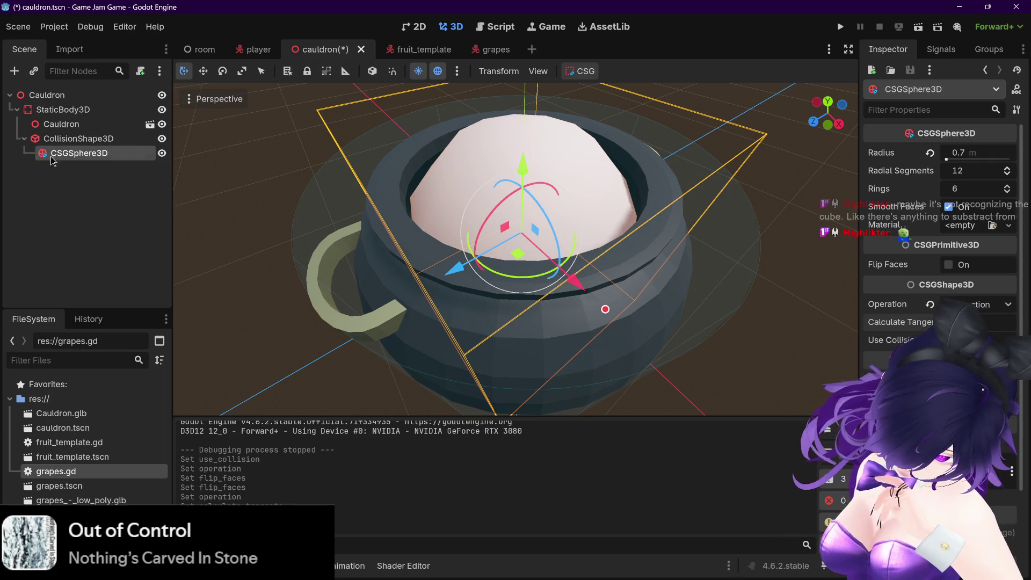
mouse_move(72, 153)
left_mouse_down()
mouse_move(71, 136)
mouse_move(54, 148)
mouse_move(63, 157)
mouse_move(76, 141)
left_mouse_up()
left_click(76, 141)
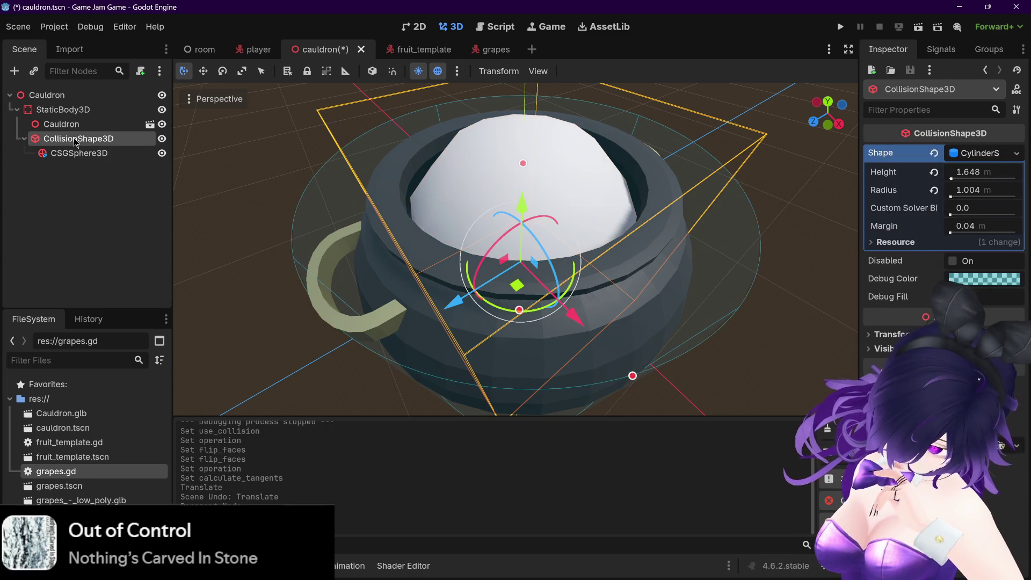
left_click(67, 152)
left_click(66, 143)
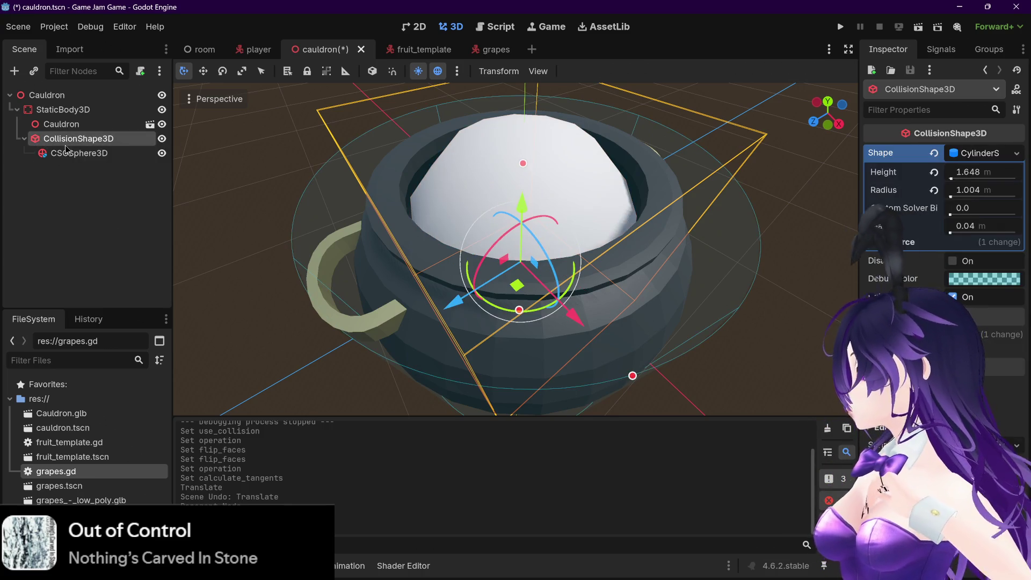
left_click(73, 154)
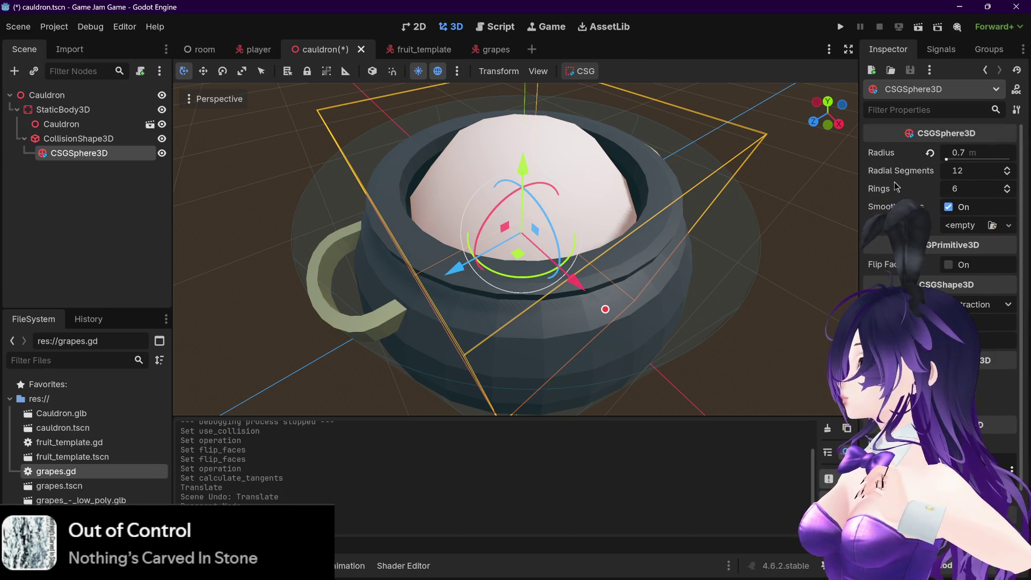
Assign a new StandardMaterial3D to the CSGSphere3D and expand its settings
left_click(967, 227)
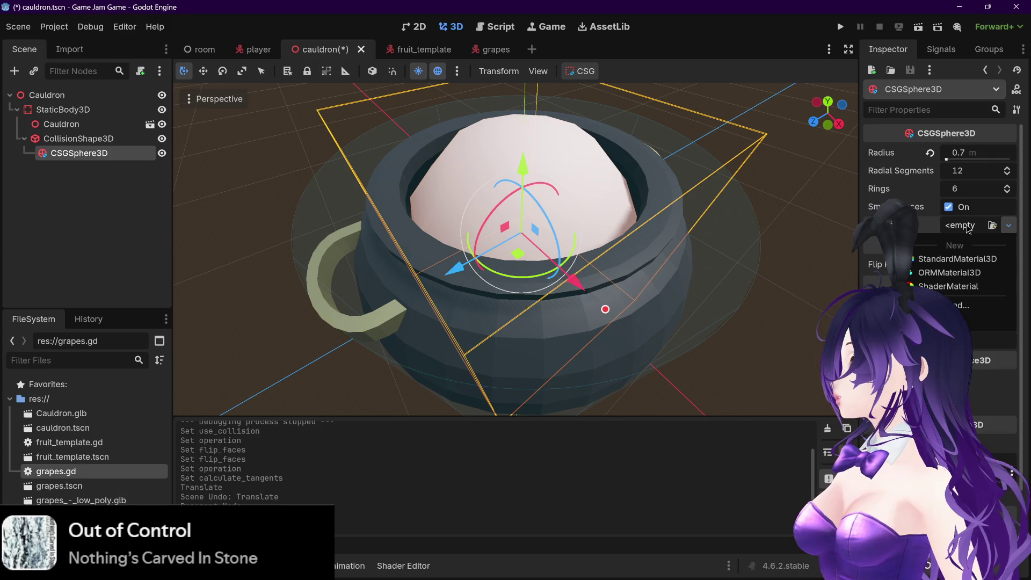
left_click(954, 261)
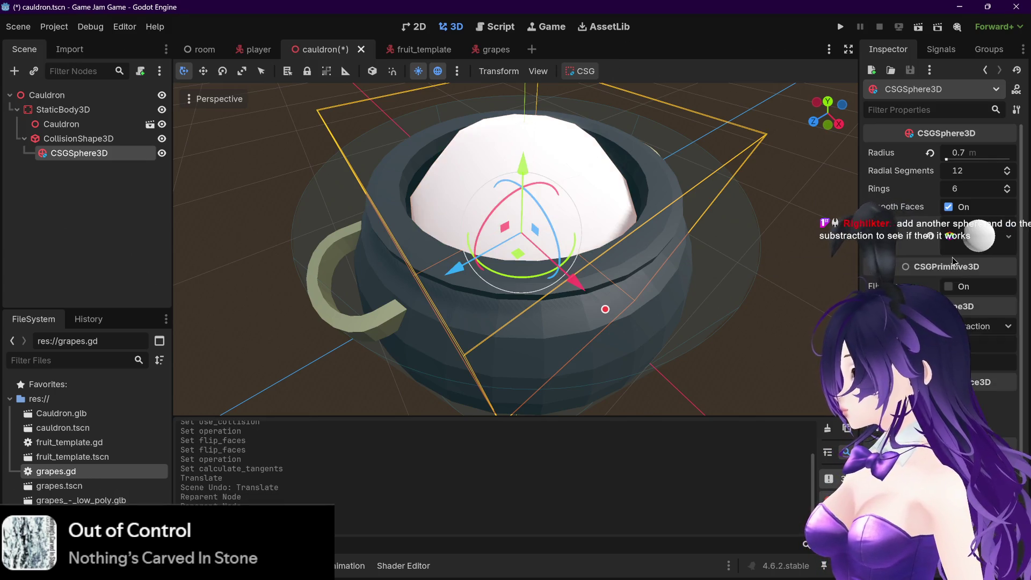
left_click(983, 236)
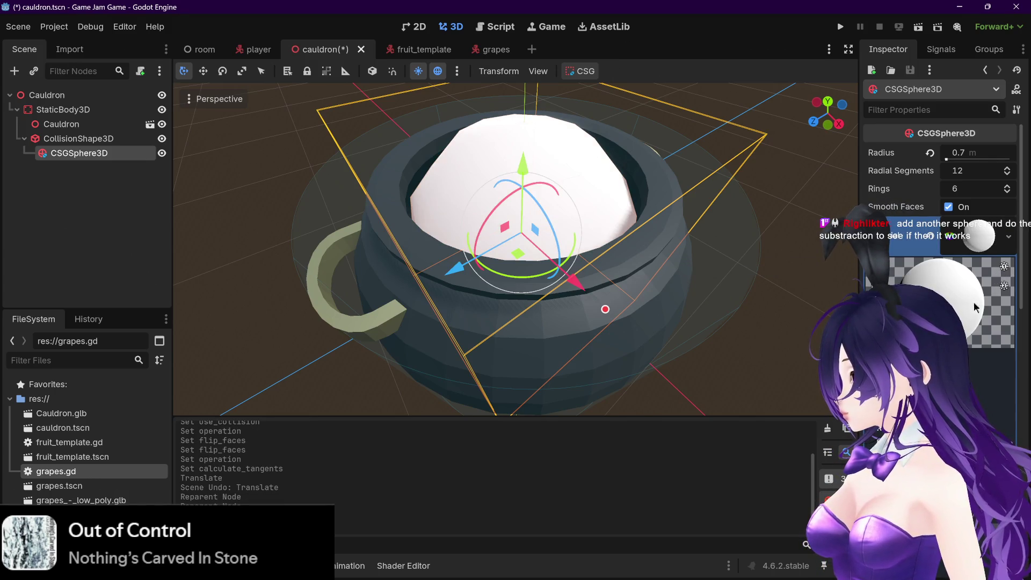
scroll(993, 245, "down", 3)
scroll(903, 277, "down", 4)
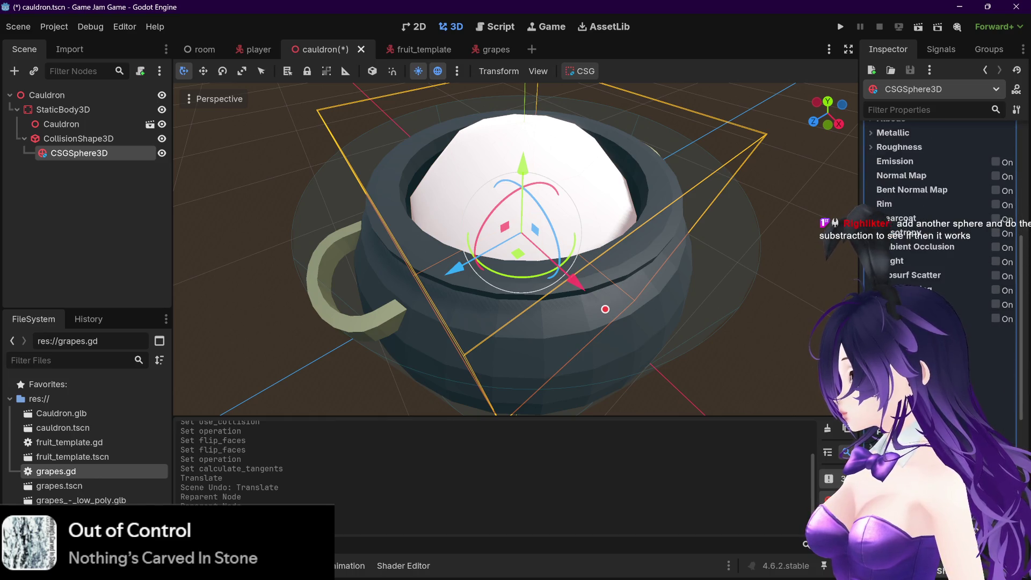
scroll(903, 277, "down", 5)
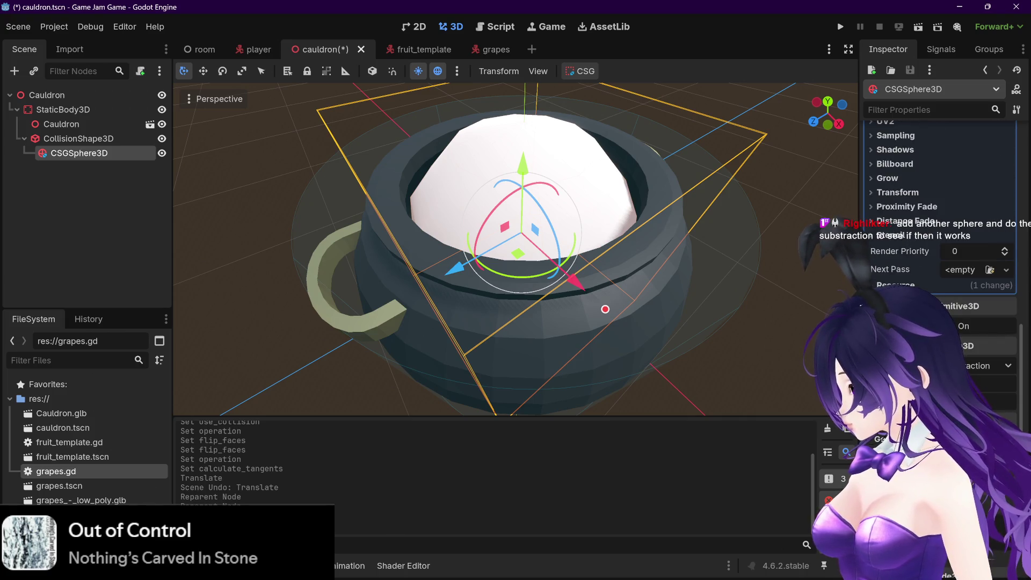
scroll(882, 270, "up", 8)
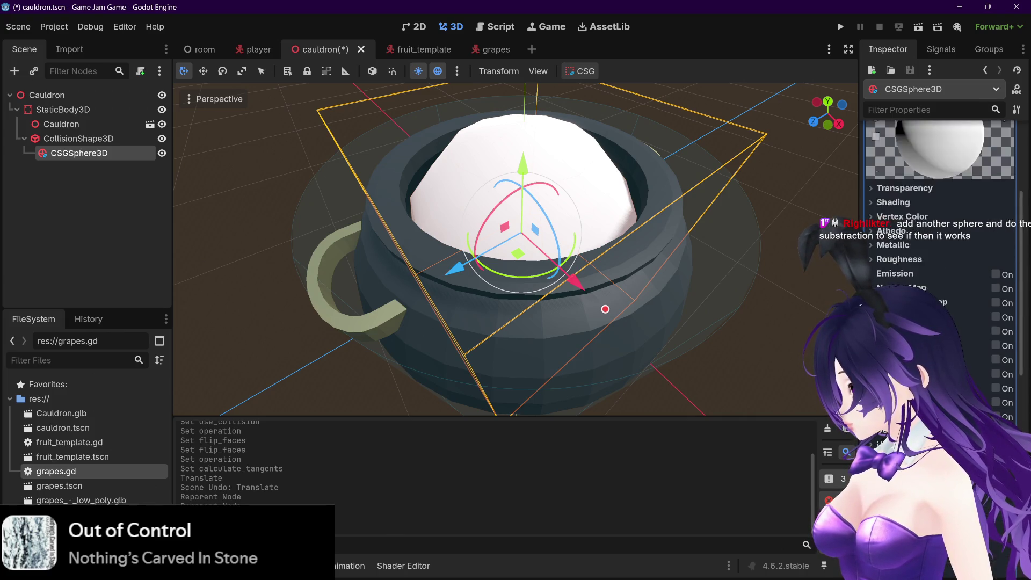
Set the material's Transparency to Alpha, briefly trying Alpha Scissor before returning to Alpha
left_click(902, 245)
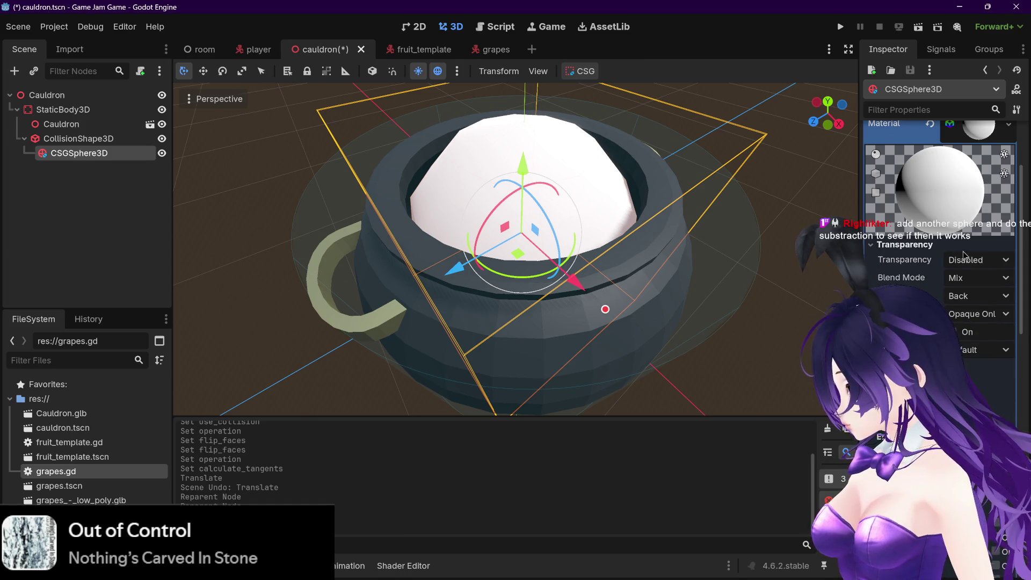
left_click(977, 260)
left_click(956, 293)
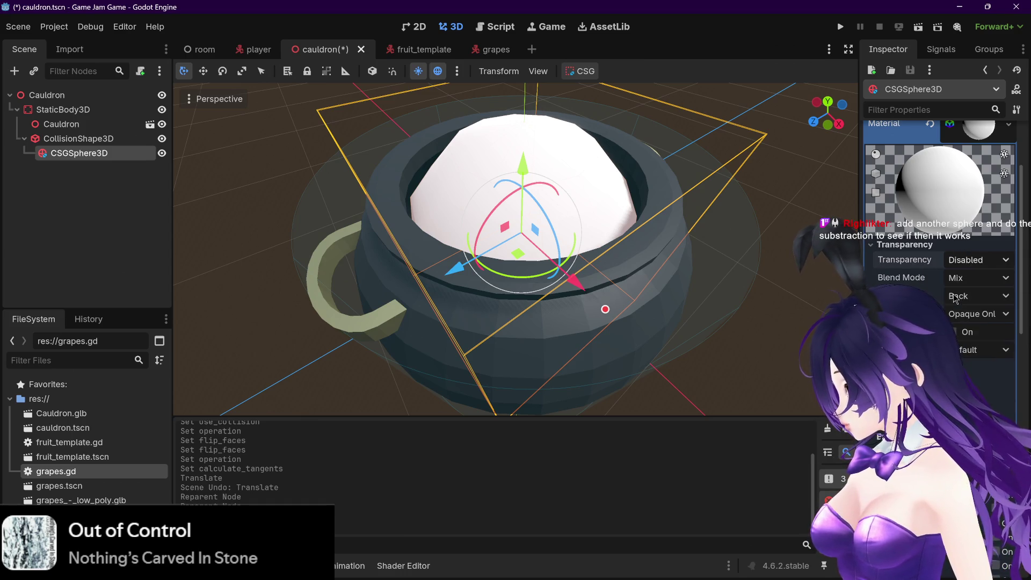
left_click(972, 260)
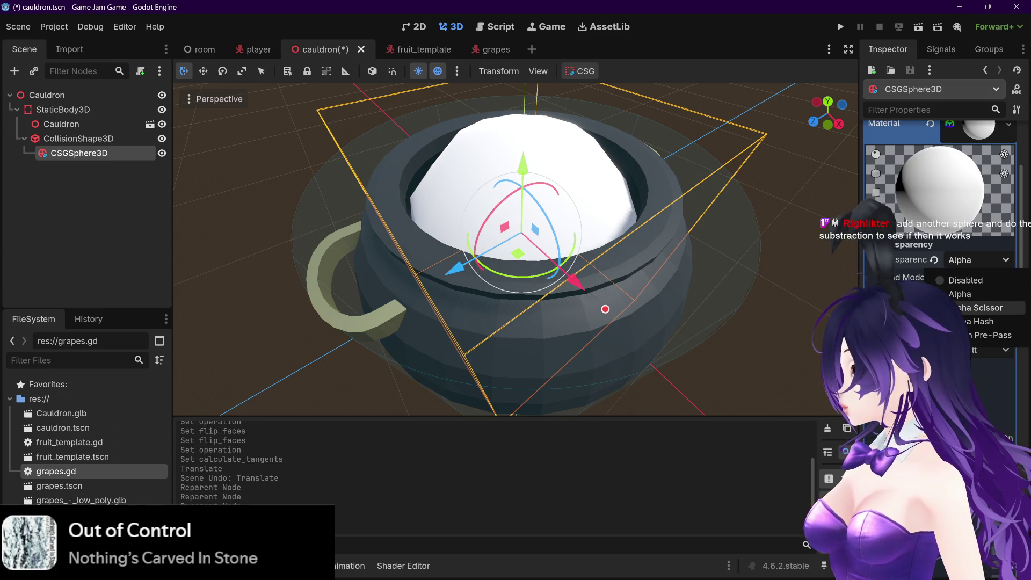
left_click(957, 294)
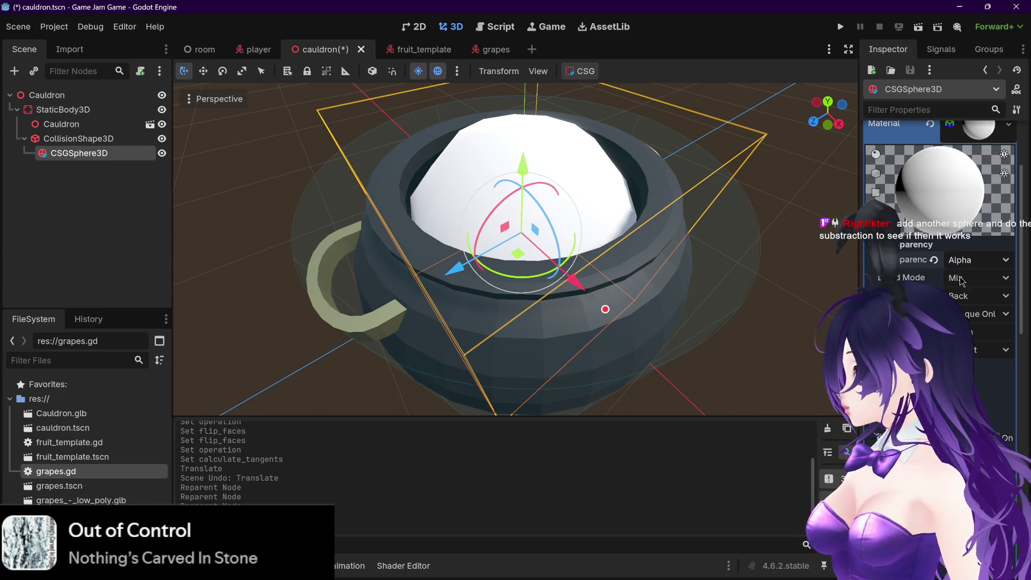
left_click(973, 260)
left_click(961, 310)
left_click(972, 259)
left_click(967, 290)
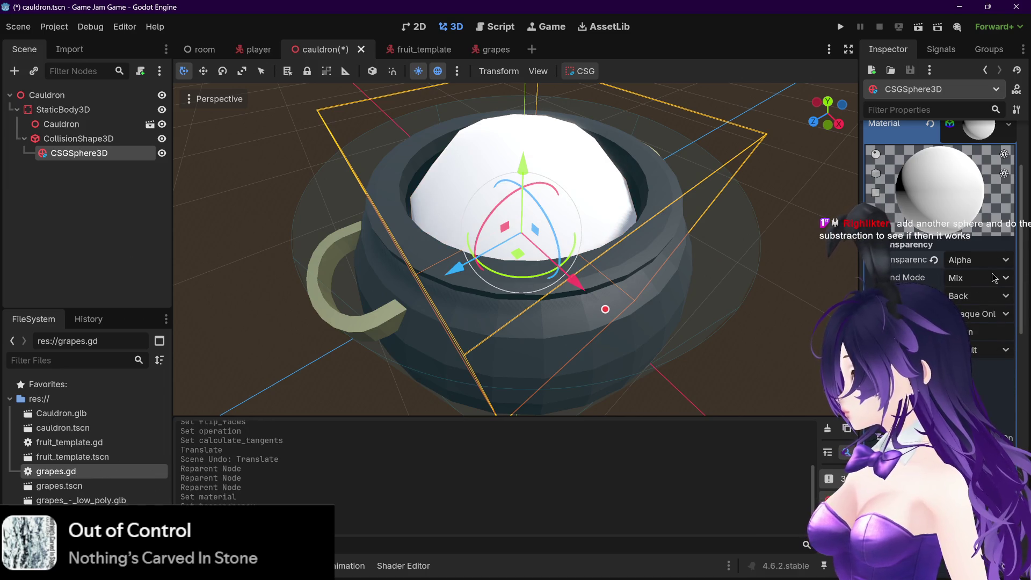
left_click_drag(1019, 260, 1019, 218)
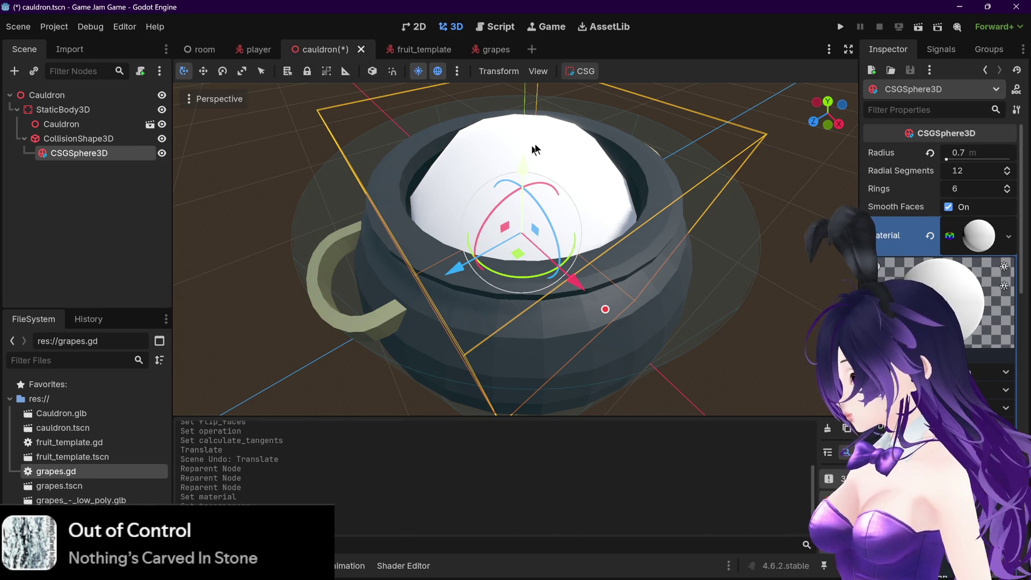
Scroll through the CSGSphere3D's Inspector properties to review its material setup
scroll(1018, 162, "down", 1)
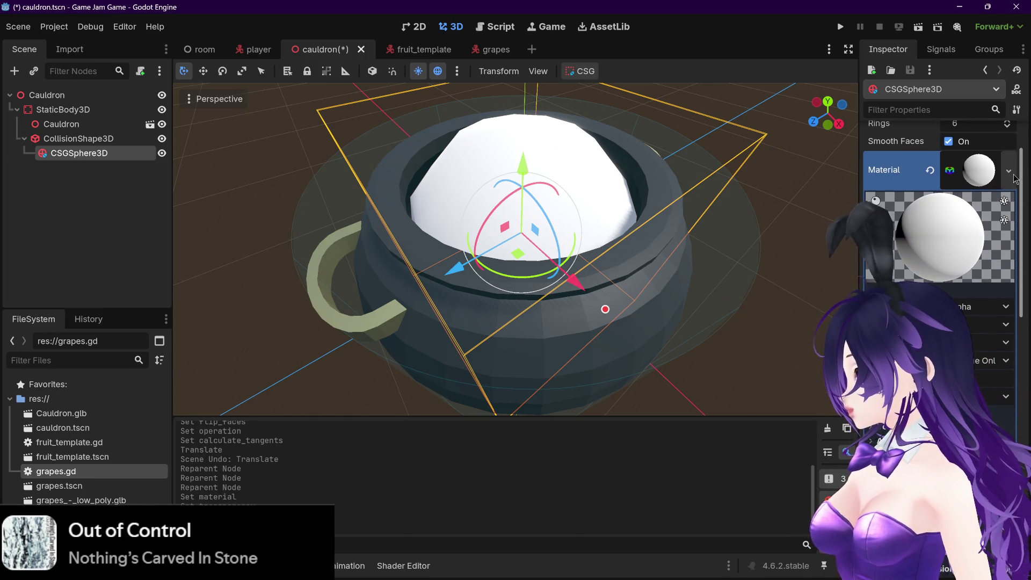
scroll(1021, 136, "up", 1)
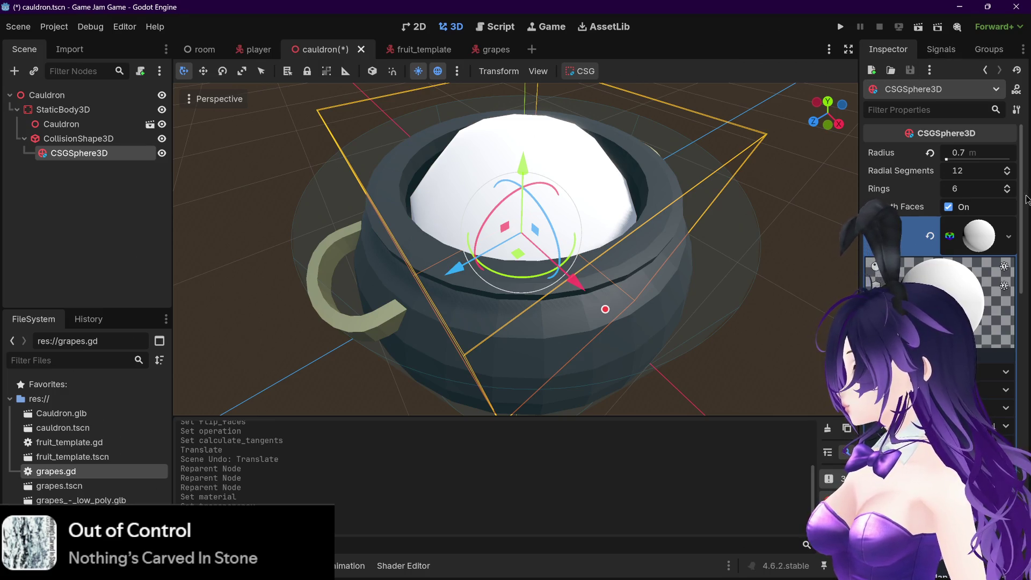
scroll(1023, 206, "down", 1)
left_click_drag(1023, 206, 1018, 238)
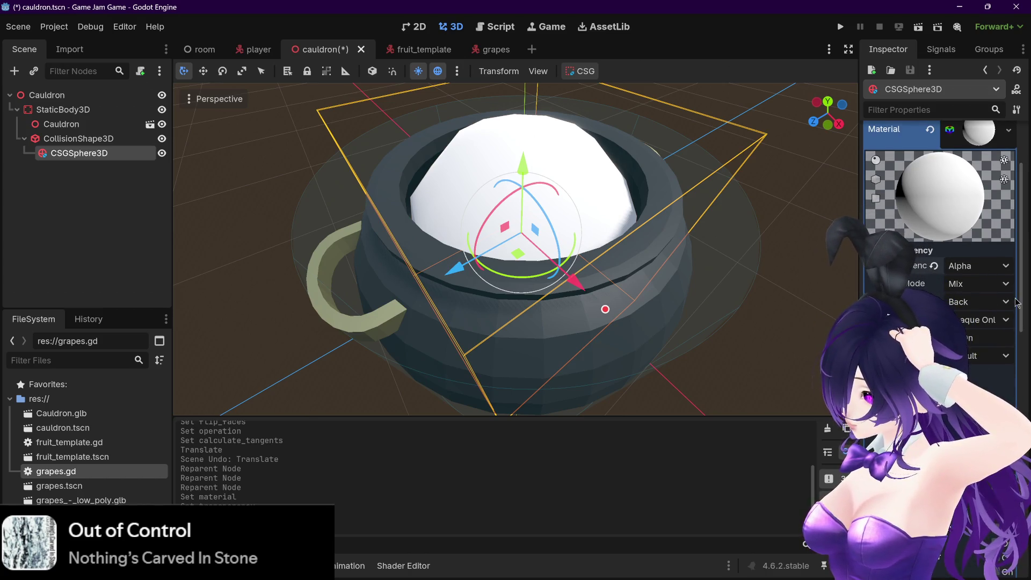
scroll(1016, 302, "down", 5)
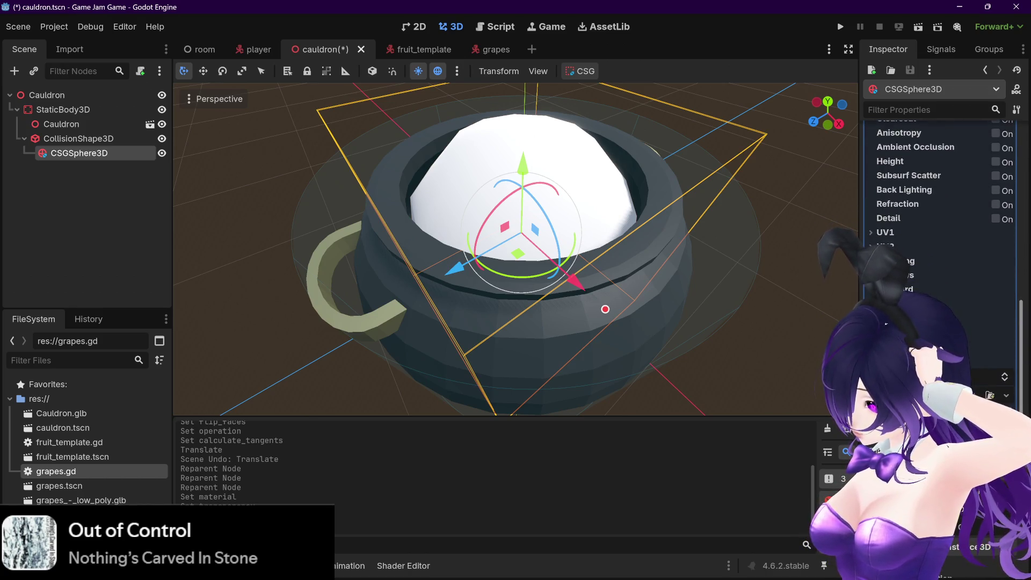
scroll(1020, 255, "up", 10)
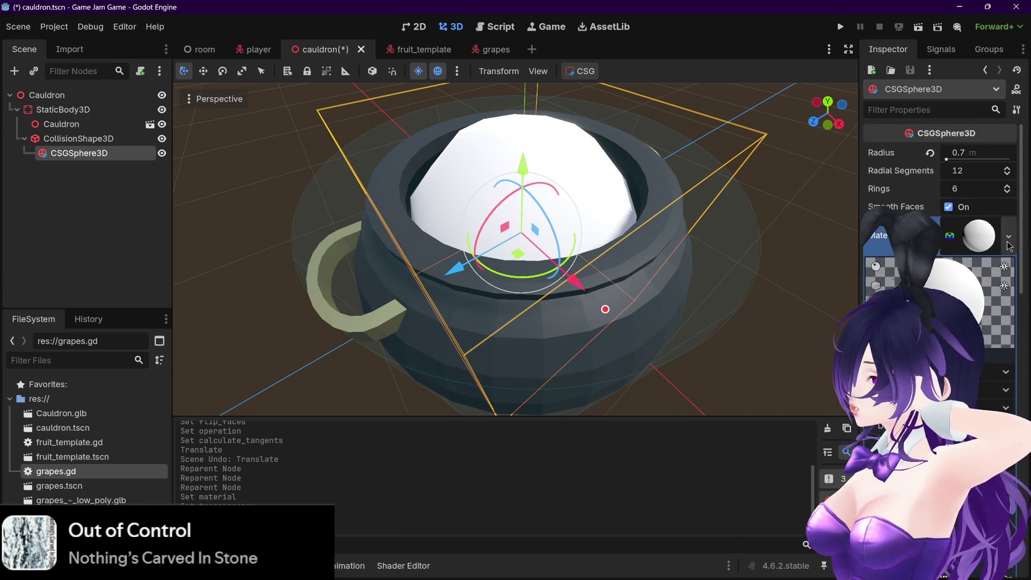
Review the sphere's StandardMaterial3D settings, then clear the material from the sphere
left_click(1009, 237)
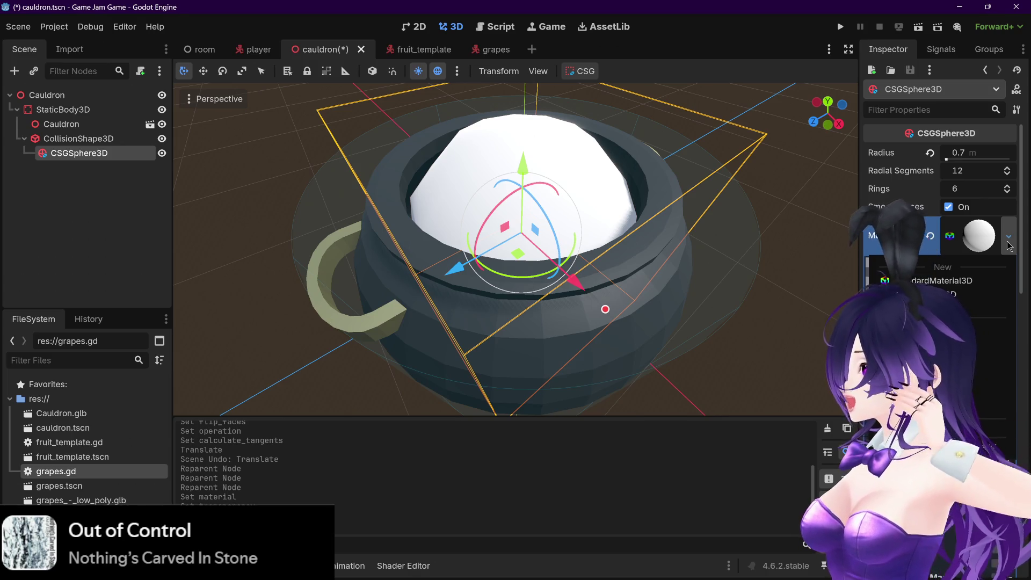
left_click(979, 236)
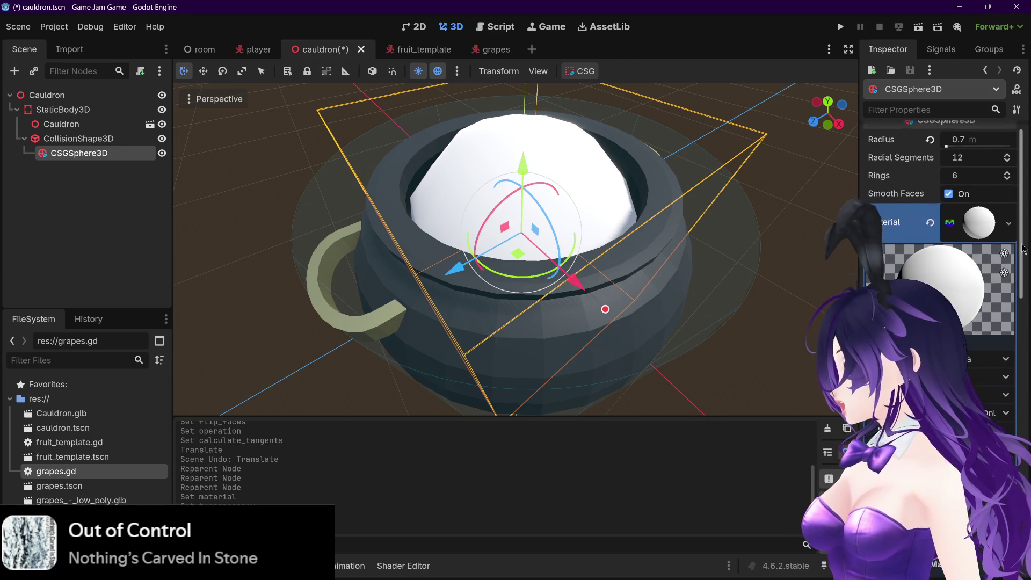
scroll(1015, 258, "down", 3)
left_click_drag(1017, 276, 1004, 404)
scroll(1004, 403, "up", 10)
left_click(1008, 225)
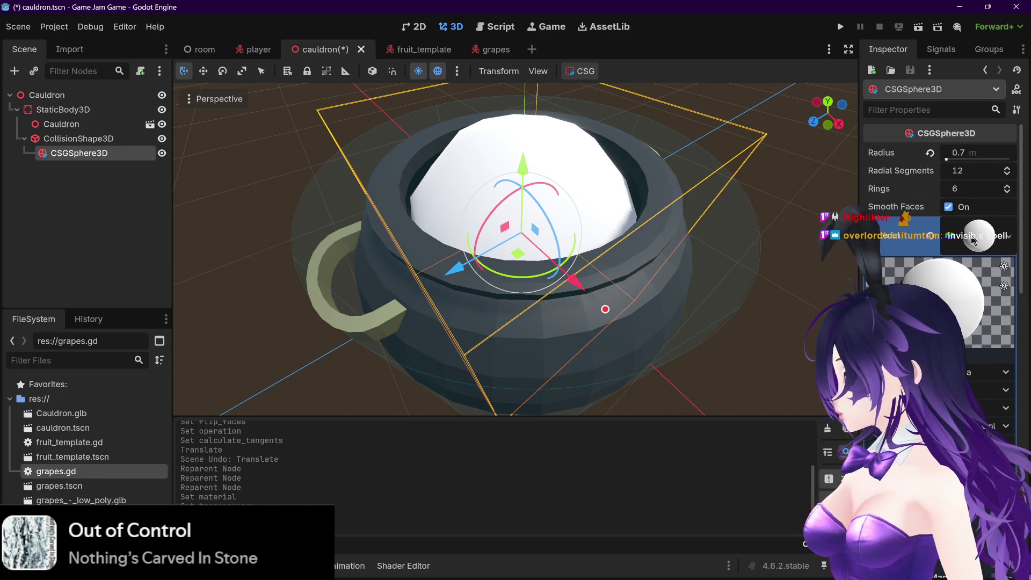
left_click(933, 242)
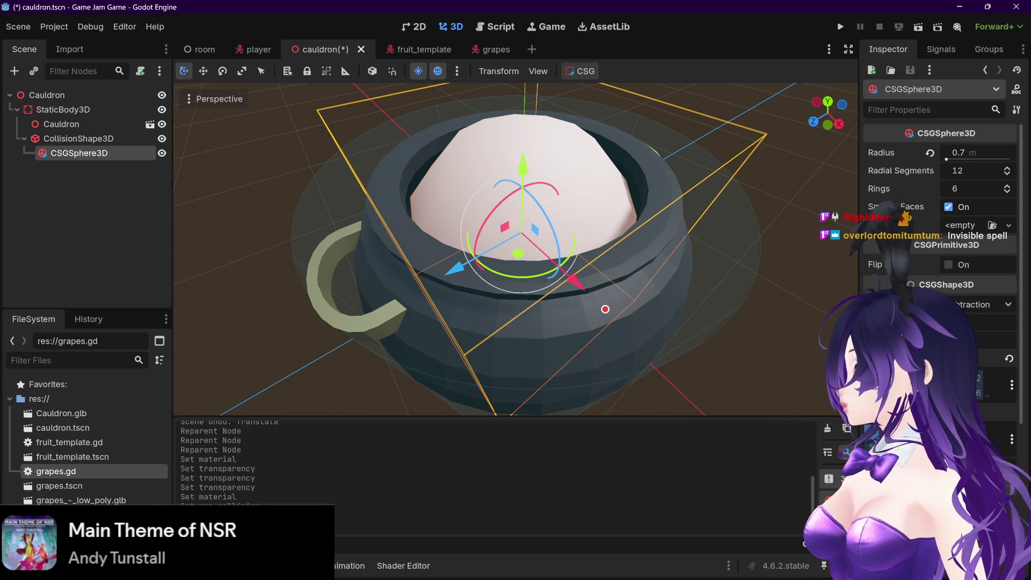
left_click(1009, 359)
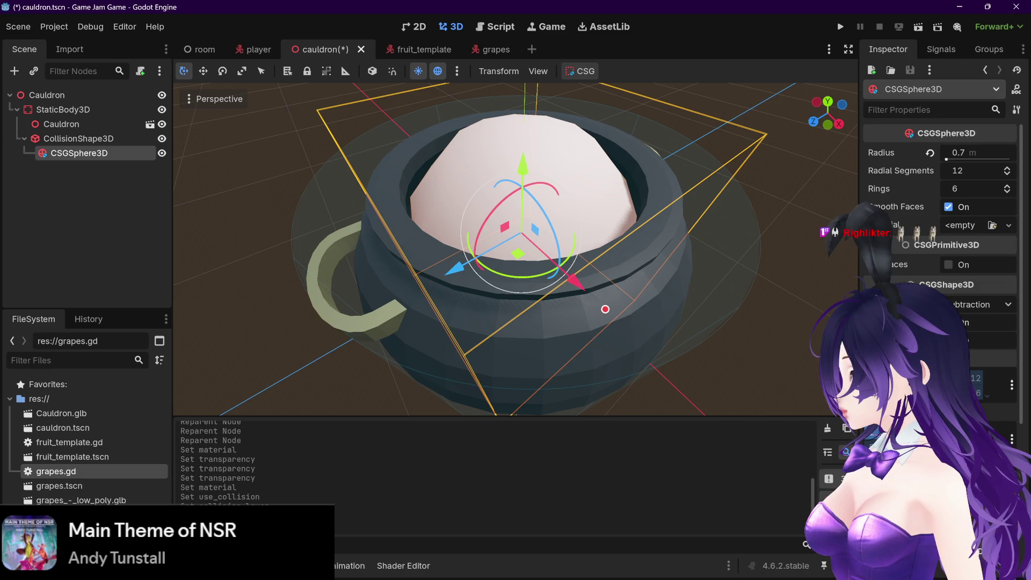
left_click(948, 341)
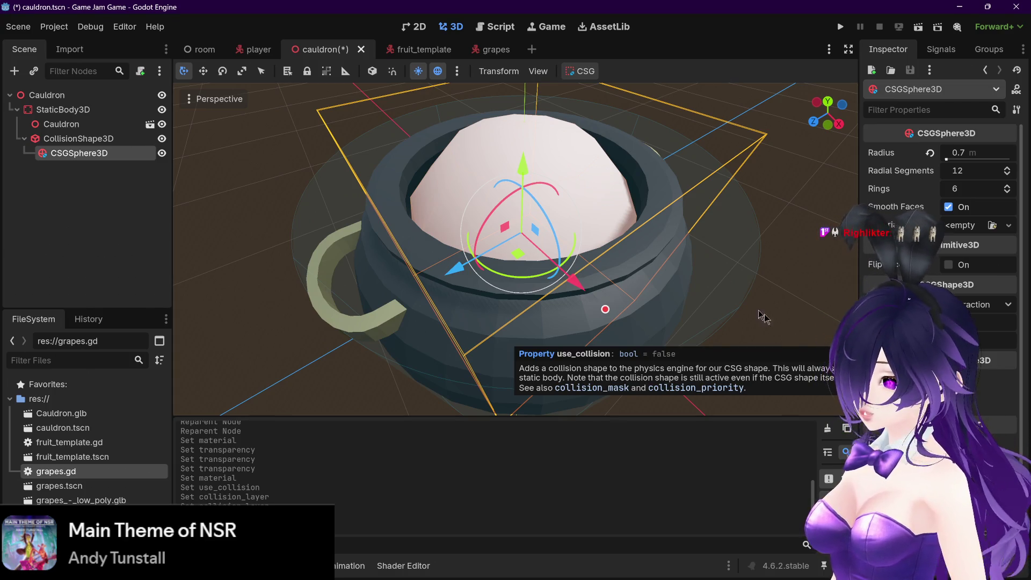
left_click(104, 138)
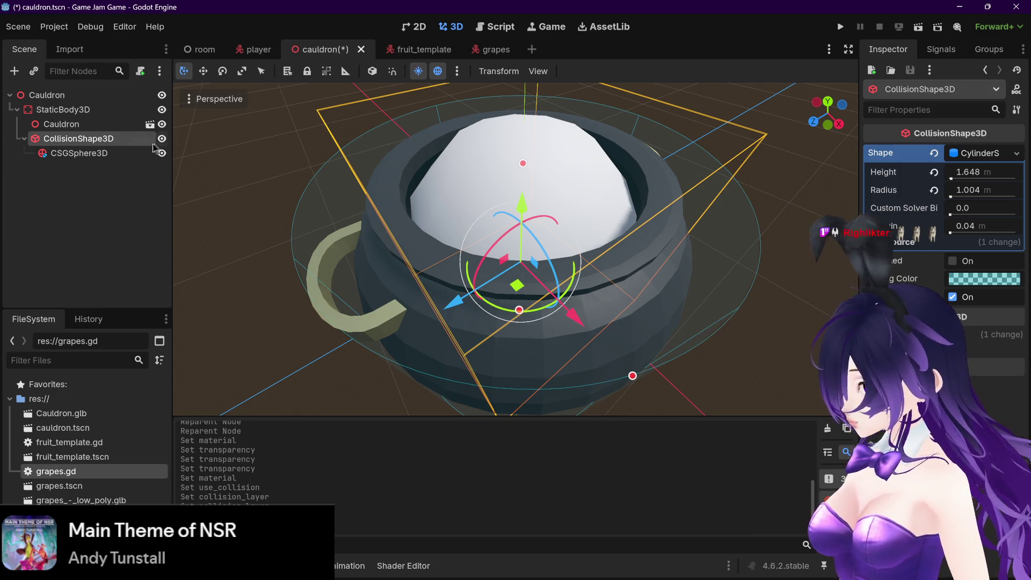
left_click(960, 295)
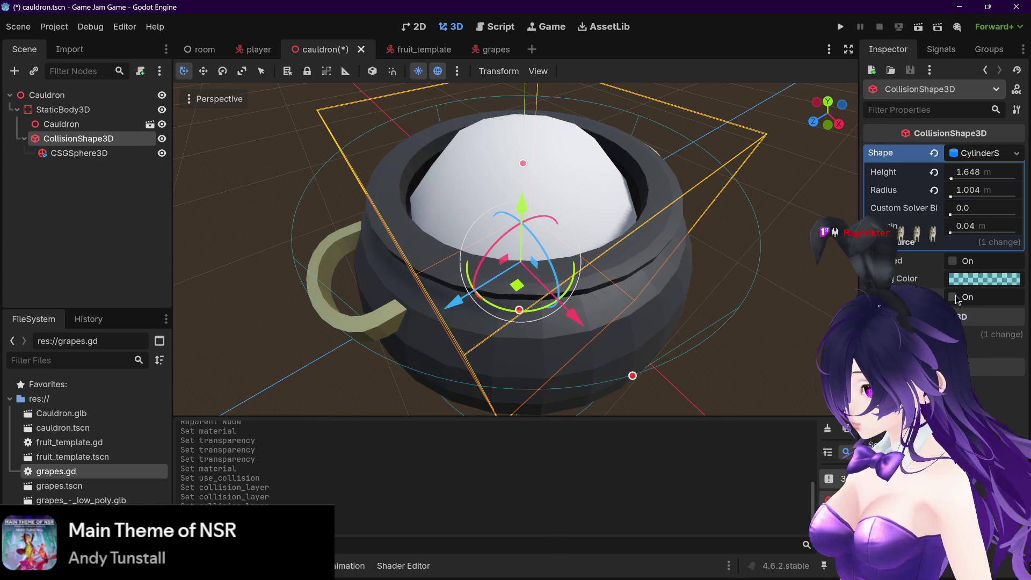
left_click(957, 296)
left_click(97, 154)
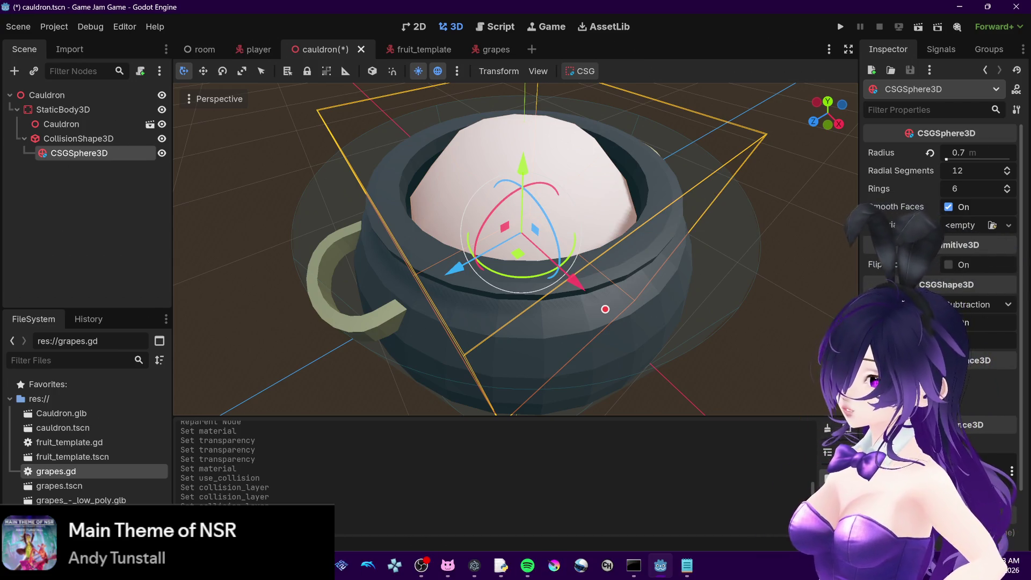
Reset Visibility Range End to zero, set Begin to 9.02 m, and orbit to view the fade
scroll(958, 372, "down", 2)
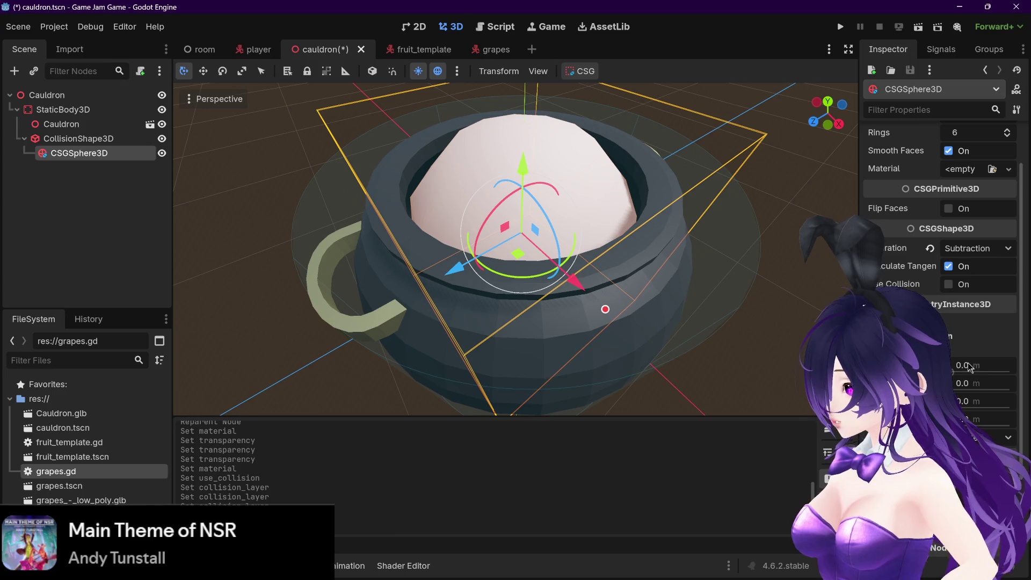
mouse_move(960, 403)
left_mouse_down()
mouse_move(982, 404)
mouse_move(960, 401)
left_mouse_up()
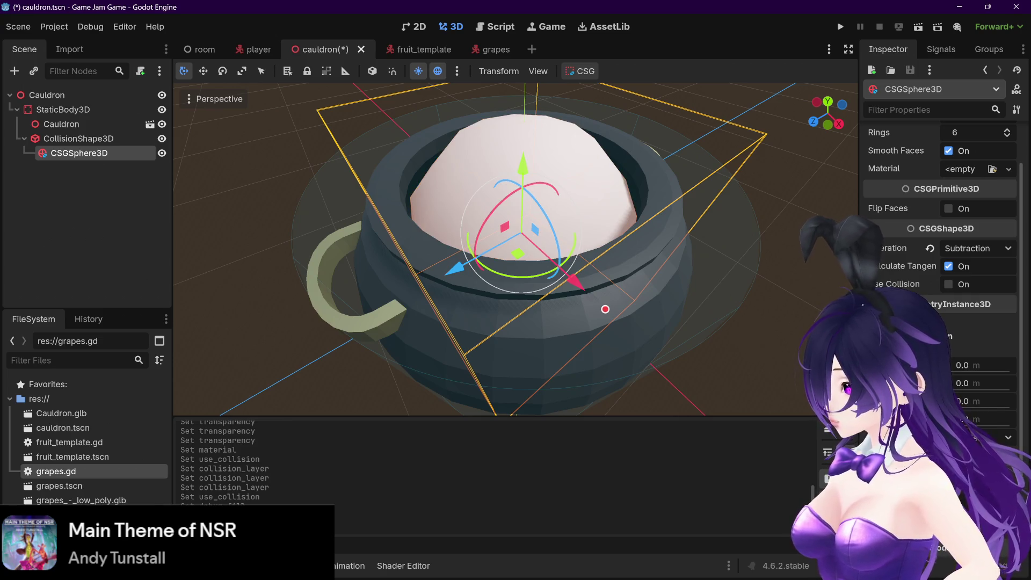
left_click_drag(961, 365, 950, 372)
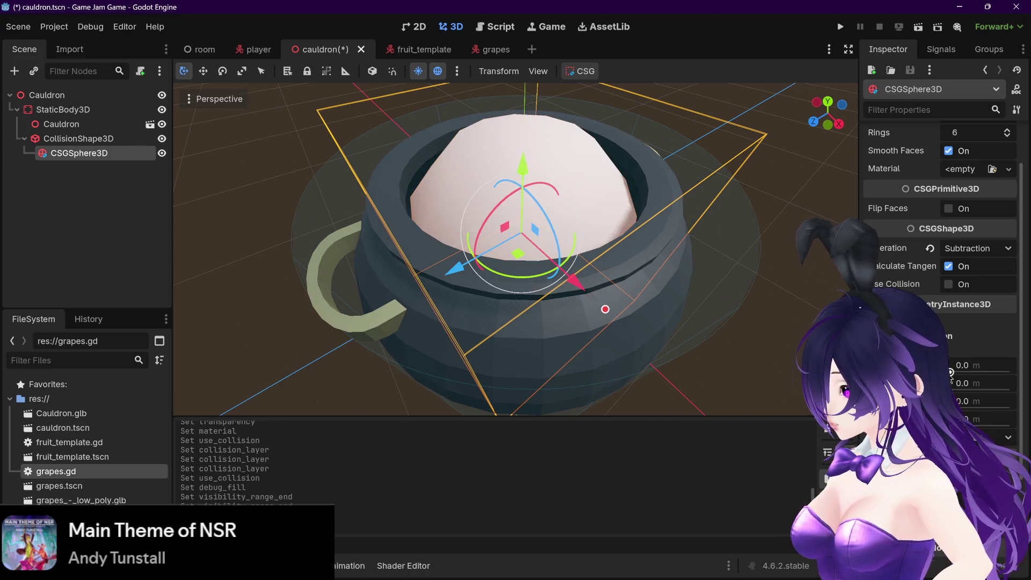
left_click(949, 371)
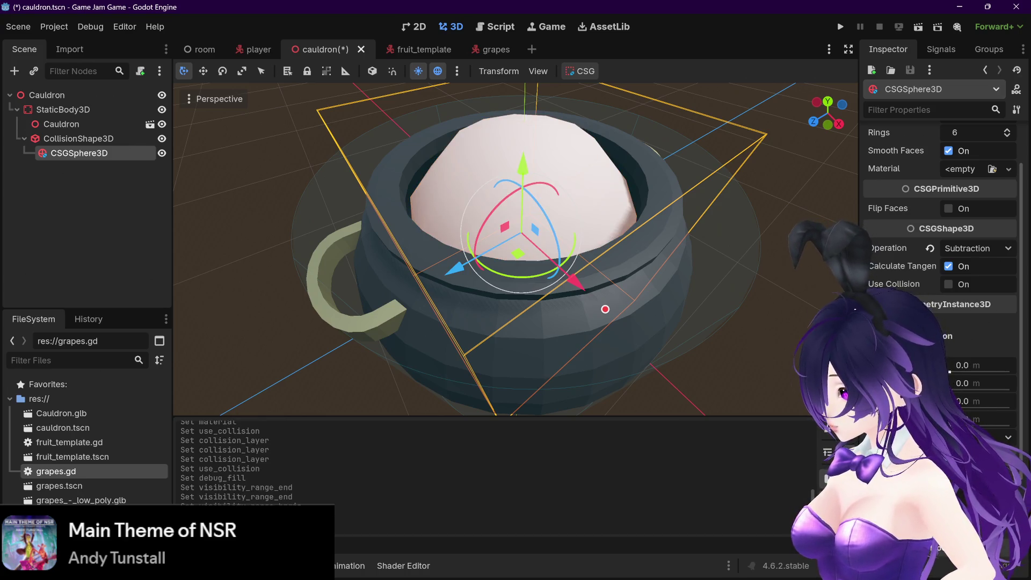
left_click(949, 371)
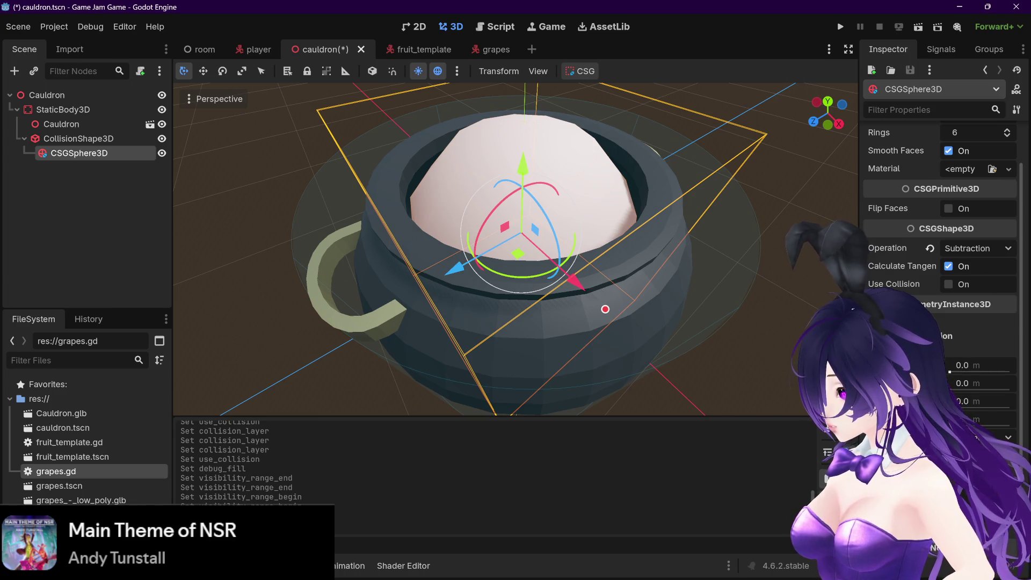
left_click_drag(950, 372, 967, 372)
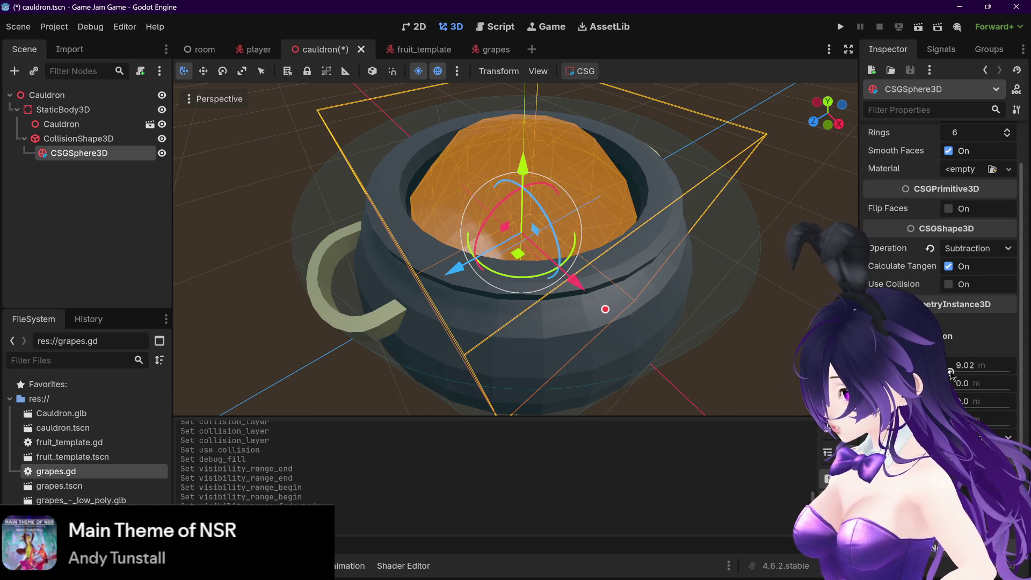
left_click_drag(802, 280, 751, 285)
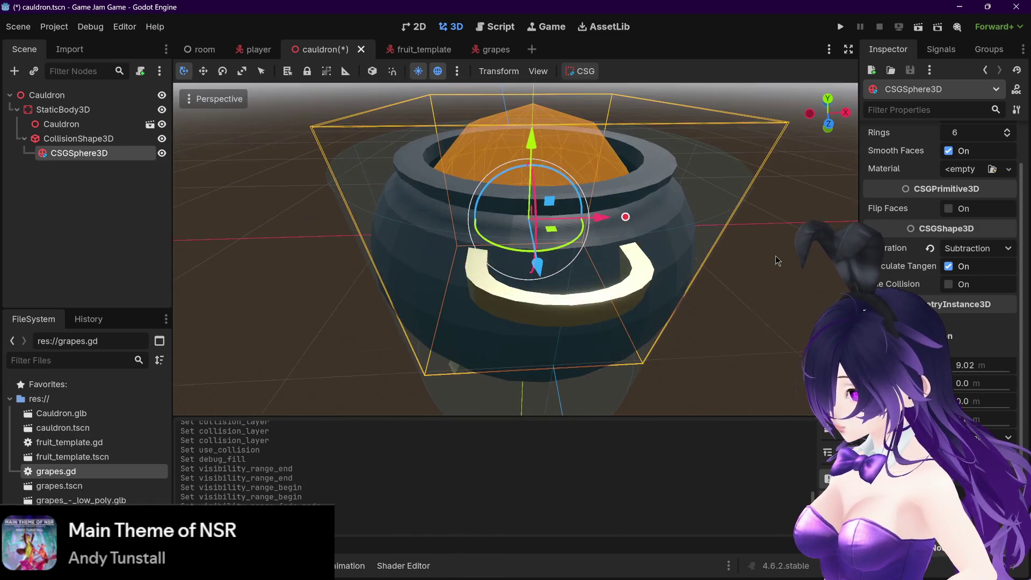
scroll(768, 252, "down", 3)
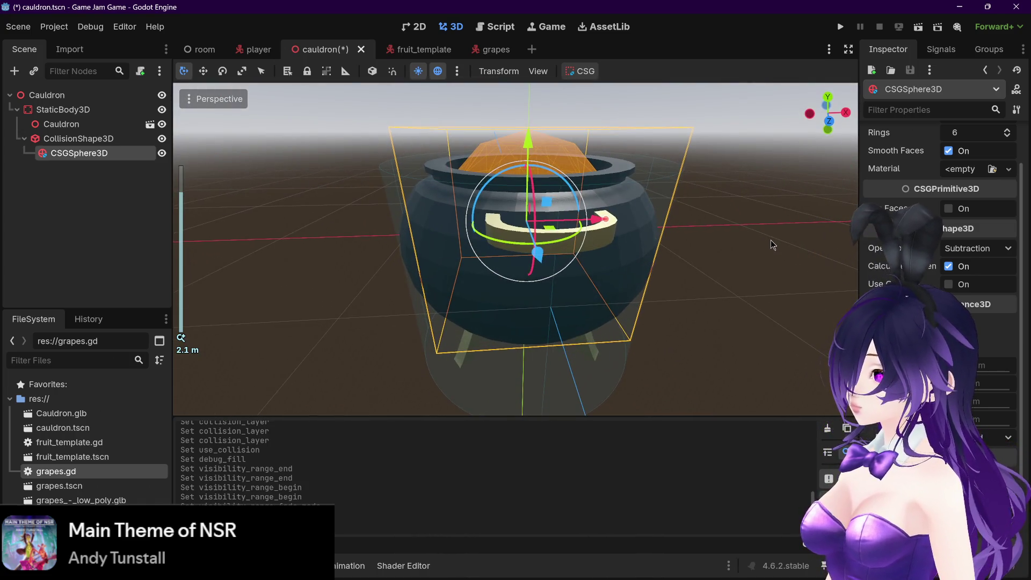
mouse_move(771, 239)
left_mouse_down()
mouse_move(773, 252)
mouse_move(746, 248)
mouse_move(741, 292)
mouse_move(743, 269)
mouse_move(769, 271)
mouse_move(683, 277)
mouse_move(820, 266)
mouse_move(805, 271)
left_mouse_up()
left_click(78, 138)
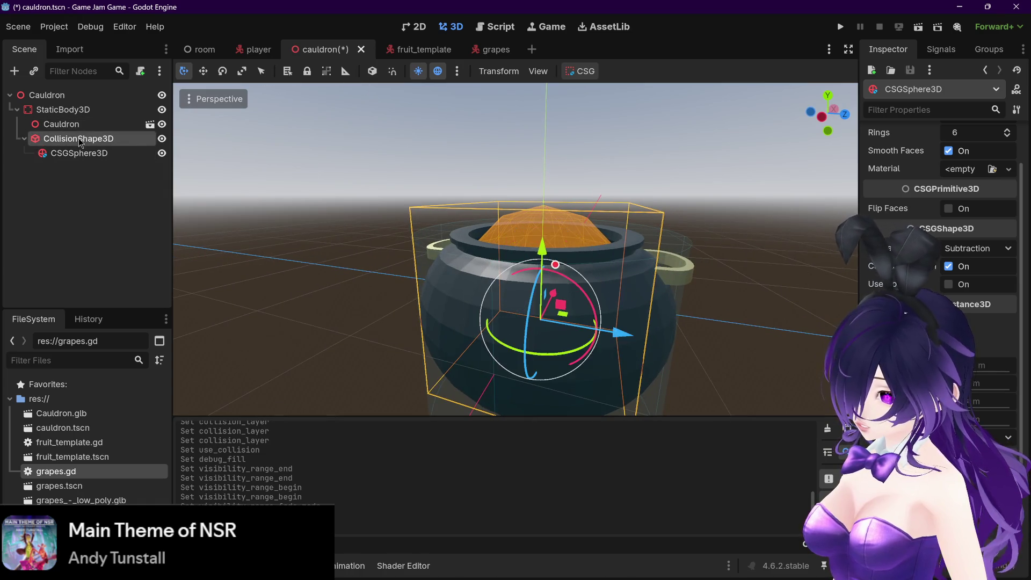
Move the subtracting sphere about 1.127 m along X out of the cauldron, then playtest
left_click(79, 153)
mouse_move(705, 171)
left_mouse_down()
mouse_move(617, 170)
mouse_move(574, 324)
mouse_move(728, 327)
mouse_move(703, 324)
left_mouse_up()
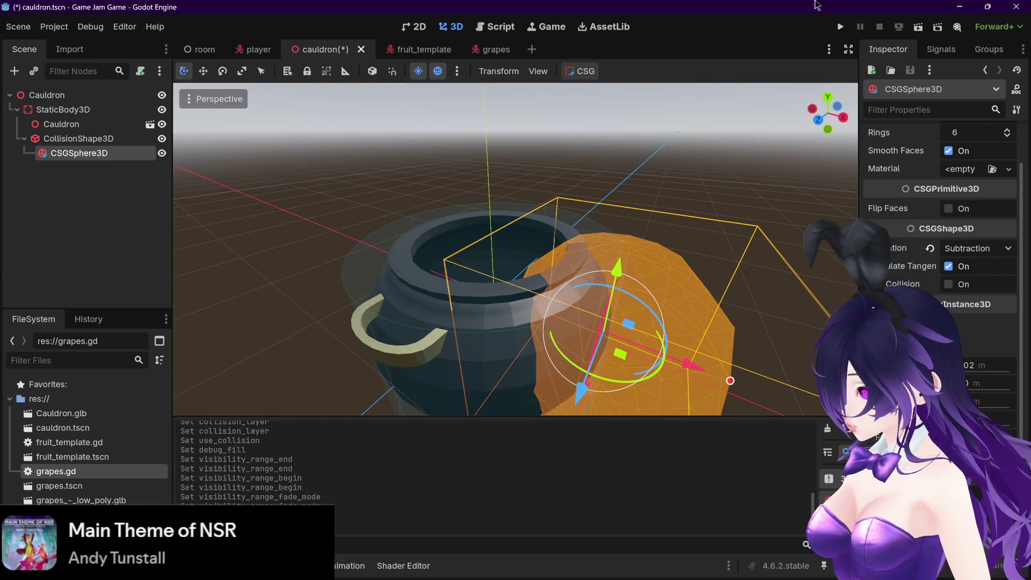
left_click(839, 27)
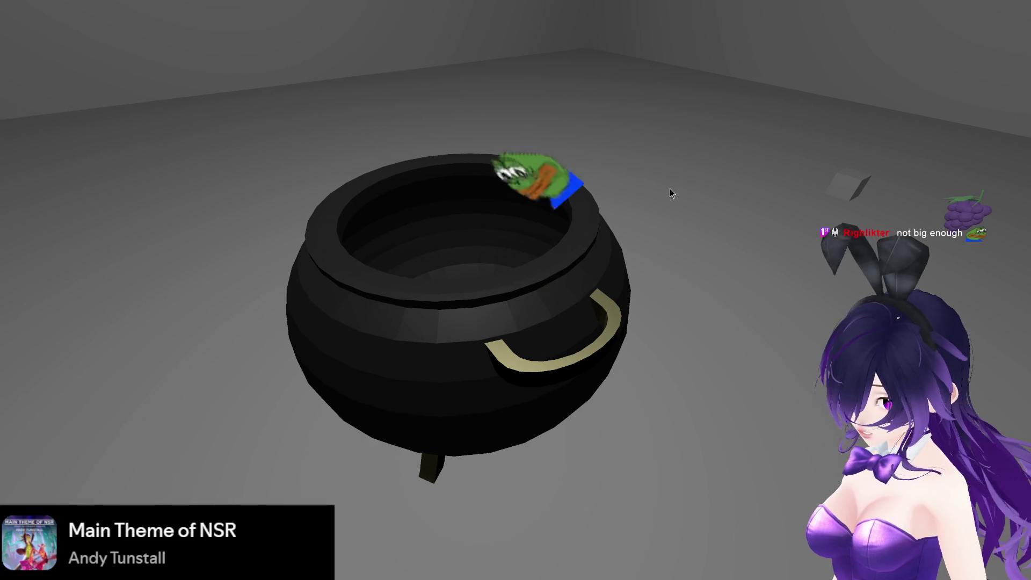
key("Escape")
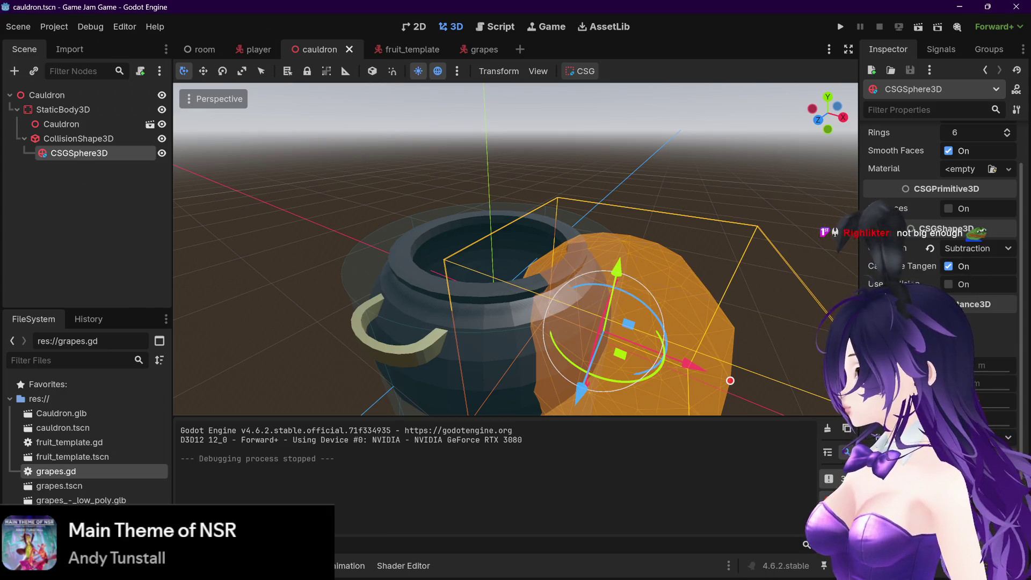
Reset then raise the sphere's Visibility Range Begin, move it back into the cauldron, and save
left_click_drag(987, 365, 966, 365)
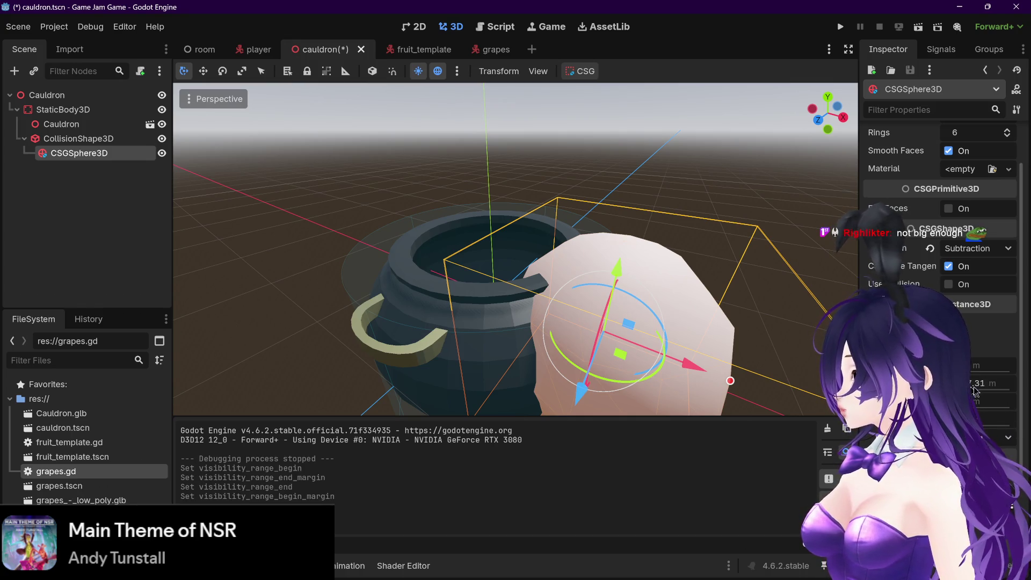
left_click_drag(982, 365, 1017, 374)
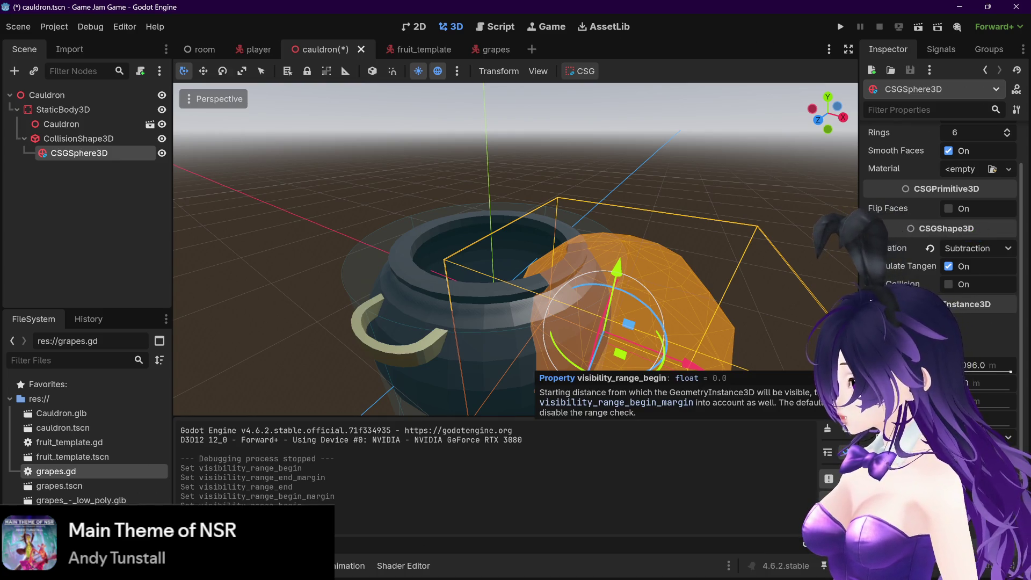
left_click_drag(698, 371, 536, 335)
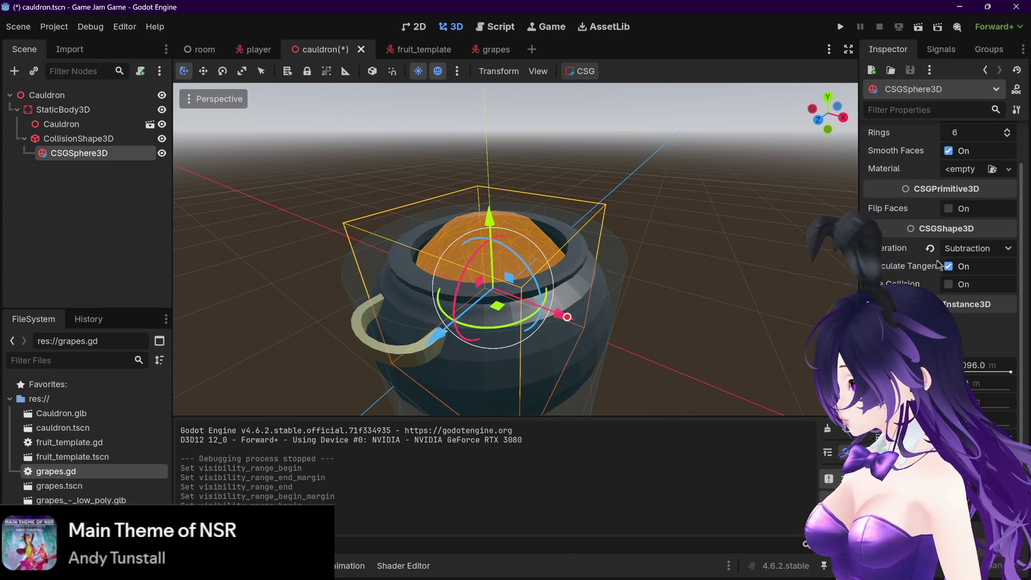
mouse_move(913, 231)
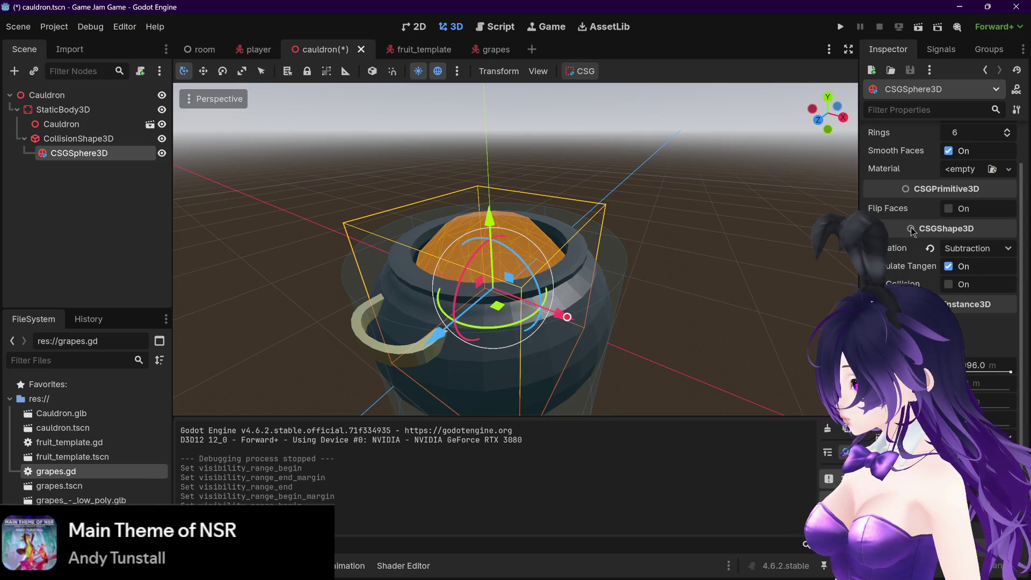
mouse_move(905, 213)
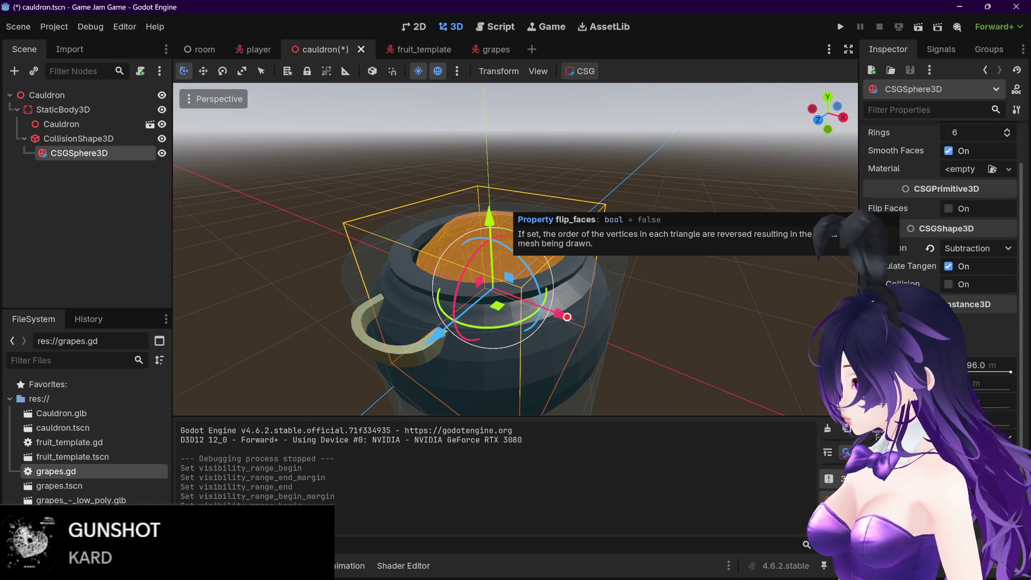
key("ctrl+s")
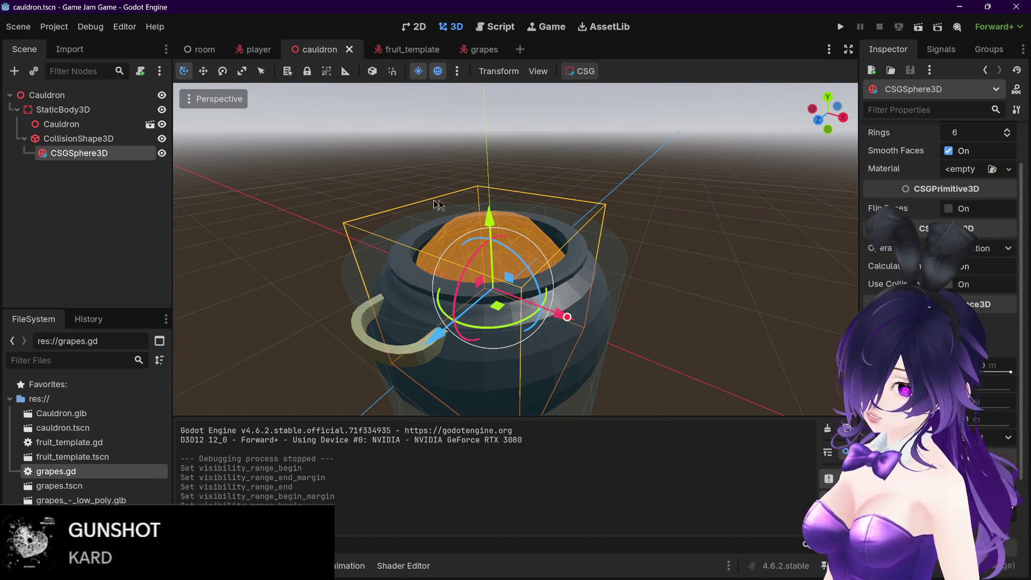
Reparent the CSG sphere, undo a radius change, move it to the cauldron's right rim, and save
mouse_move(86, 153)
left_mouse_down()
mouse_move(83, 107)
mouse_move(86, 143)
mouse_move(96, 116)
mouse_move(70, 140)
mouse_move(67, 124)
left_mouse_up()
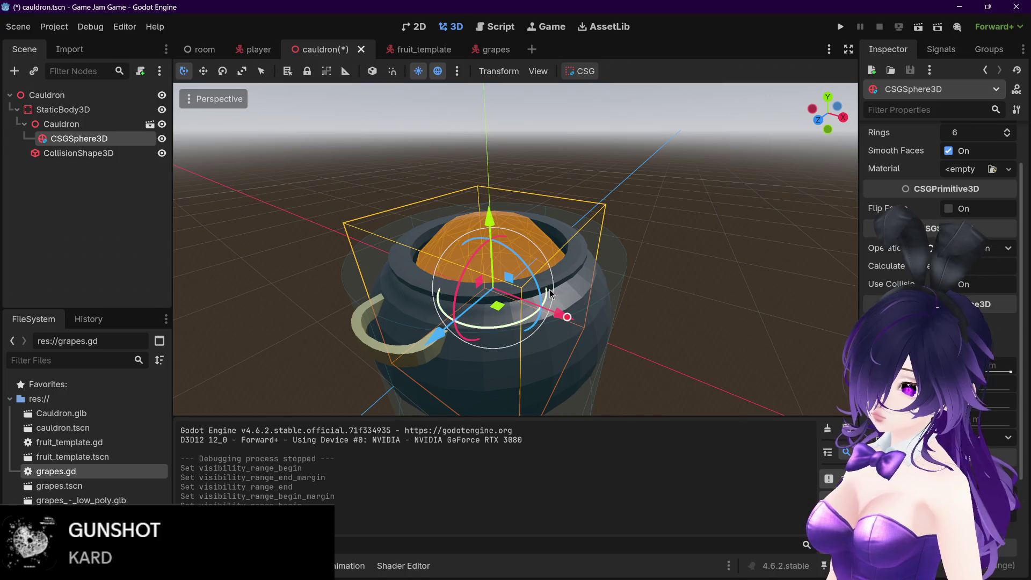
left_click_drag(567, 321, 655, 353)
key("ctrl+z")
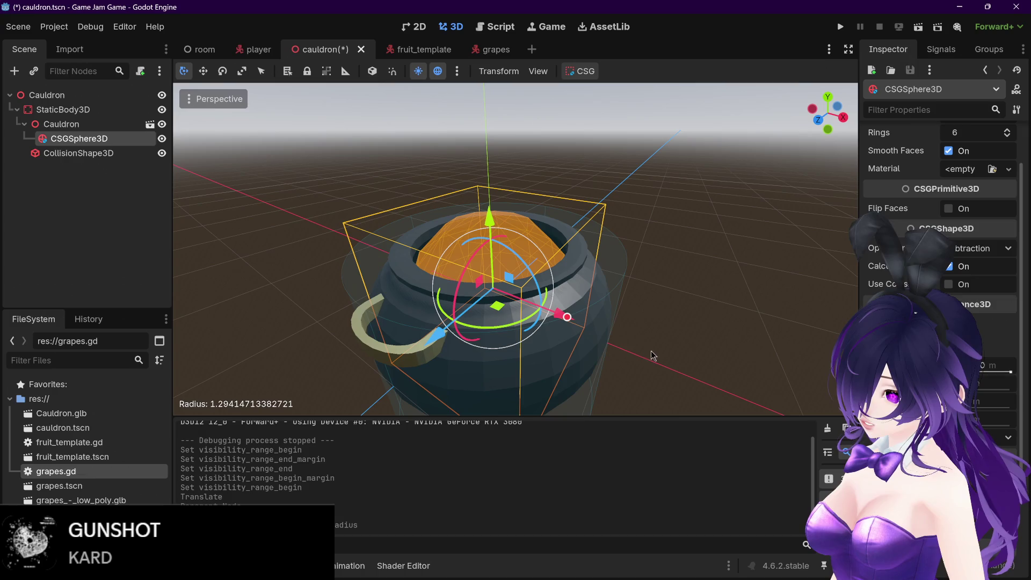
left_click(86, 153)
left_click_drag(597, 327, 652, 332)
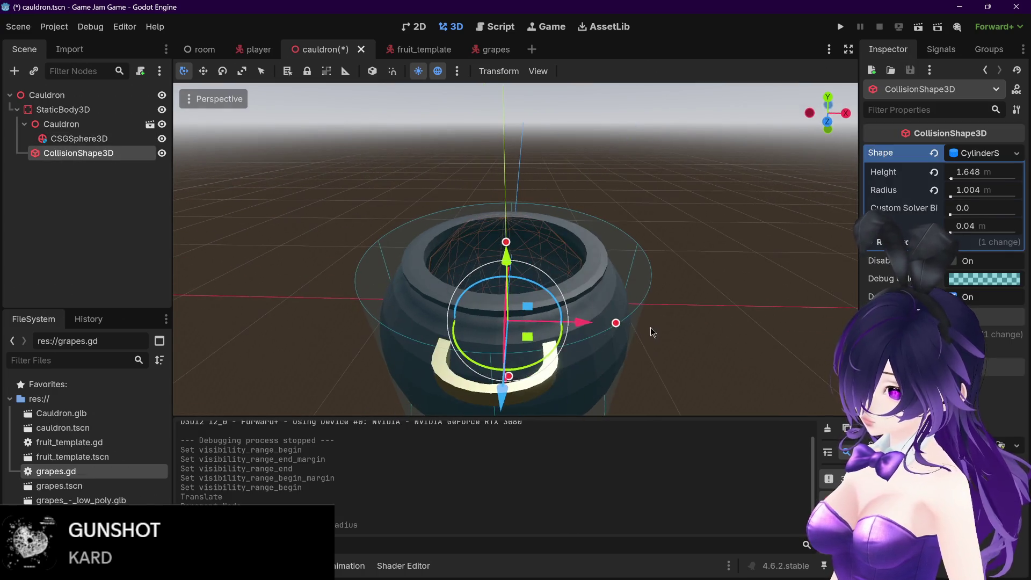
left_click(86, 139)
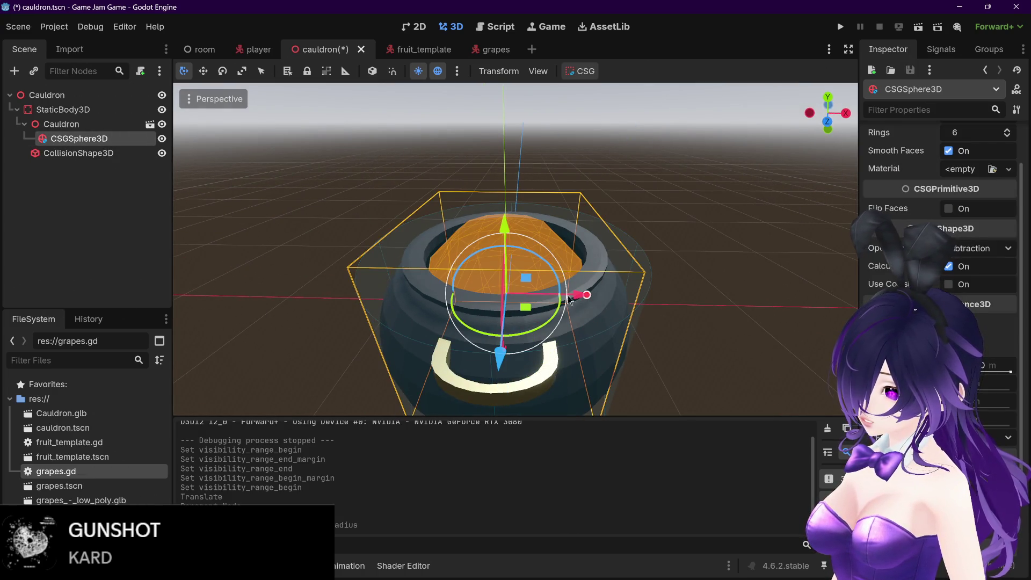
left_click_drag(568, 300, 674, 304)
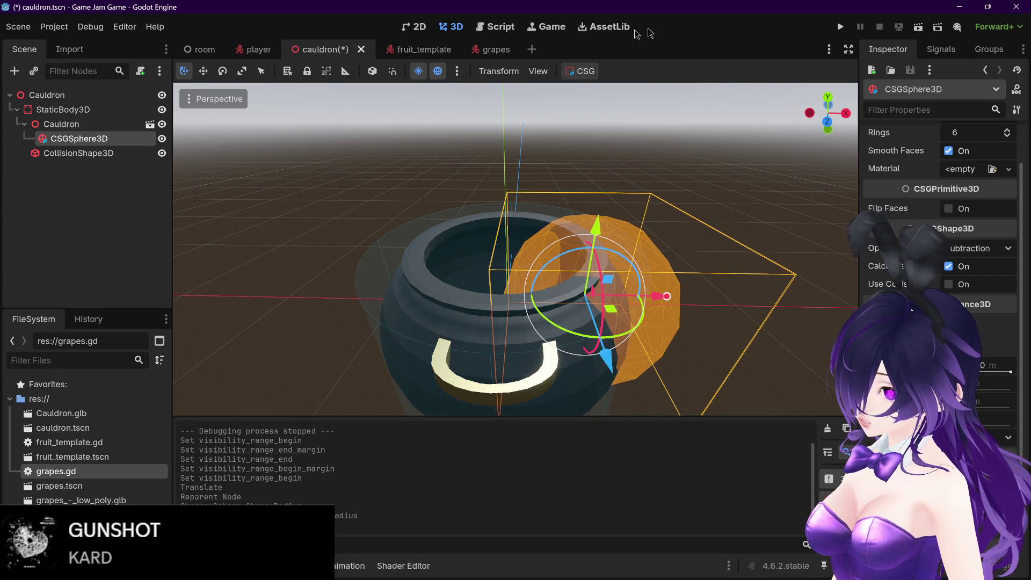
key("ctrl+s")
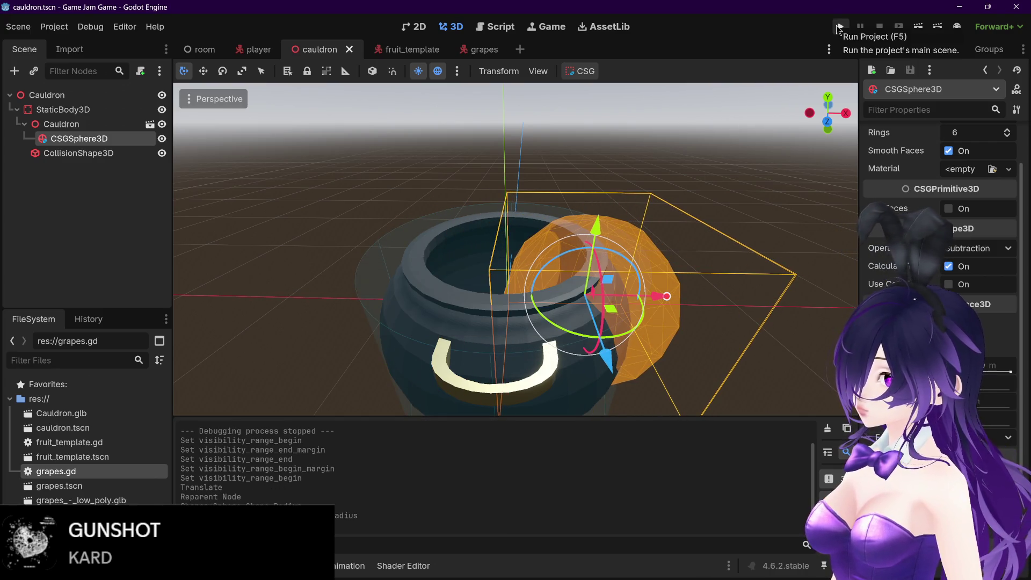
Playtest, reparent the sphere under CollisionShape3D, save, and move it back to the cauldron's centre
left_click(838, 27)
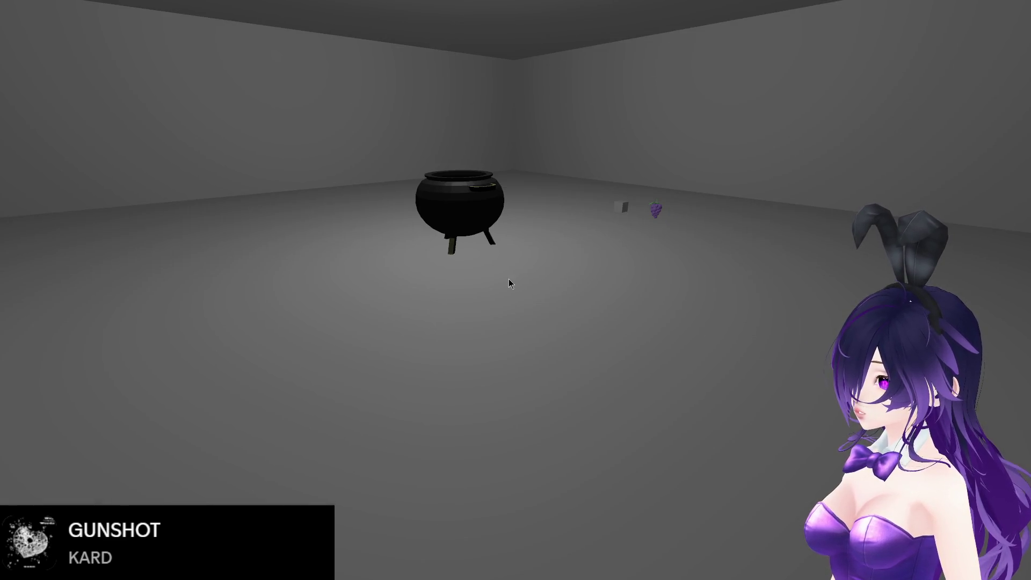
key("Escape")
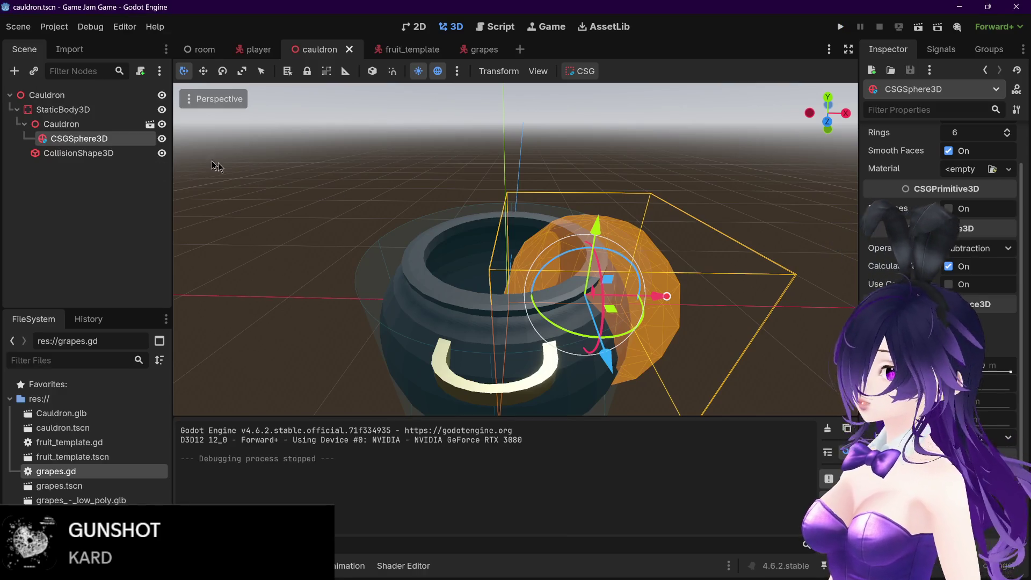
left_click_drag(96, 149, 97, 155)
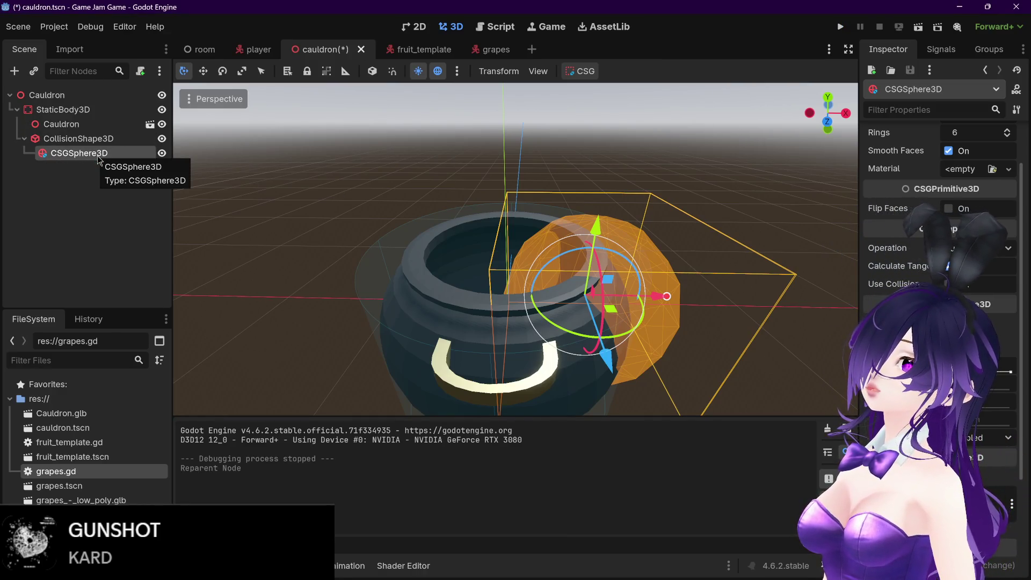
key("ctrl+s")
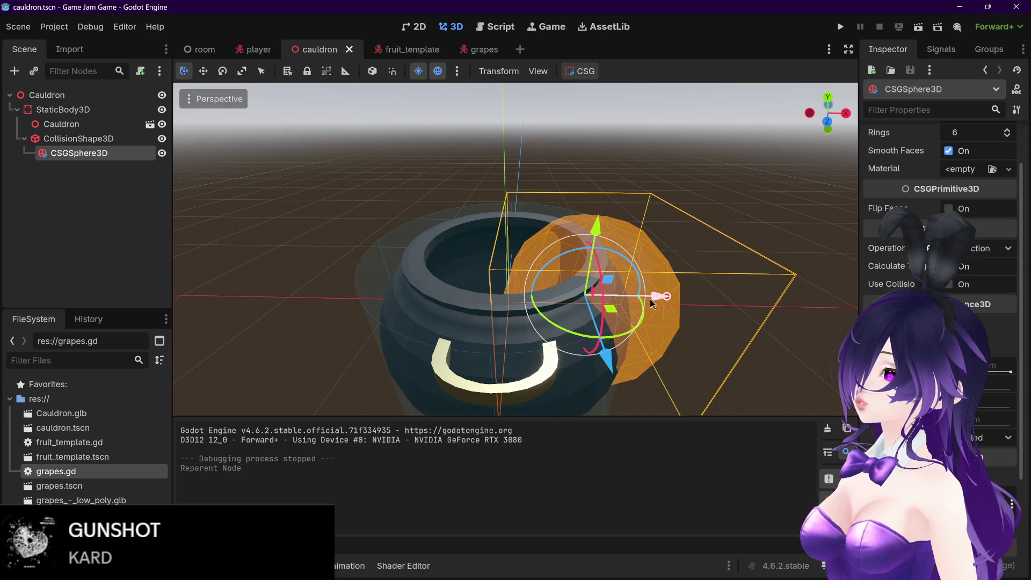
mouse_move(649, 298)
left_mouse_down()
mouse_move(572, 298)
mouse_move(748, 290)
mouse_move(731, 291)
left_mouse_up()
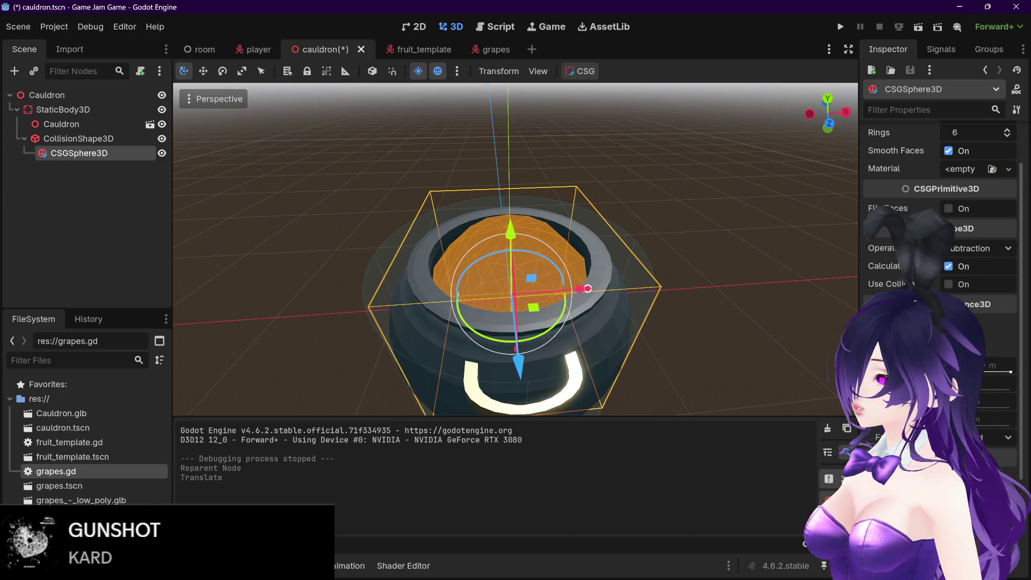
mouse_move(435, 575)
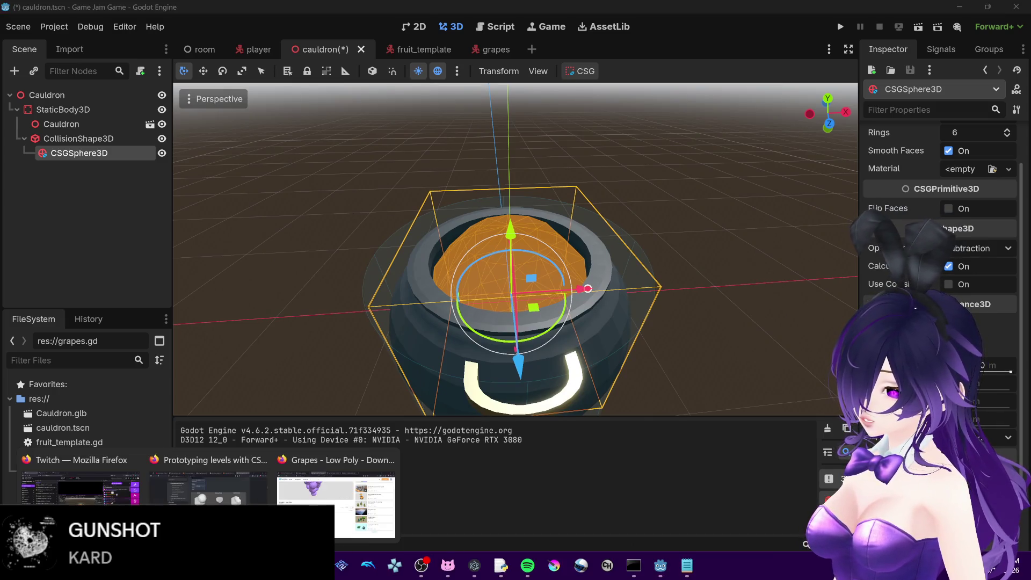
left_click(231, 486)
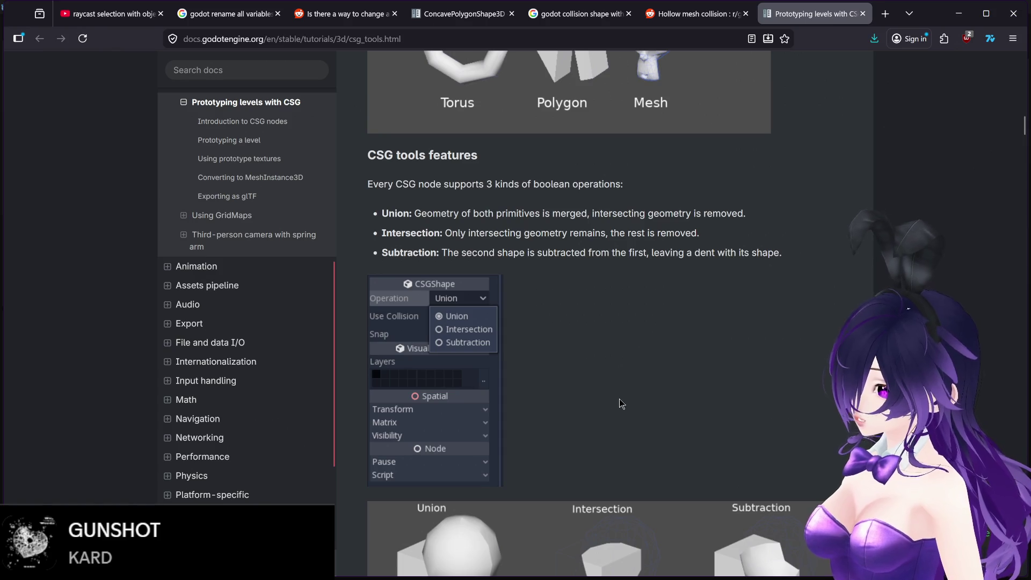
scroll(620, 398, "up", 5)
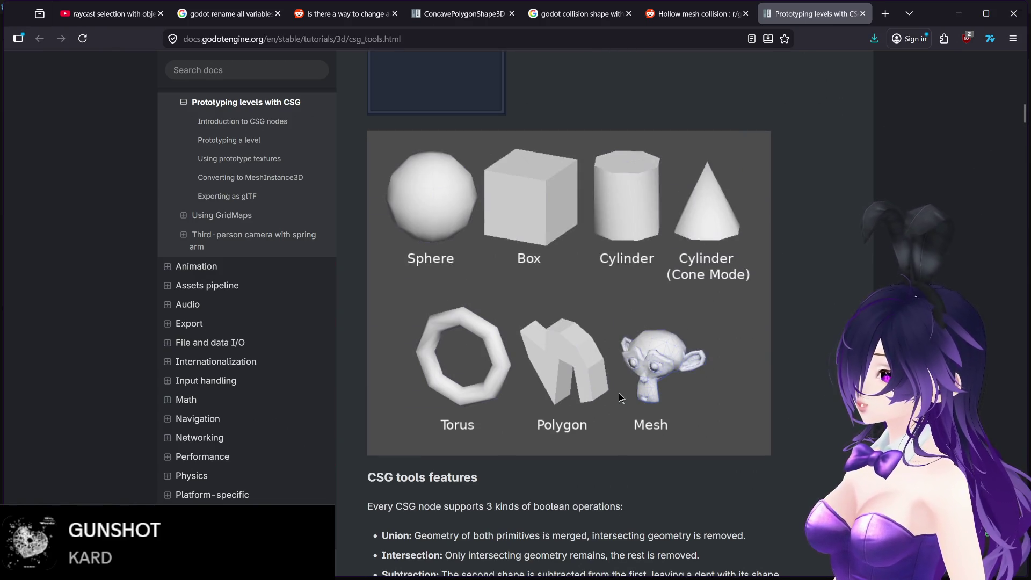
scroll(611, 391, "up", 8)
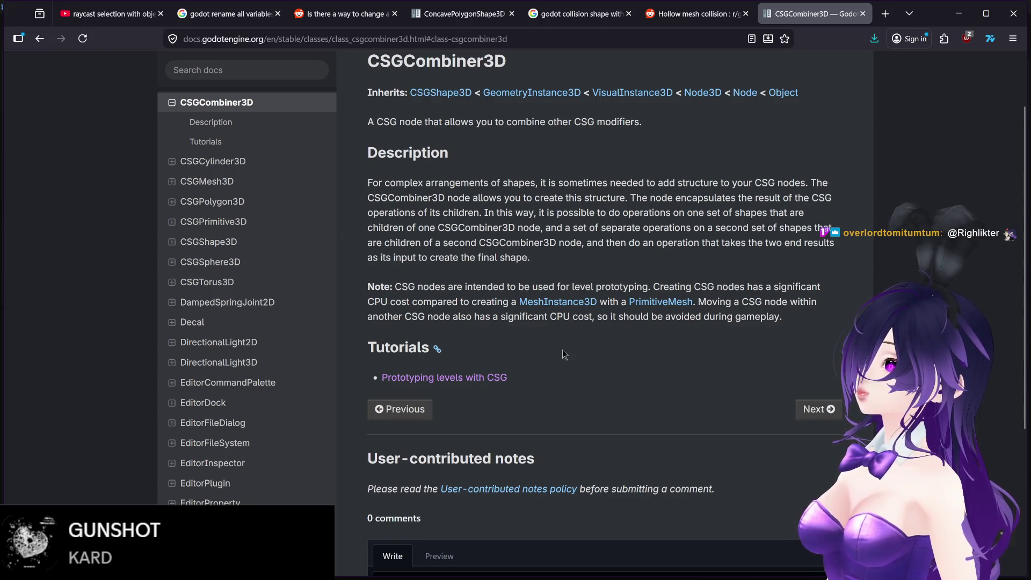
scroll(562, 350, "down", 4)
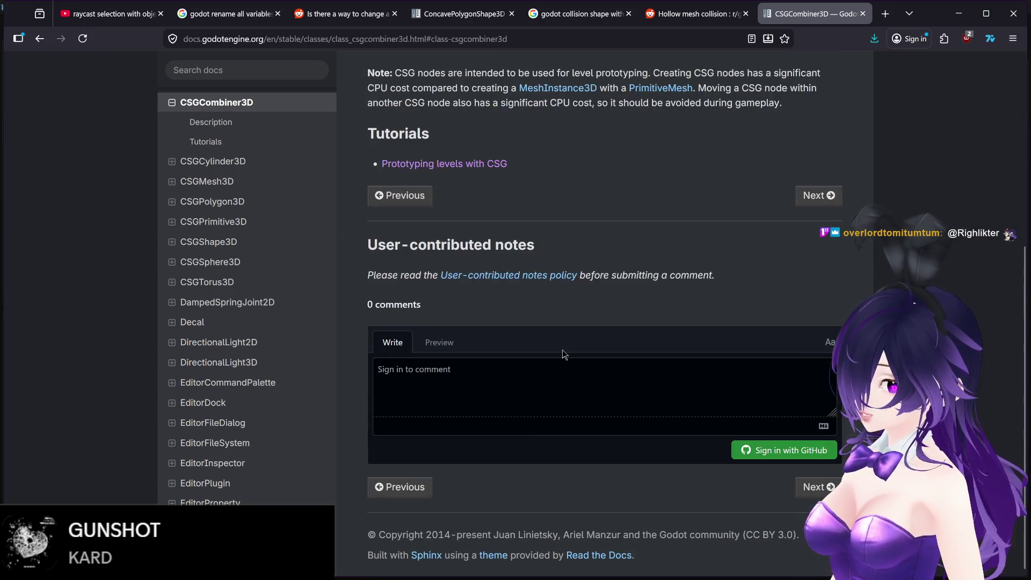
scroll(562, 354, "up", 5)
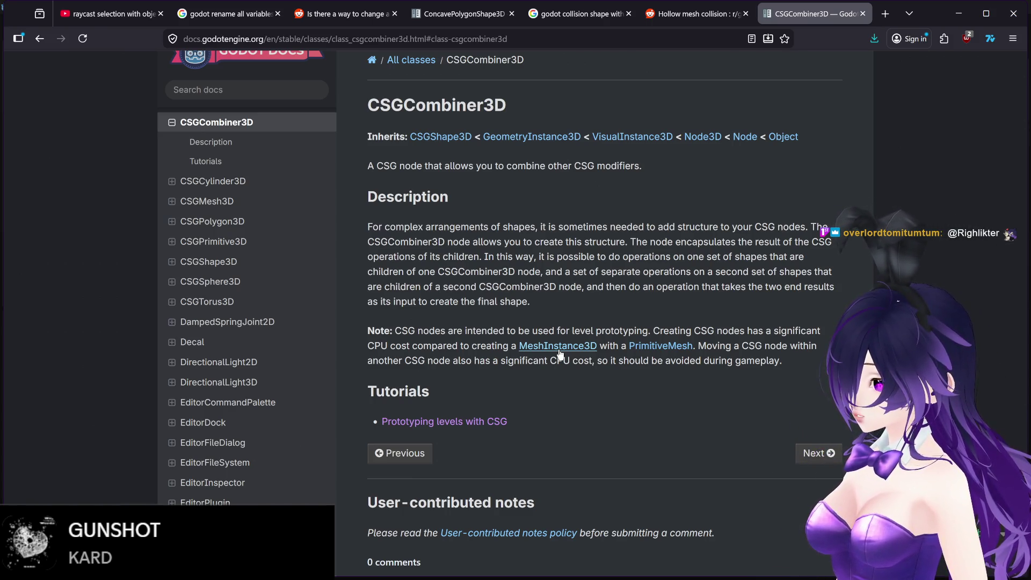
left_click(39, 38)
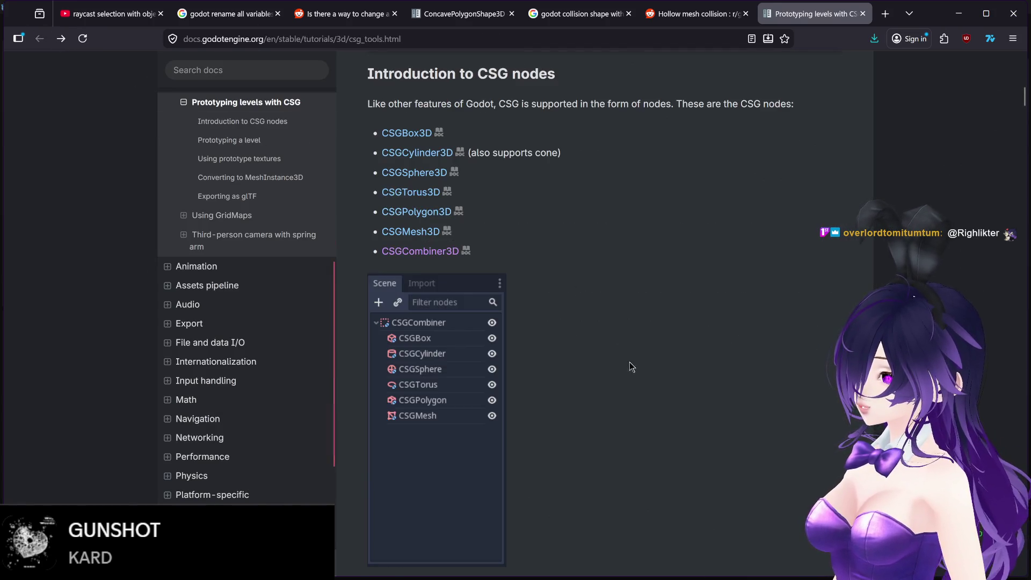
scroll(592, 395, "down", 10)
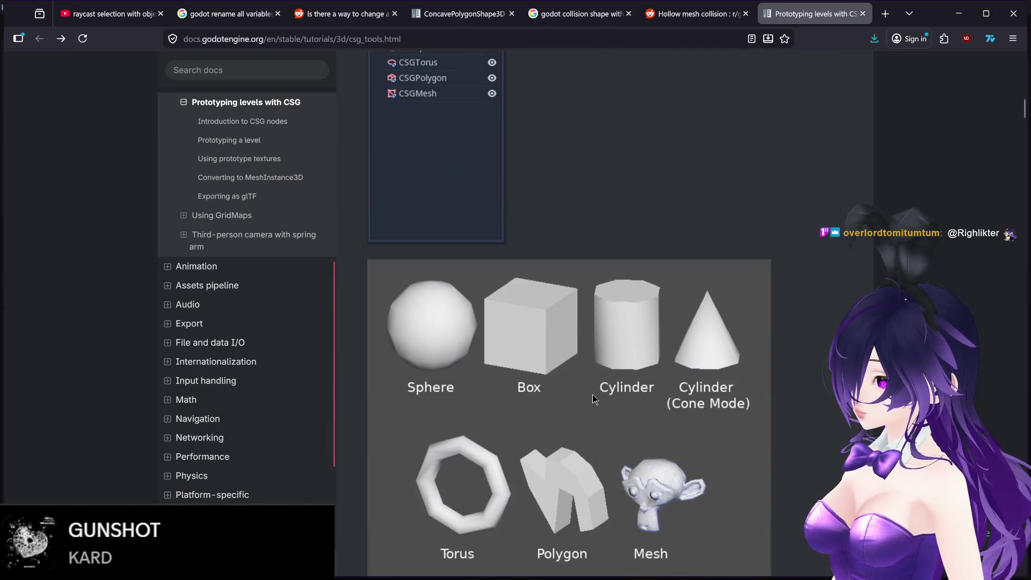
scroll(592, 395, "down", 4)
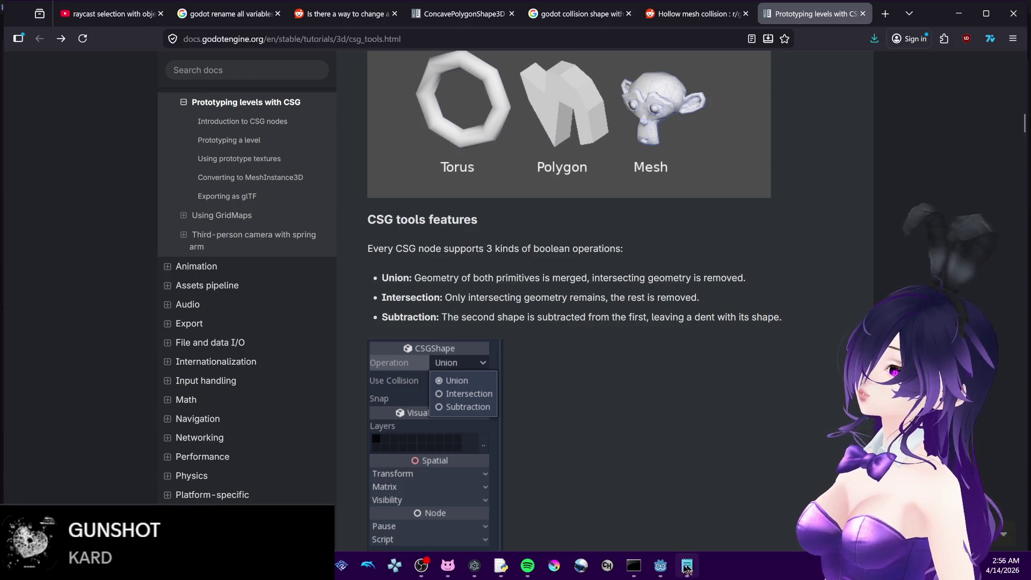
left_click(659, 566)
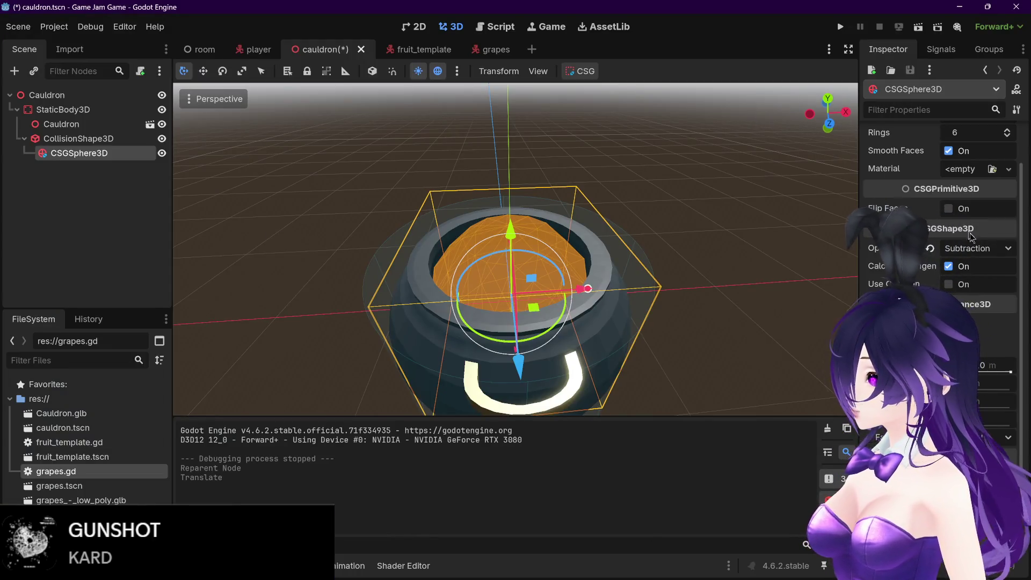
Switch the CSGSphere3D operation to Intersection, inspect the result from above, and save
left_click(985, 250)
left_click(987, 283)
left_click(721, 236)
scroll(720, 233, "down", 3)
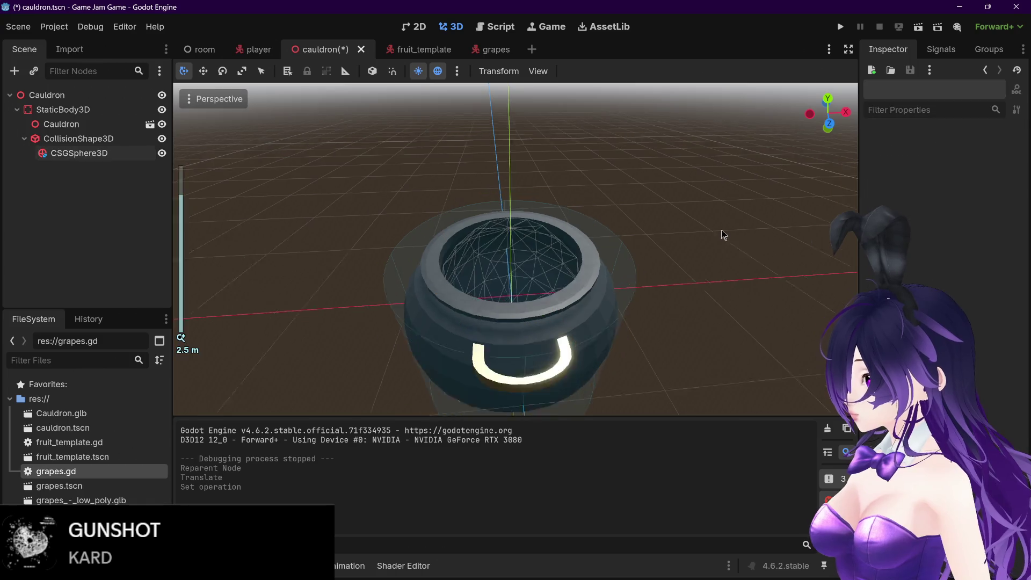
scroll(671, 232, "up", 4)
mouse_move(671, 232)
left_mouse_down()
mouse_move(687, 269)
mouse_move(714, 258)
left_mouse_up()
key("ctrl+s")
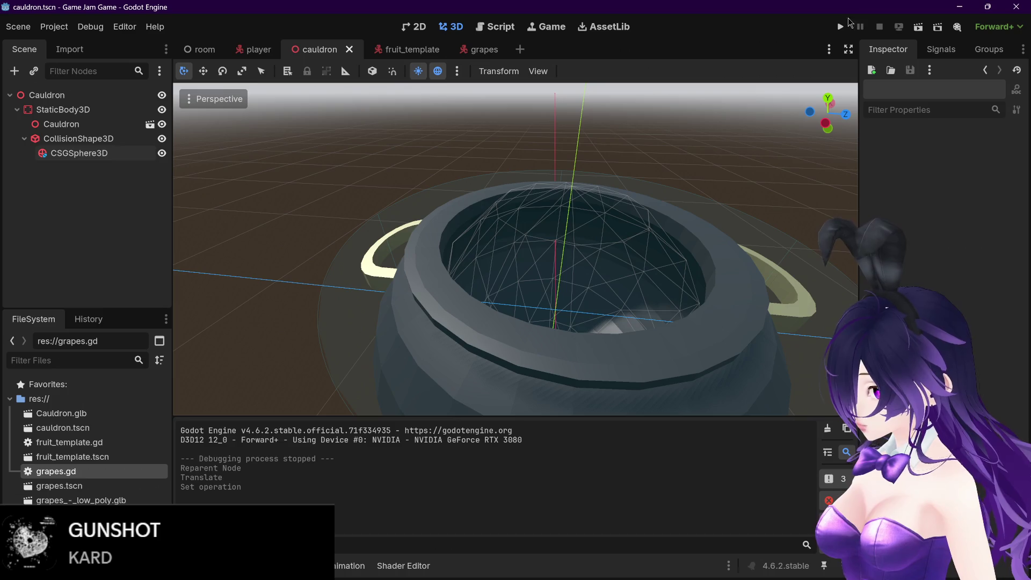
Reparent the CSG sphere under StaticBody3D, shift it along Z, then make it a child of Cauldron
left_click_drag(80, 154, 76, 133)
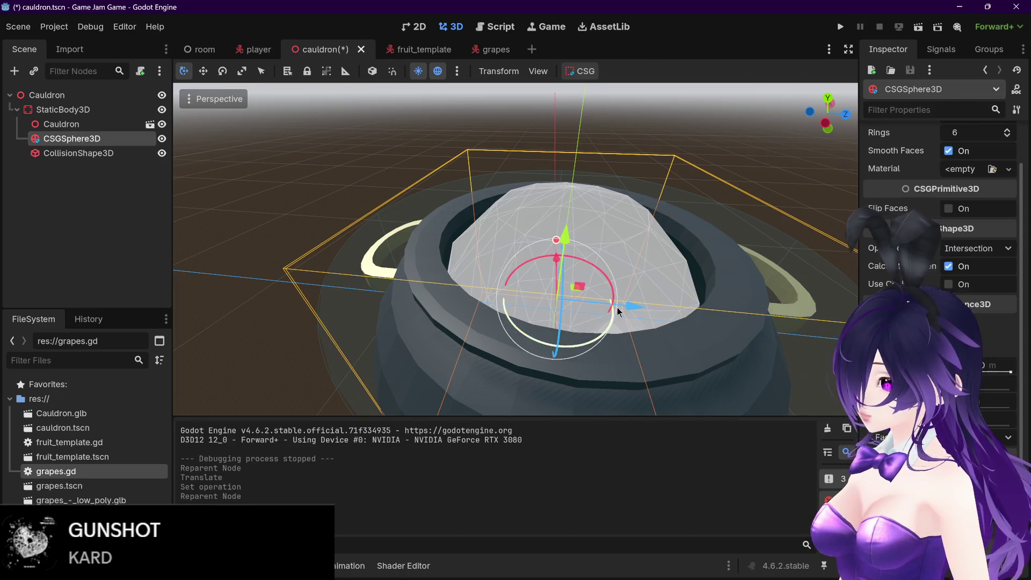
left_click_drag(616, 307, 739, 321)
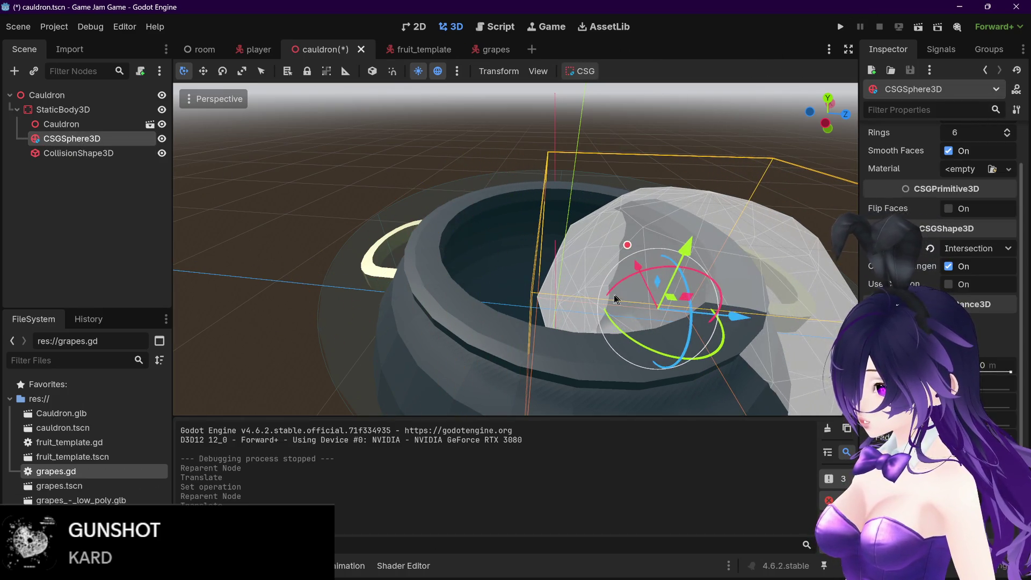
scroll(613, 294, "down", 3)
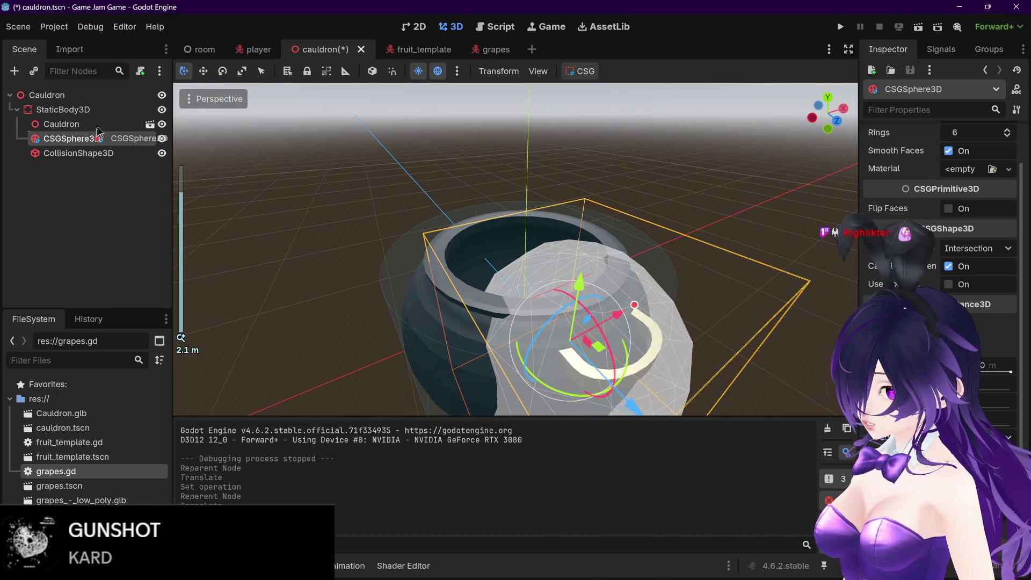
mouse_move(99, 130)
left_mouse_down()
mouse_move(102, 121)
mouse_move(100, 153)
left_mouse_up()
mouse_move(608, 230)
left_mouse_down()
mouse_move(644, 250)
mouse_move(669, 301)
mouse_move(673, 291)
mouse_move(610, 310)
left_mouse_up()
Playtest by picking up the grapes and carrying them over the cauldron opening
key("F5")
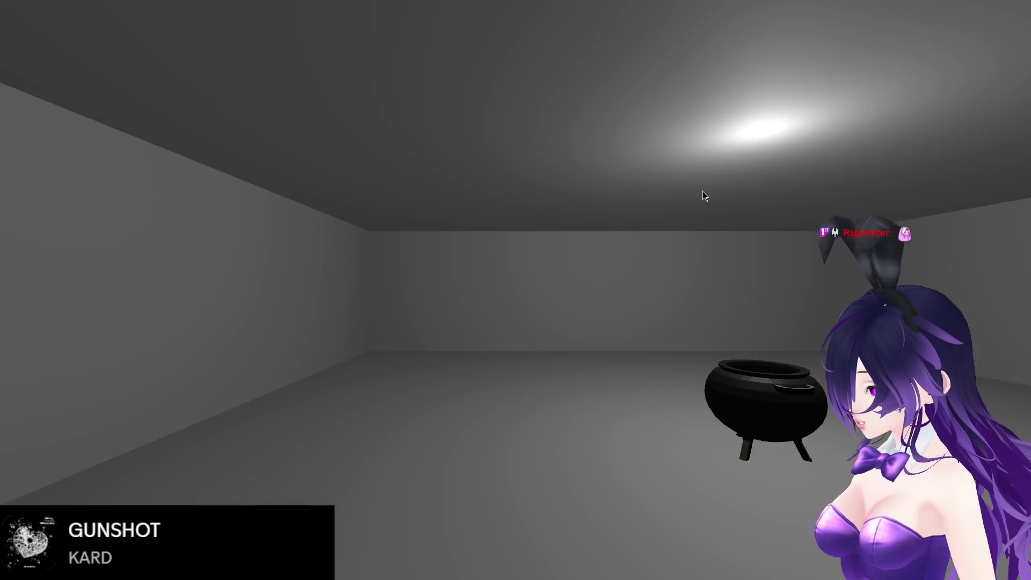
key("w")
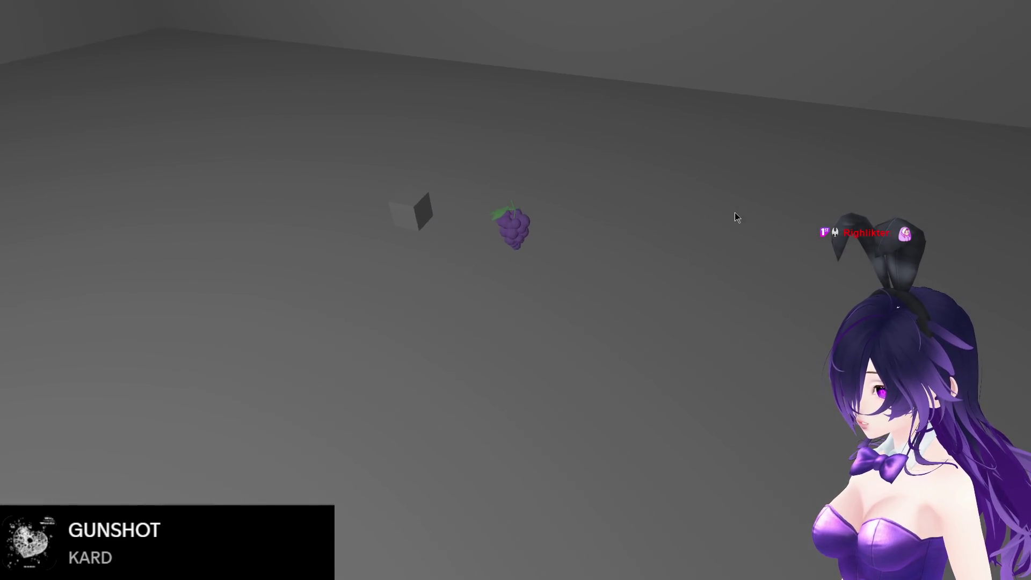
key("e")
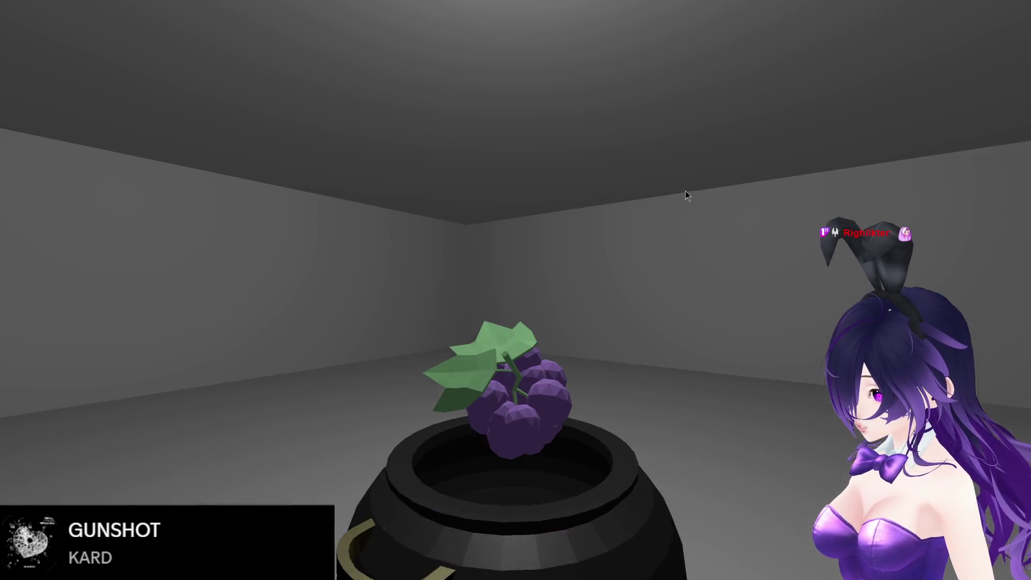
key("s")
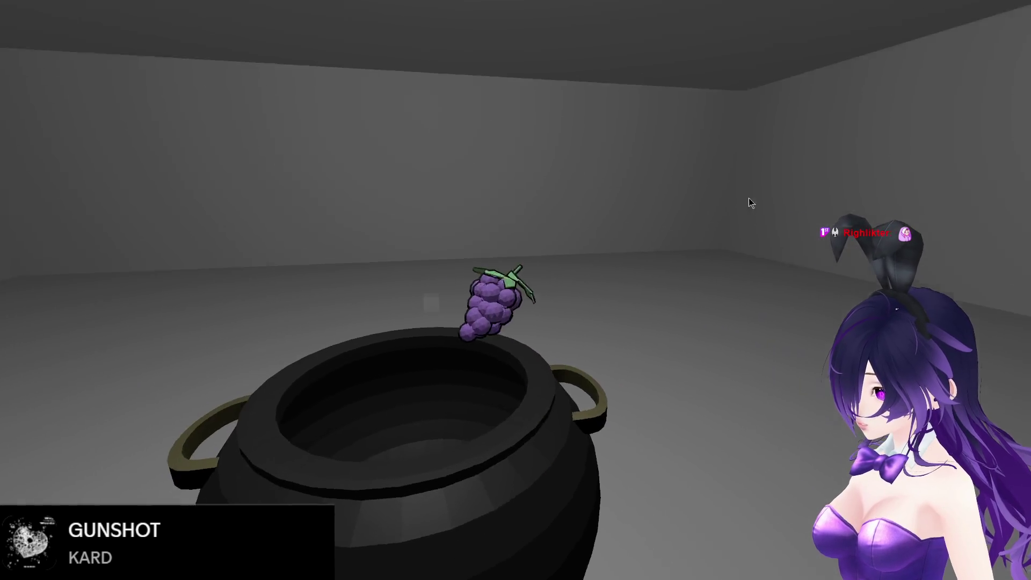
key("s")
key("w")
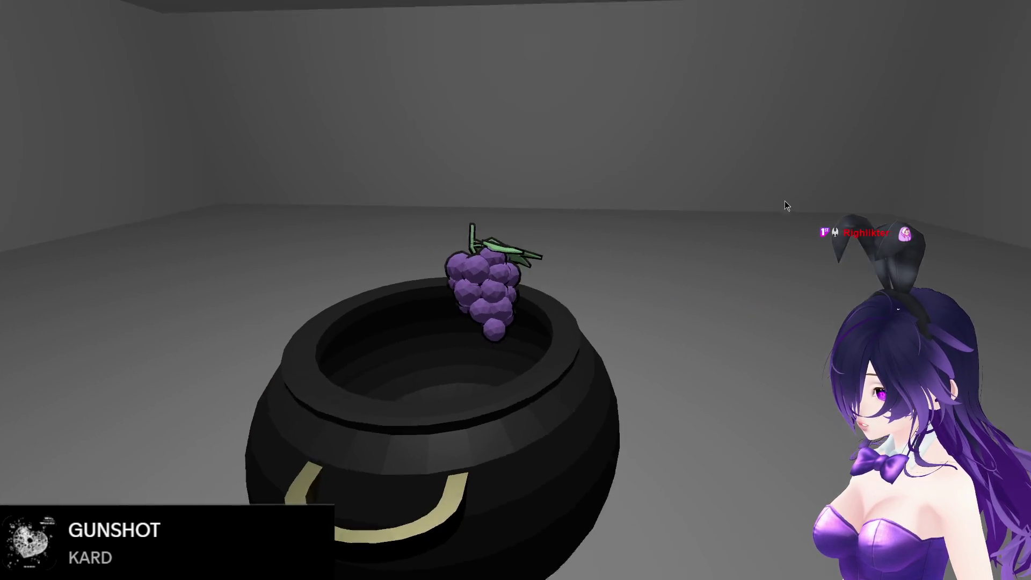
key("s")
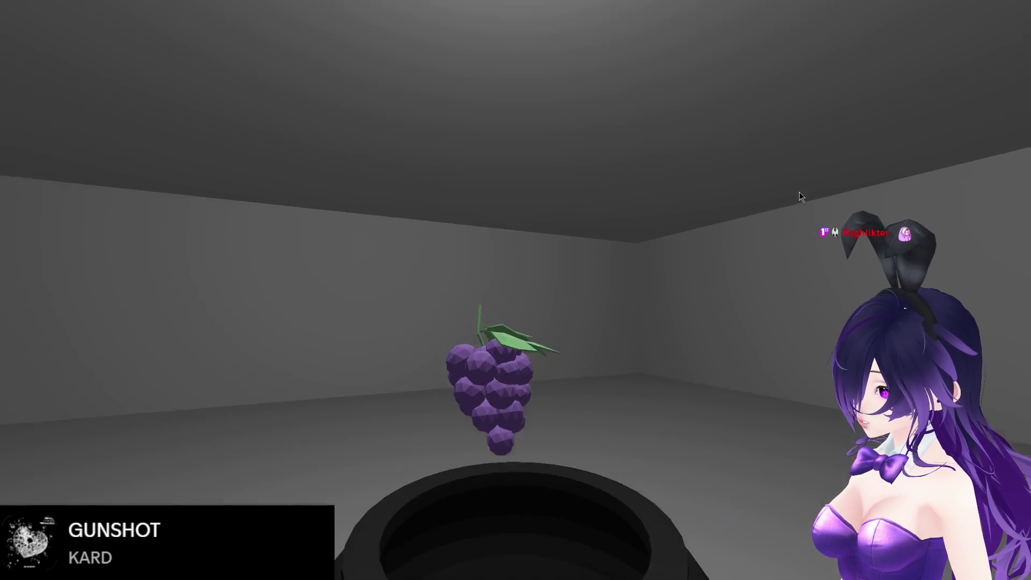
key("s")
key("F8")
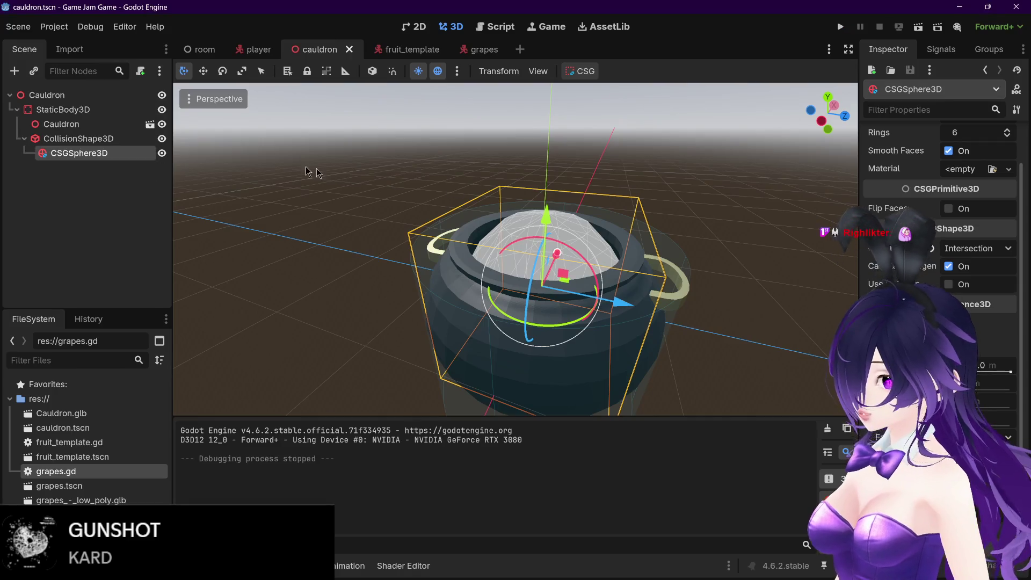
Nest the CSG sphere under the Cauldron mesh and shift it sideways along X
mouse_move(80, 153)
left_mouse_down()
mouse_move(129, 131)
mouse_move(117, 126)
left_mouse_up()
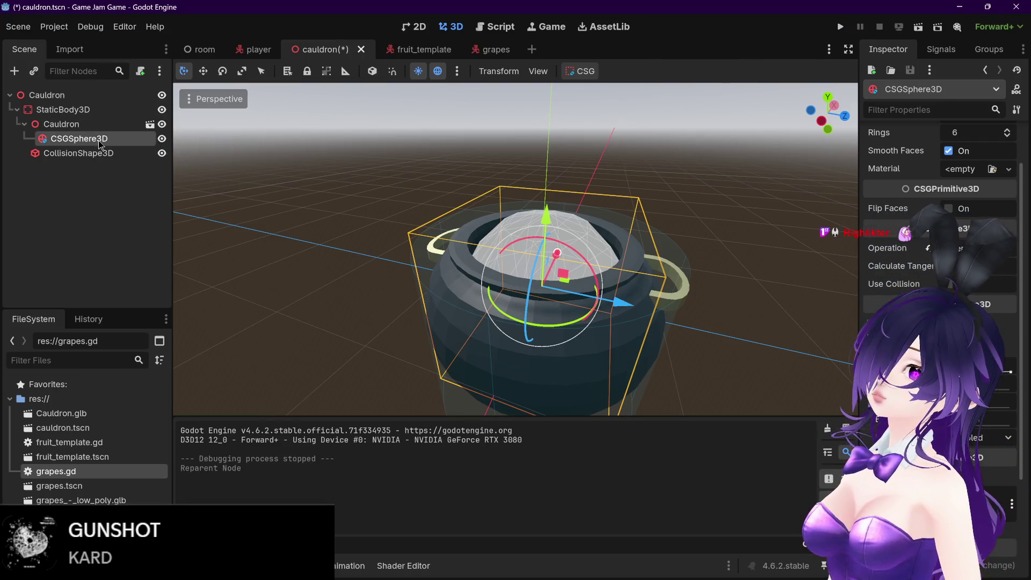
left_click_drag(608, 305, 693, 312)
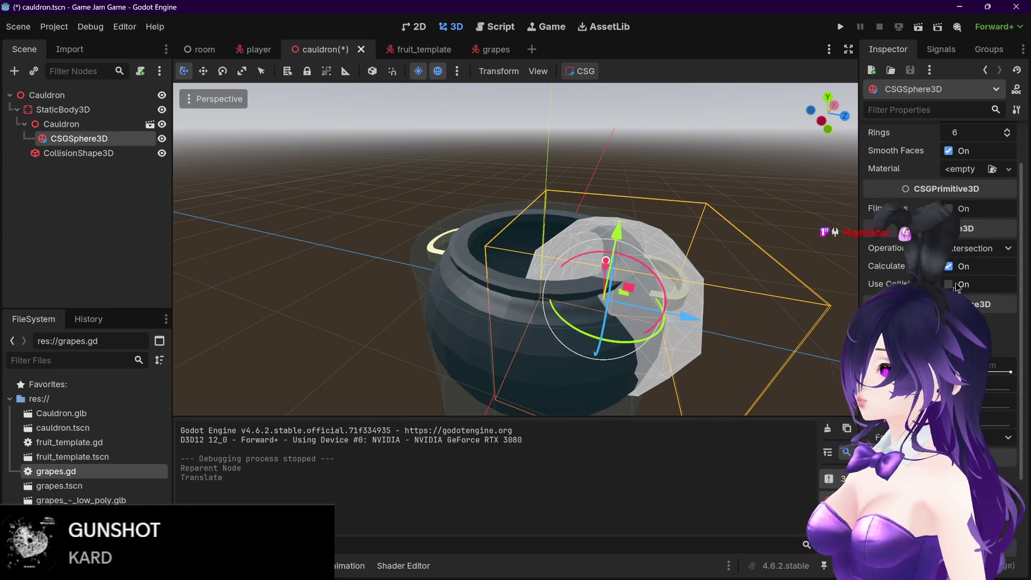
left_click(948, 267)
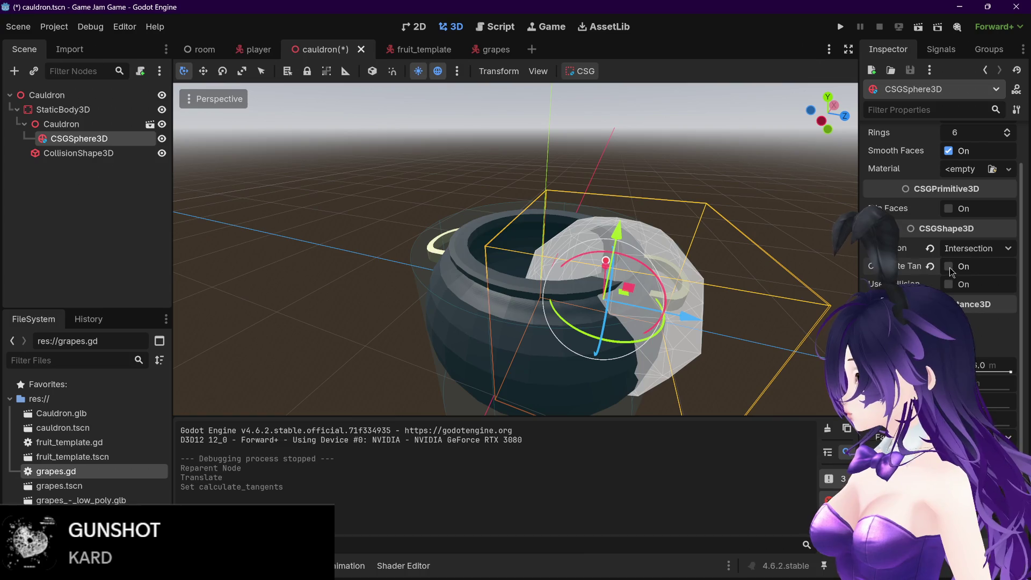
left_click(948, 266)
Try the sphere's Union and Subtraction operations, ending back on Intersection
left_click(995, 252)
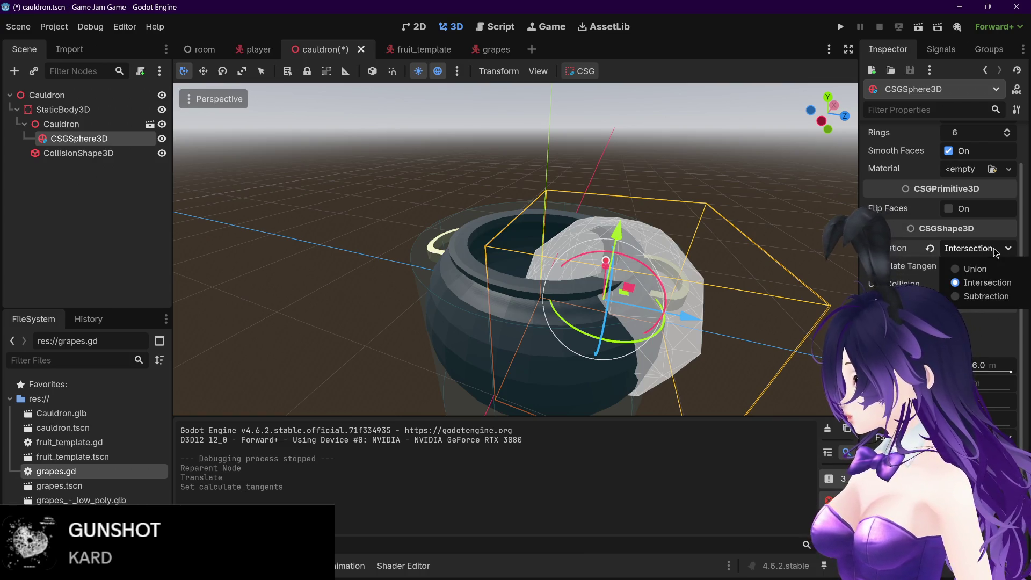
left_click(865, 264)
left_click(961, 248)
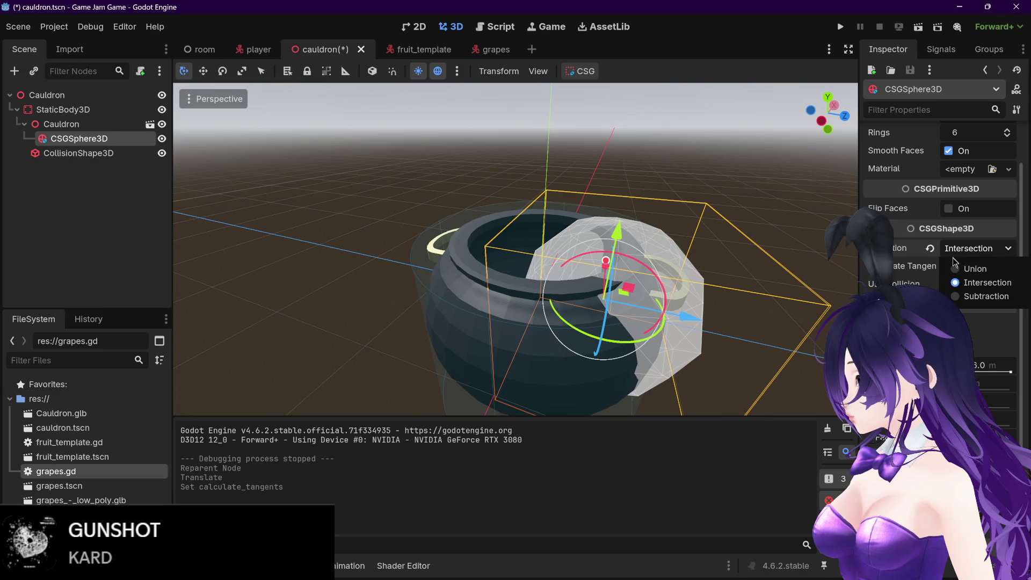
left_click(974, 269)
left_click(961, 249)
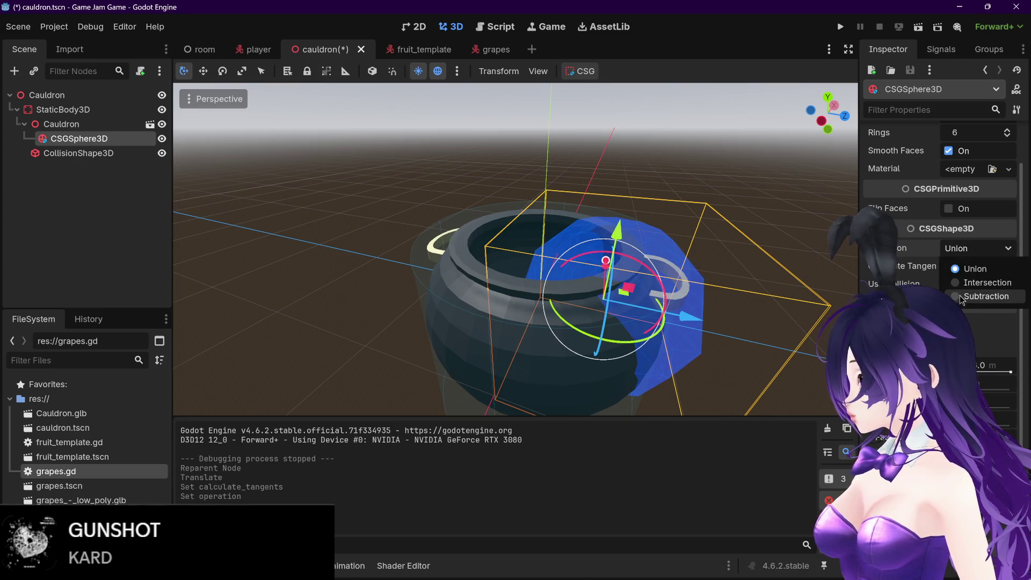
left_click(964, 300)
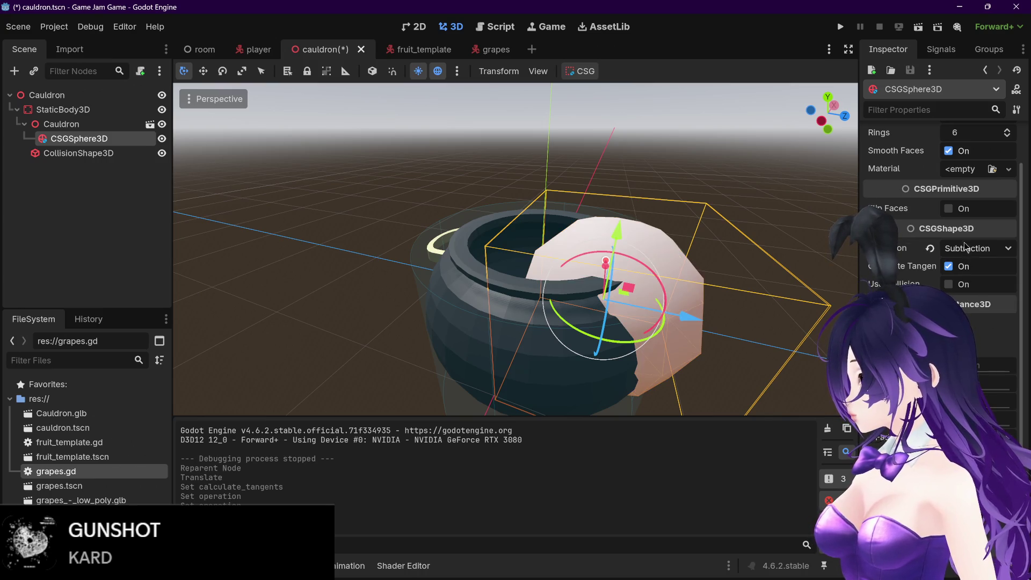
left_click(971, 248)
left_click(970, 282)
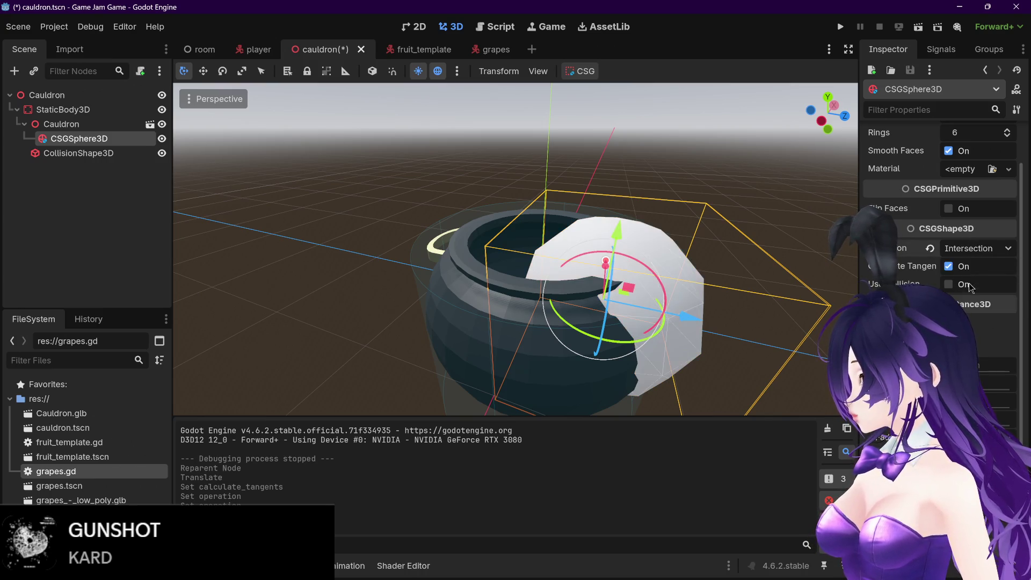
Playtest the cauldron, then nudge the sphere along X and undo the recent changes
mouse_move(744, 222)
left_mouse_down()
mouse_move(612, 326)
mouse_move(641, 316)
mouse_move(617, 317)
left_mouse_up()
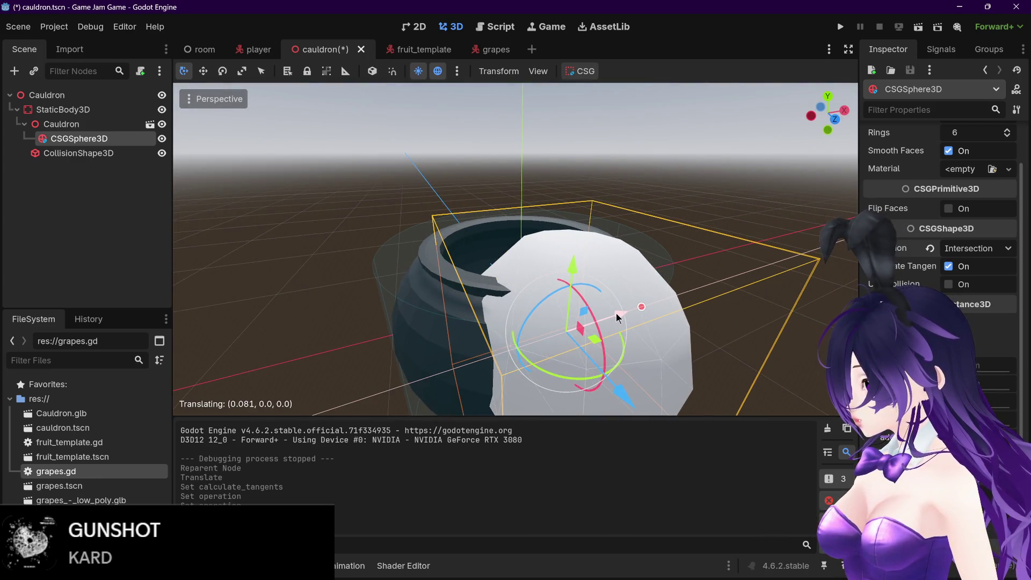
key("F5")
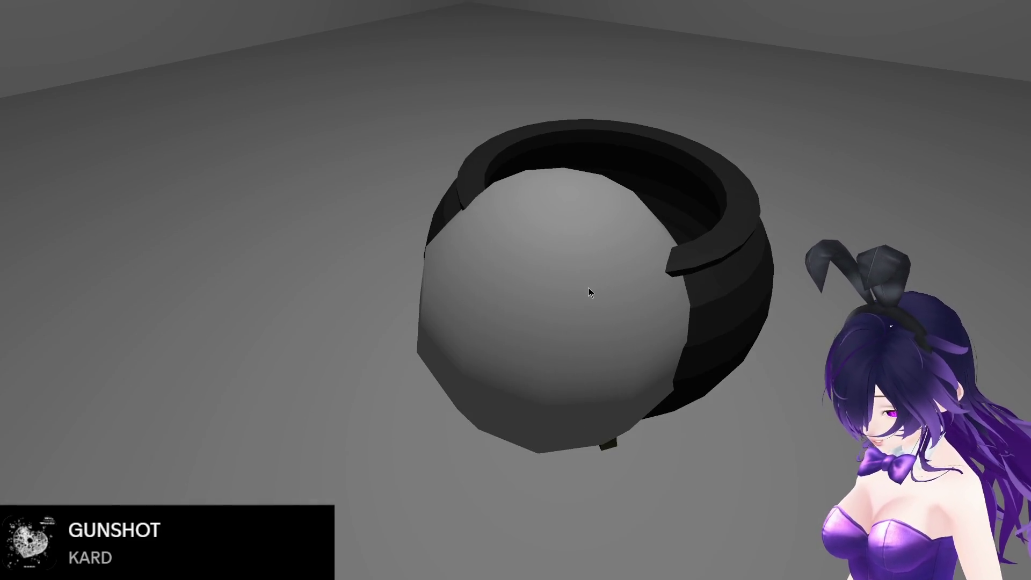
key("Escape")
mouse_move(616, 311)
left_mouse_down()
mouse_move(657, 307)
mouse_move(621, 305)
left_mouse_up()
key("ctrl+z")
key("ctrl+z")
key("ctrl+z")
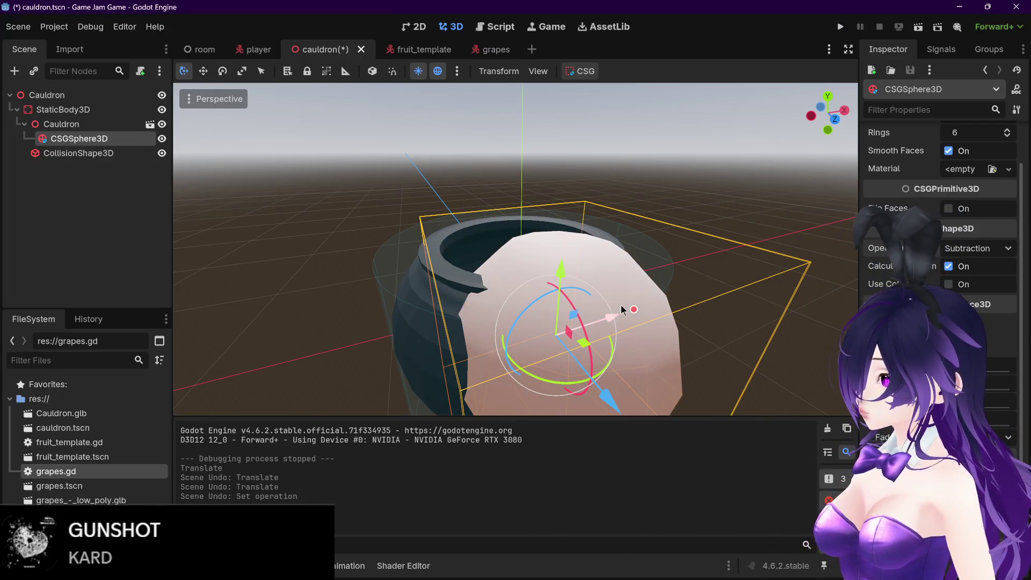
Undo the last two edits, leave the body mode unchanged, and playtest the cauldron scene
key("ctrl+z")
key("ctrl+z")
key("ctrl+z")
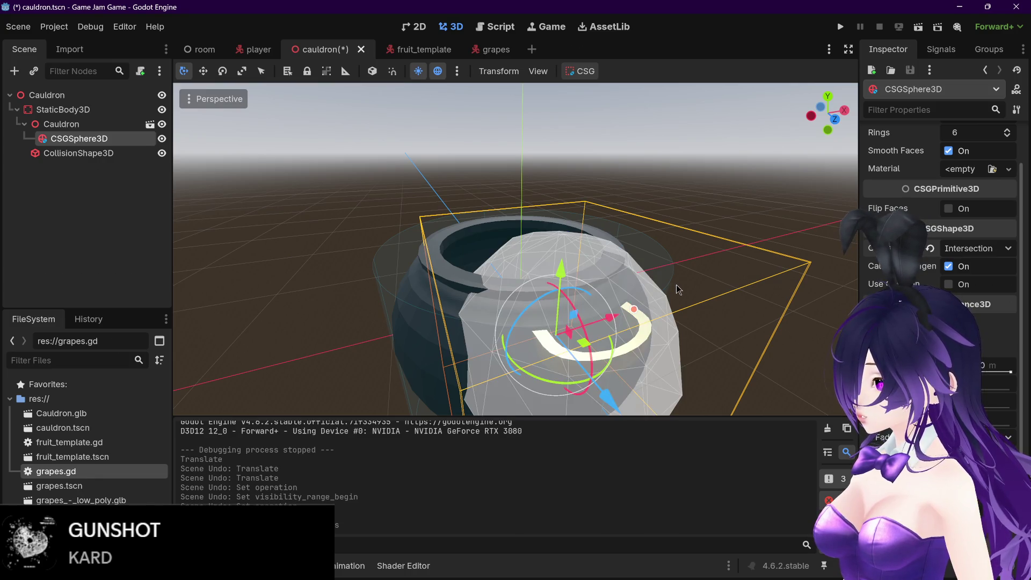
key("ctrl+z")
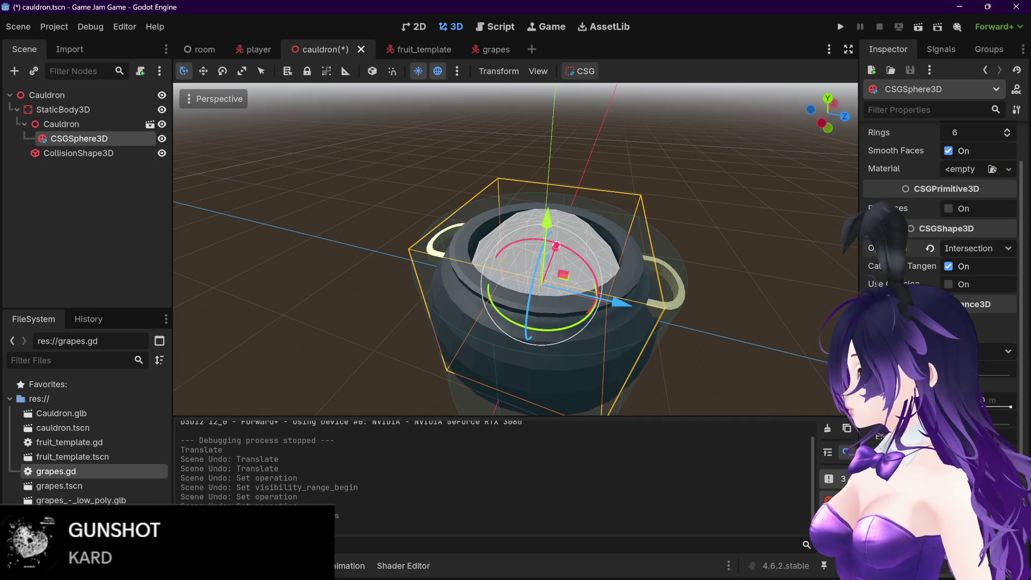
left_click(993, 351)
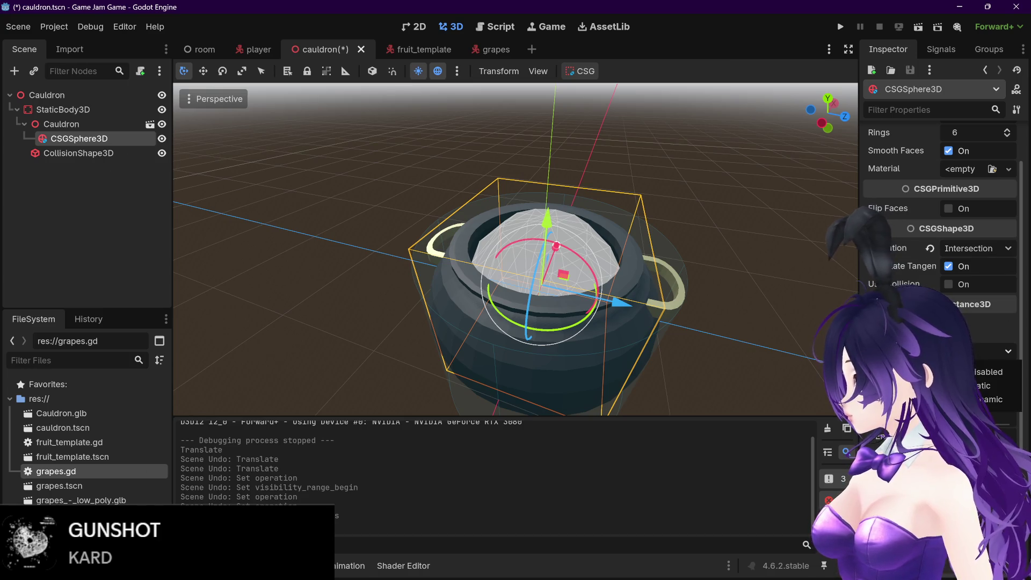
left_click(993, 385)
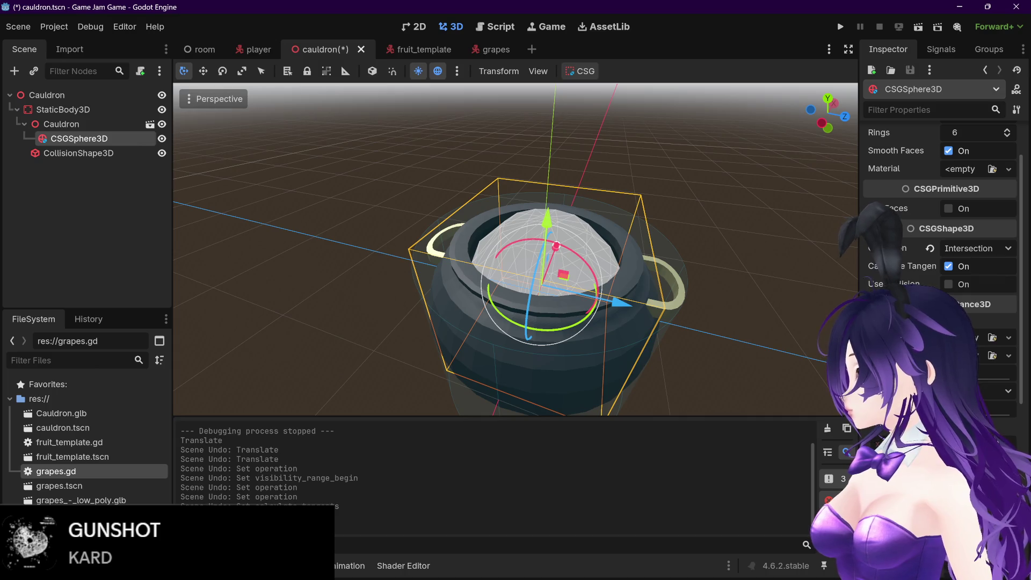
scroll(939, 242, "down", 3)
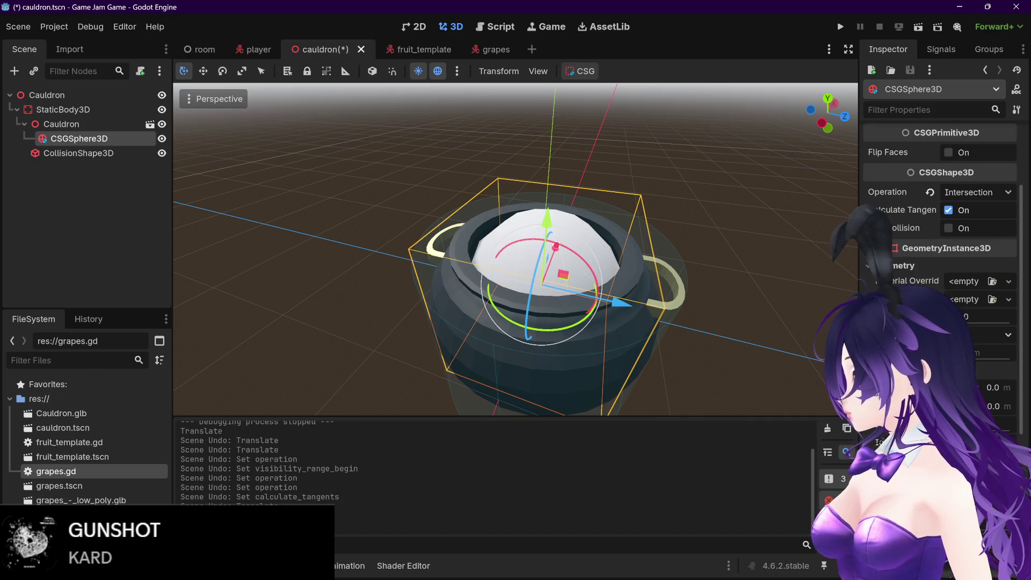
left_click_drag(966, 316, 1009, 322)
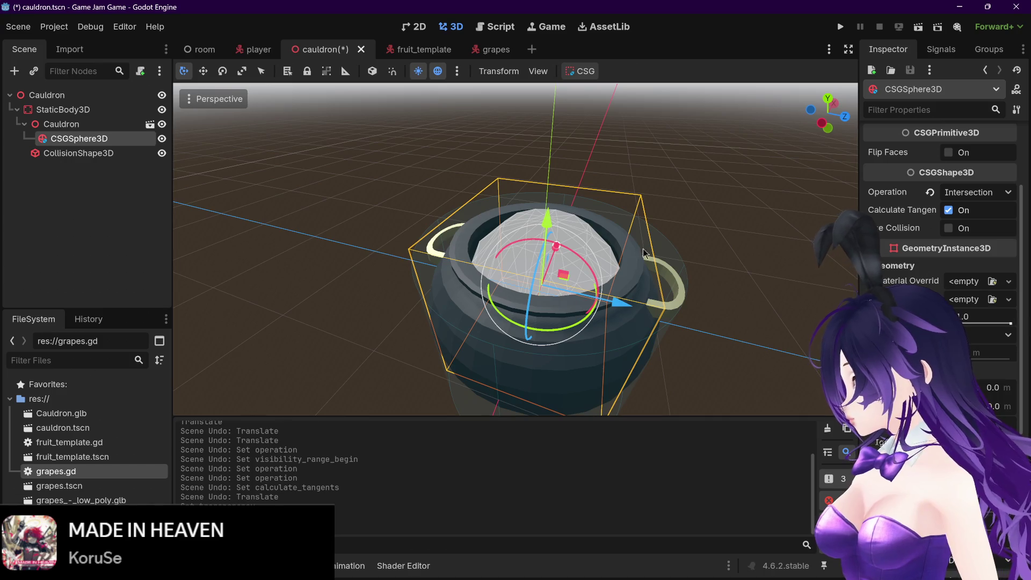
left_click_drag(778, 230, 591, 244)
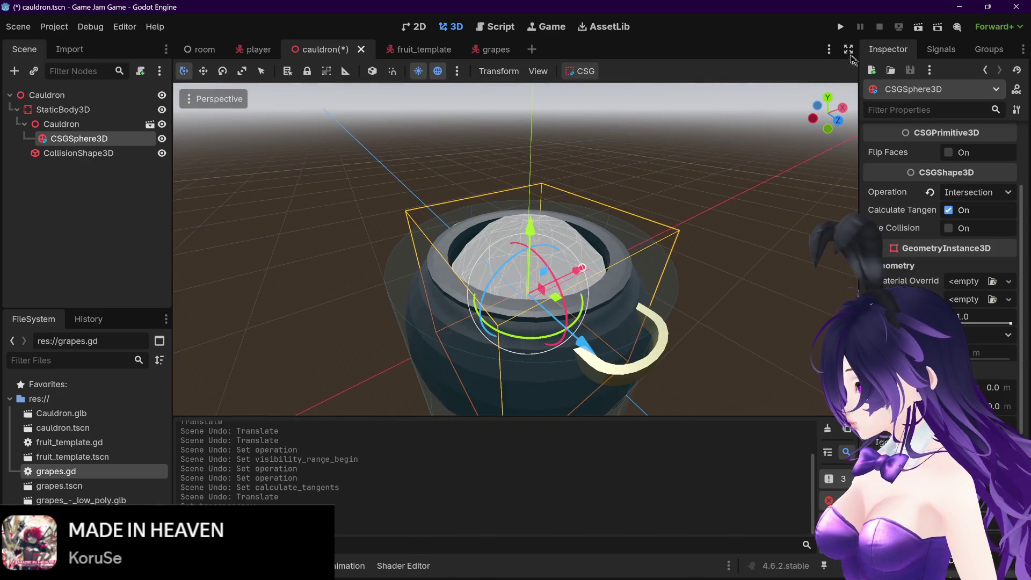
left_click(840, 28)
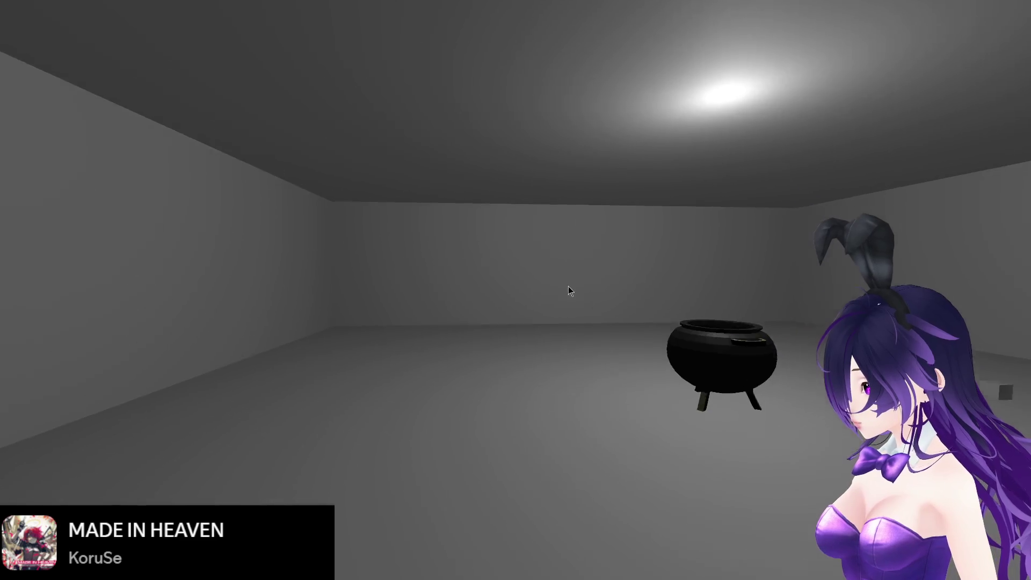
key("F8")
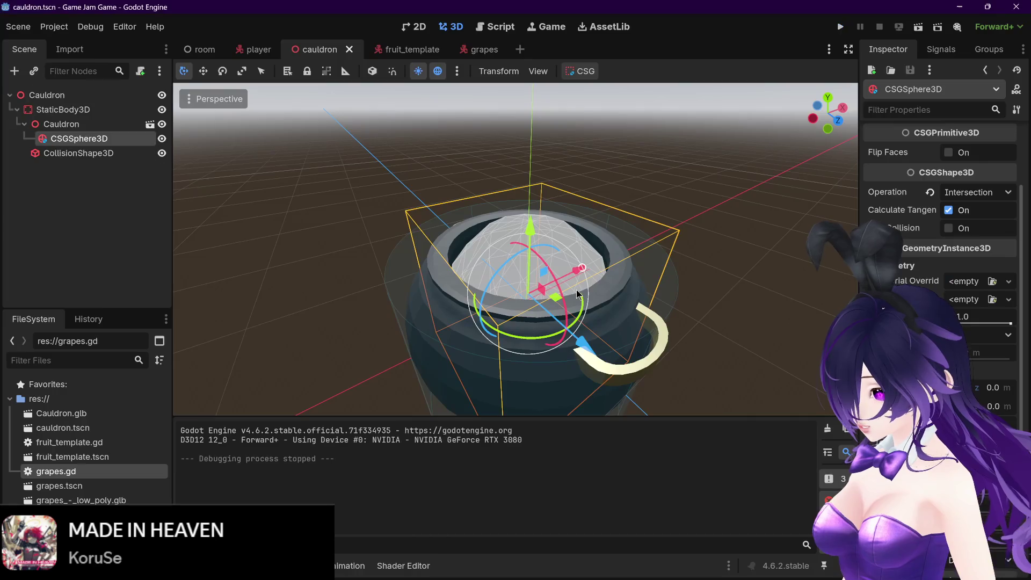
Shift the CSGSphere3D along X toward the pot's side and set its operation to Subtraction
scroll(606, 282, "up", 5)
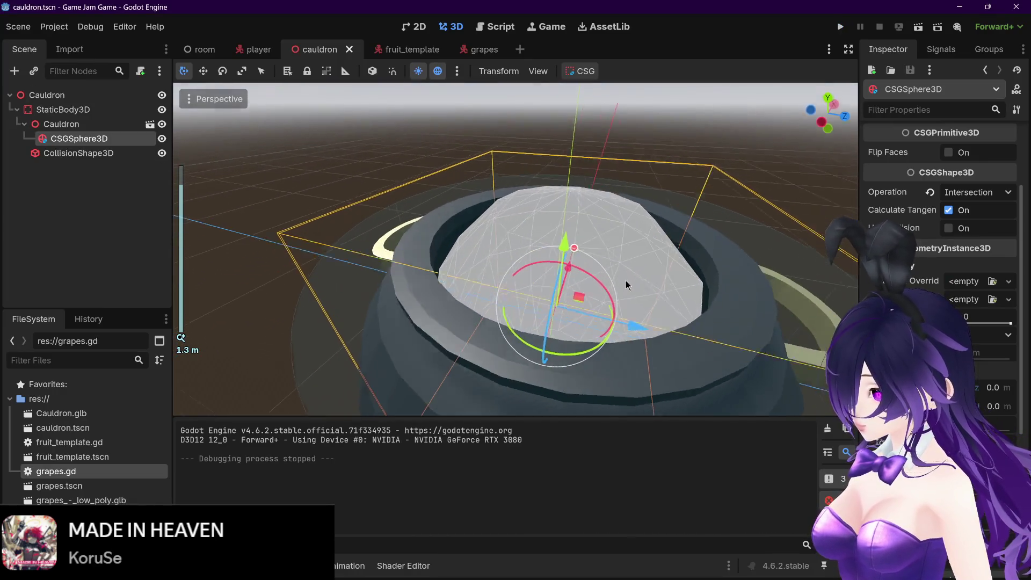
left_click_drag(639, 323, 771, 351)
scroll(771, 351, "down", 2)
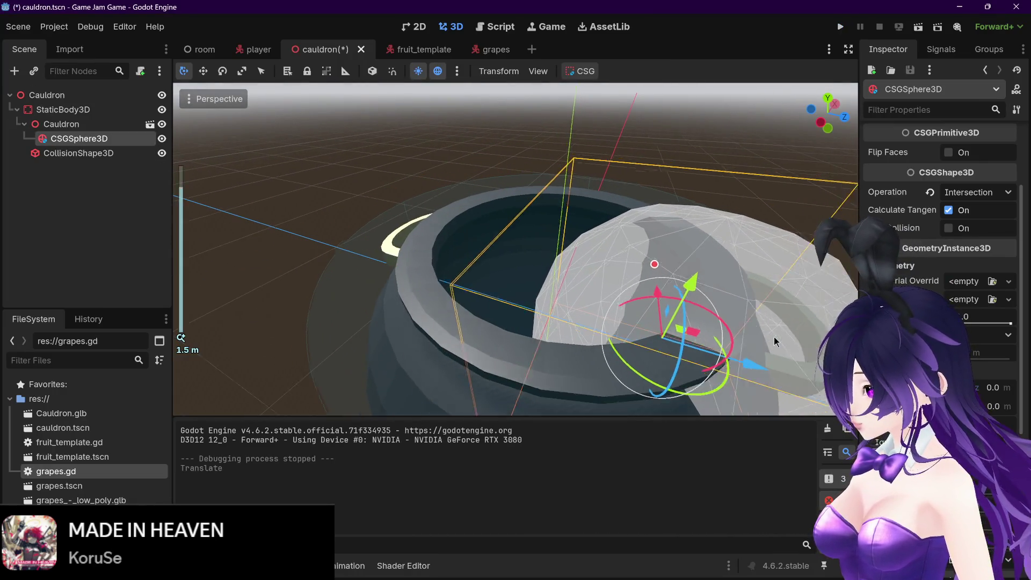
left_click(975, 193)
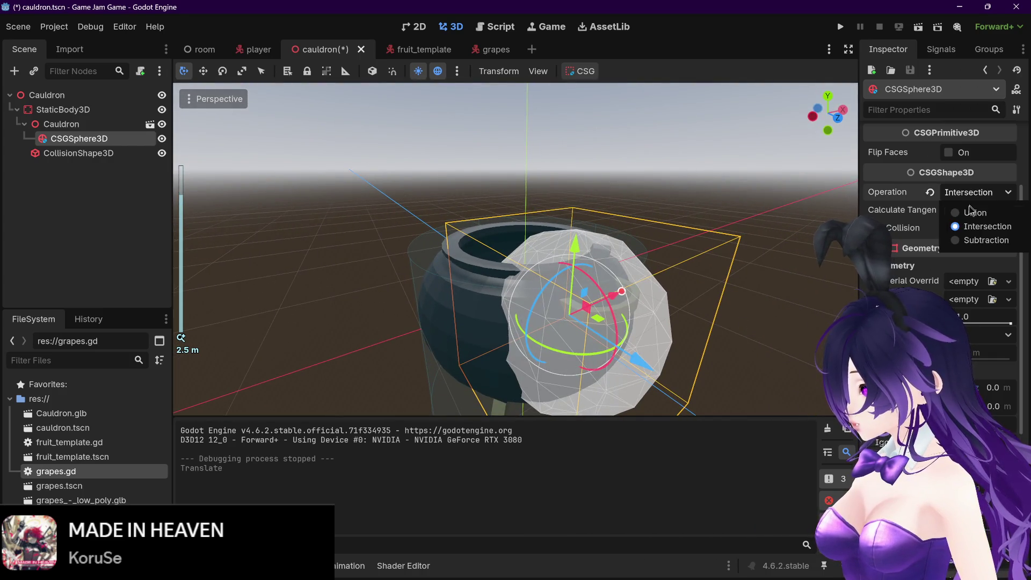
left_click(968, 241)
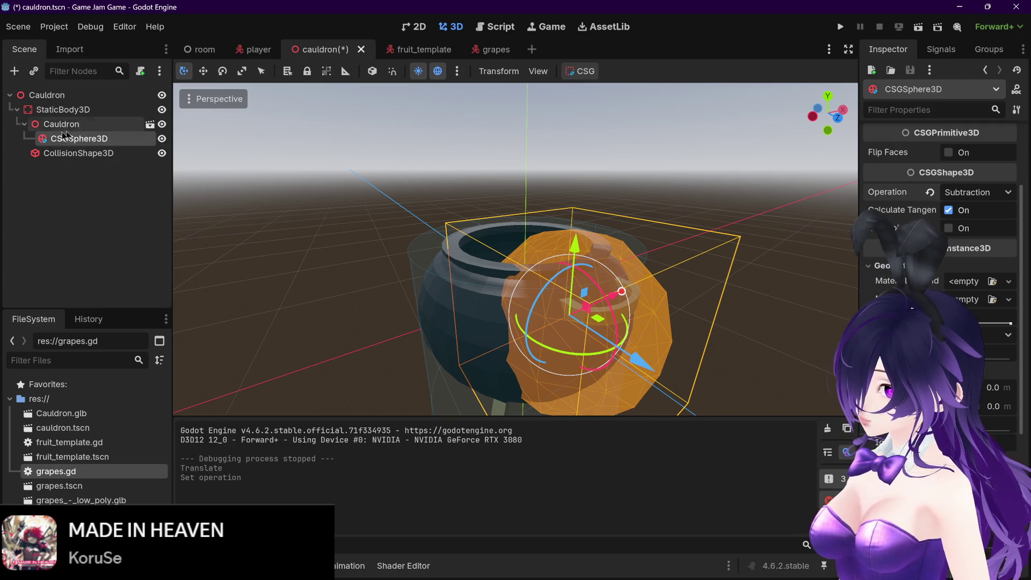
Delete the CSGSphere3D node from the Scene tree and confirm the removal
right_click(47, 137)
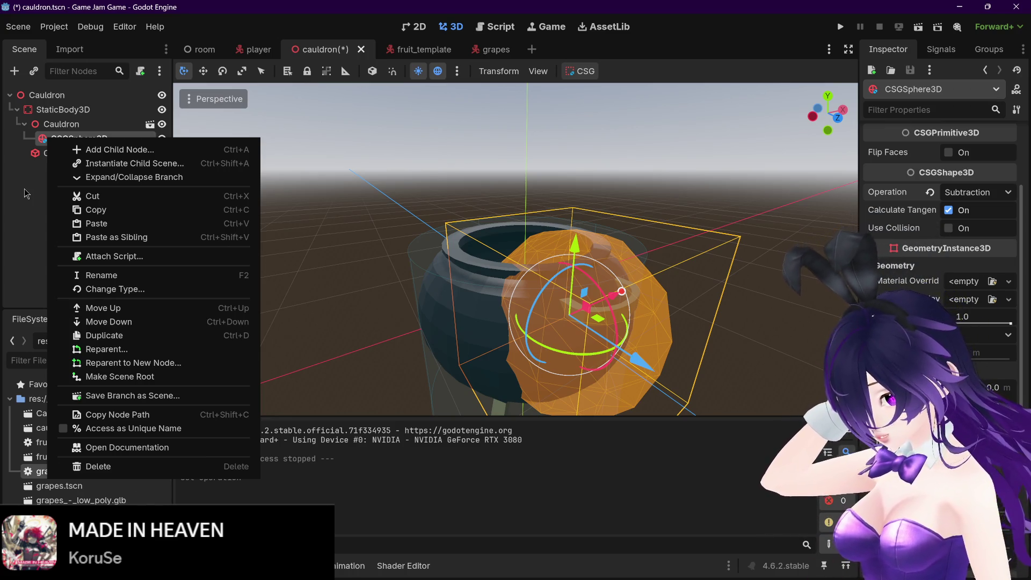
left_click(43, 197)
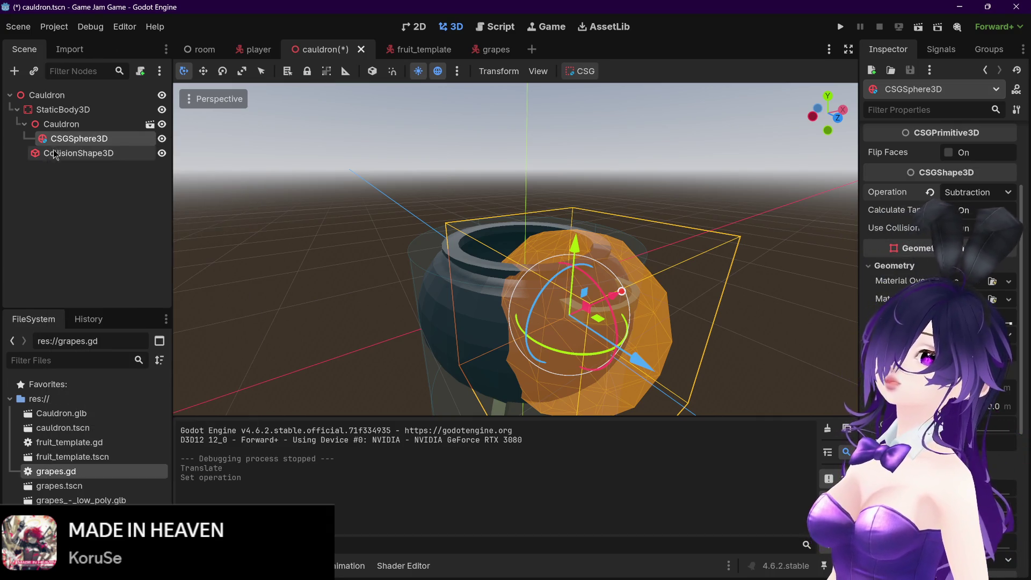
scroll(1015, 129, "up", 3)
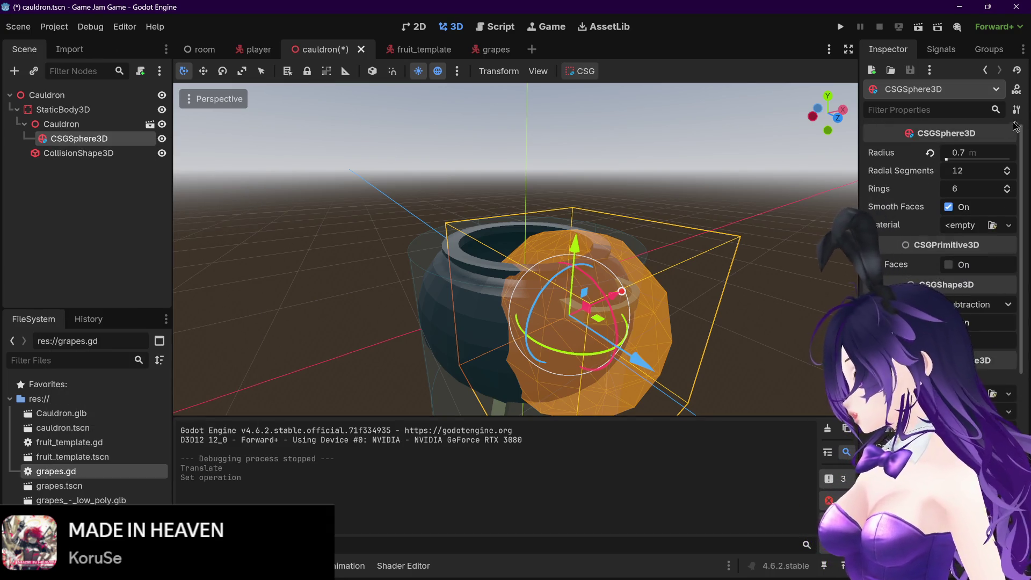
mouse_move(908, 136)
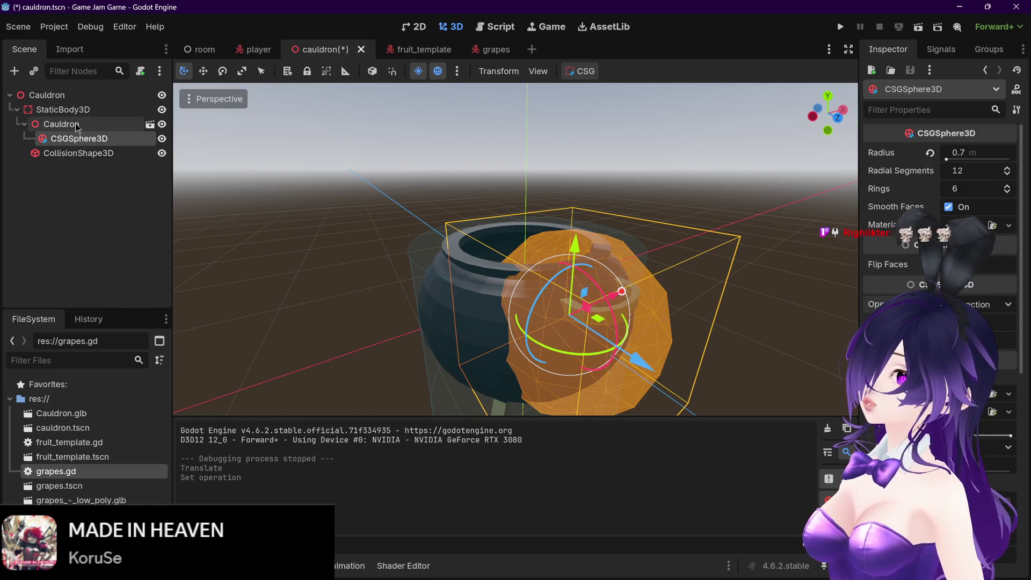
left_click(76, 153)
left_click(73, 139)
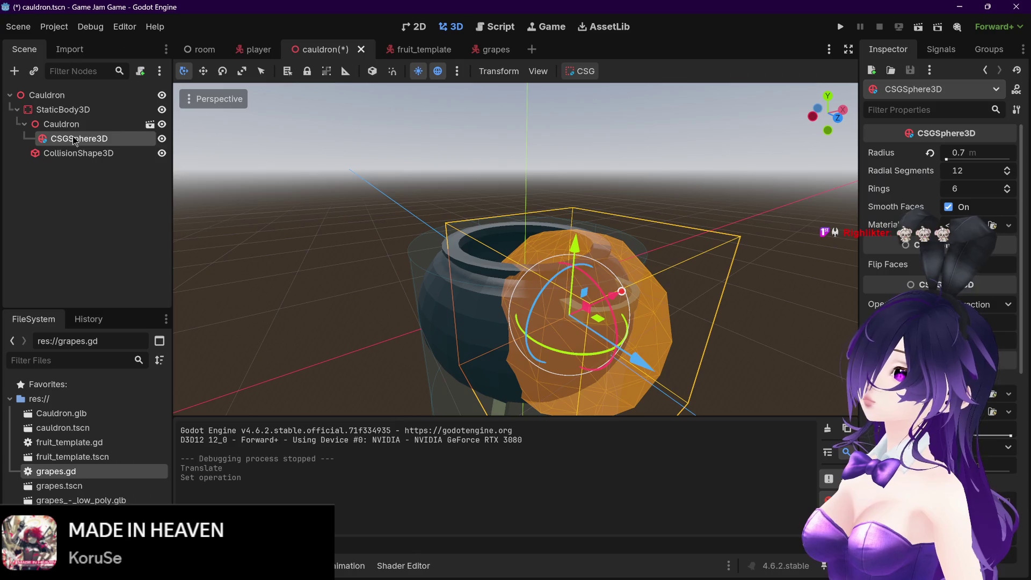
key("Delete")
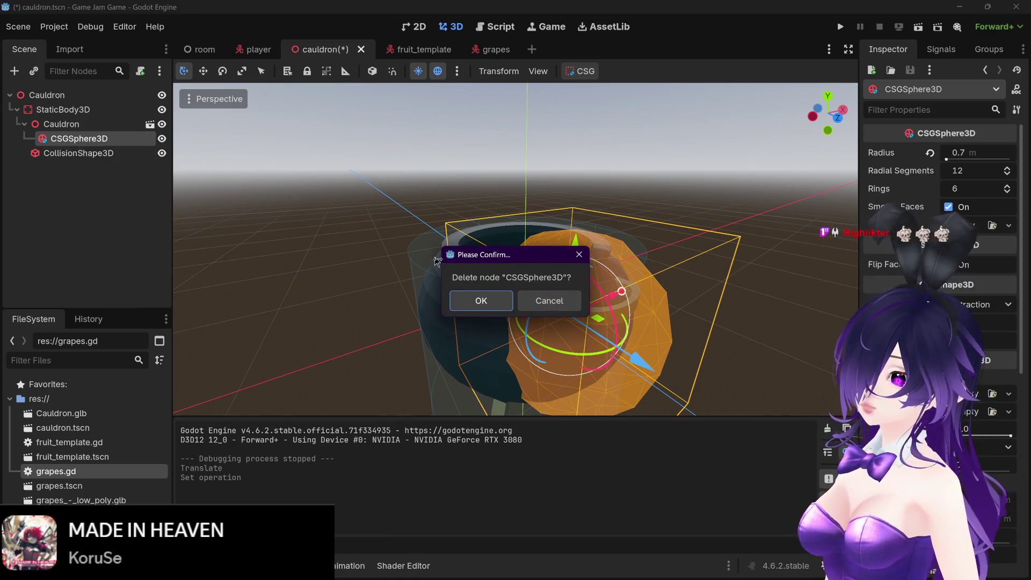
left_click(483, 294)
Save the cauldron scene and bring the browser back to the front
key("ctrl+s")
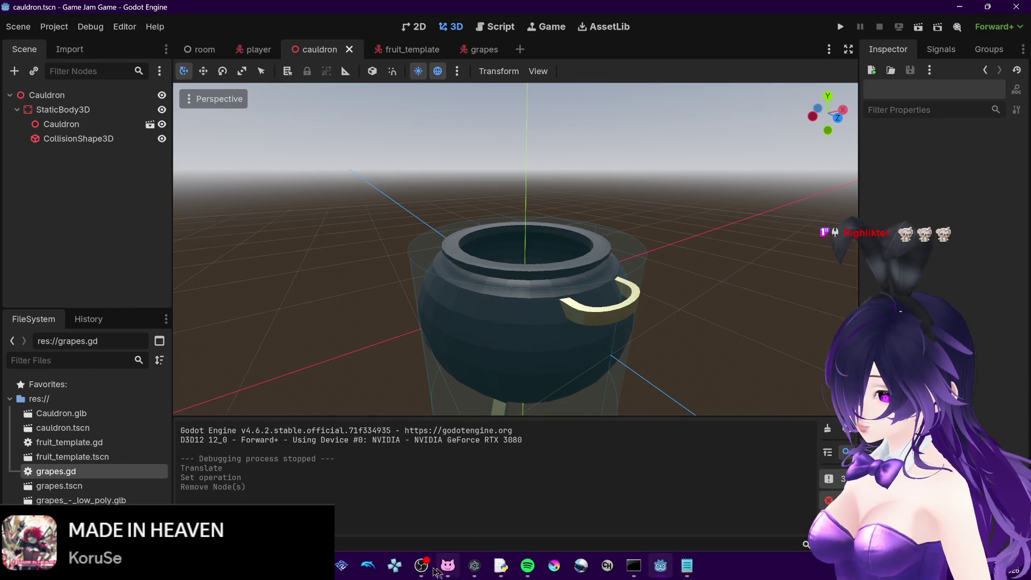
mouse_move(207, 565)
left_click(208, 486)
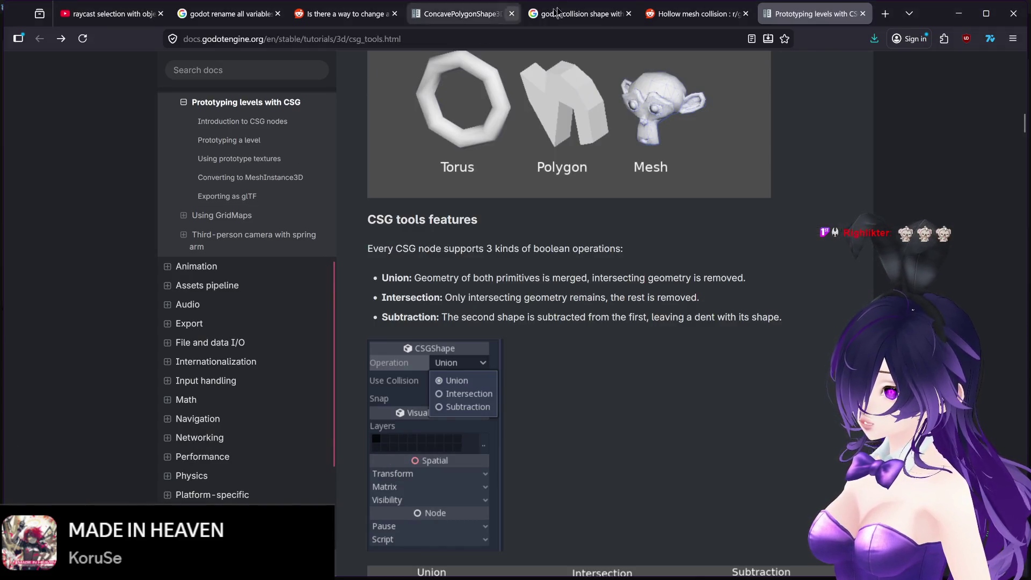
Open Collision shapes (2D) in a new tab and read its primitive, convex and concave sections
left_click(574, 13)
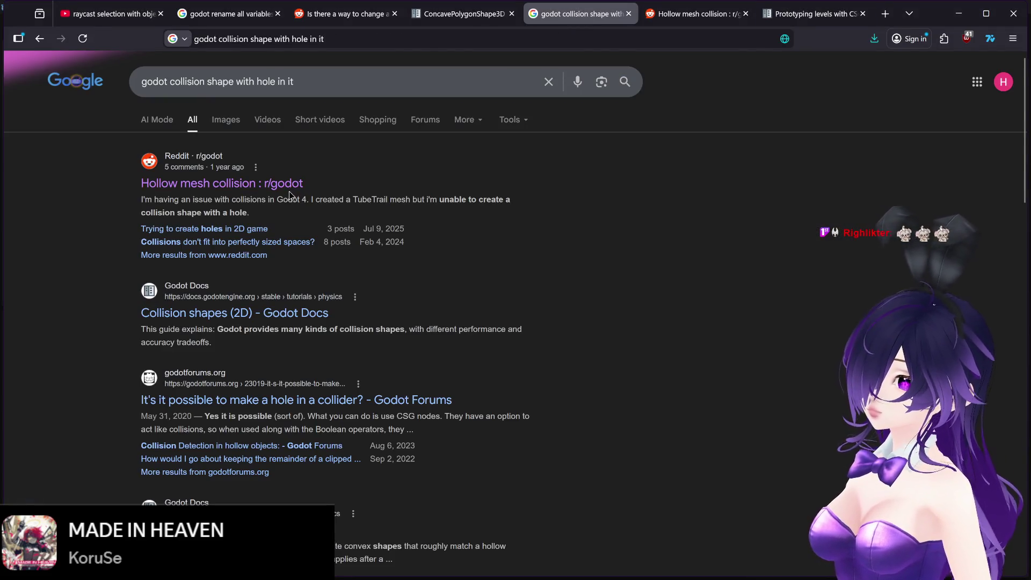
middle_click(248, 317)
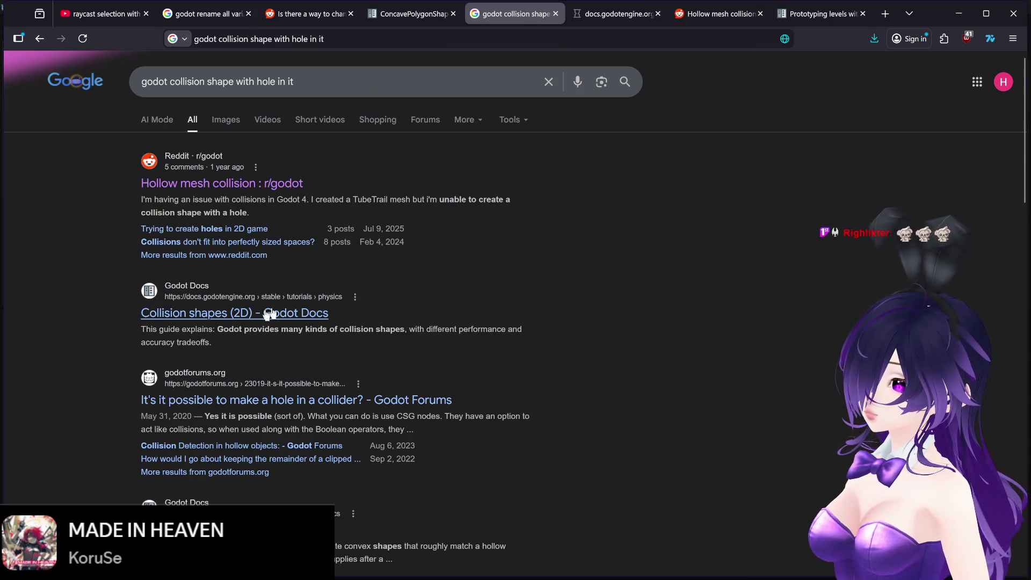
key("ctrl+Tab")
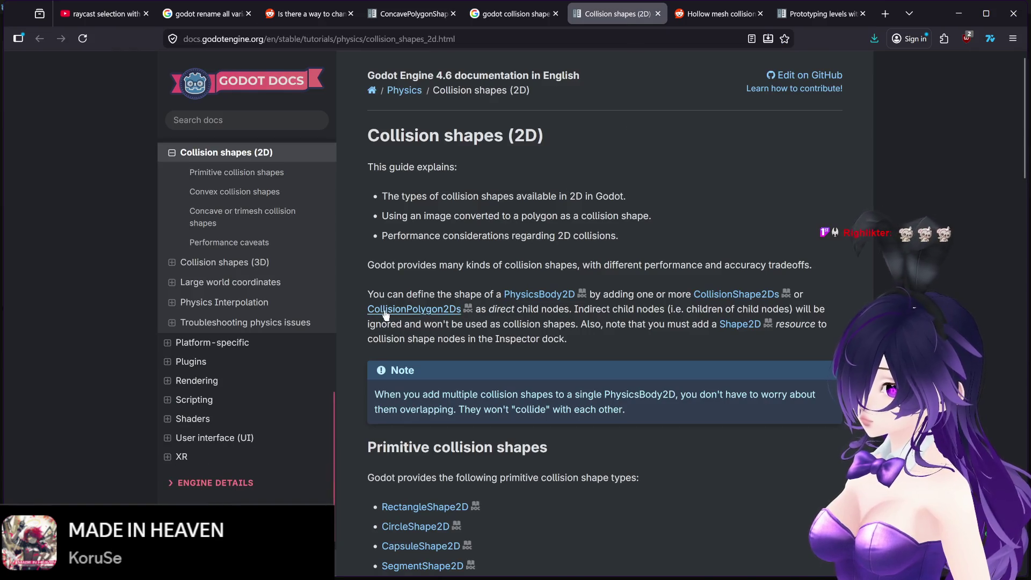
left_click(266, 179)
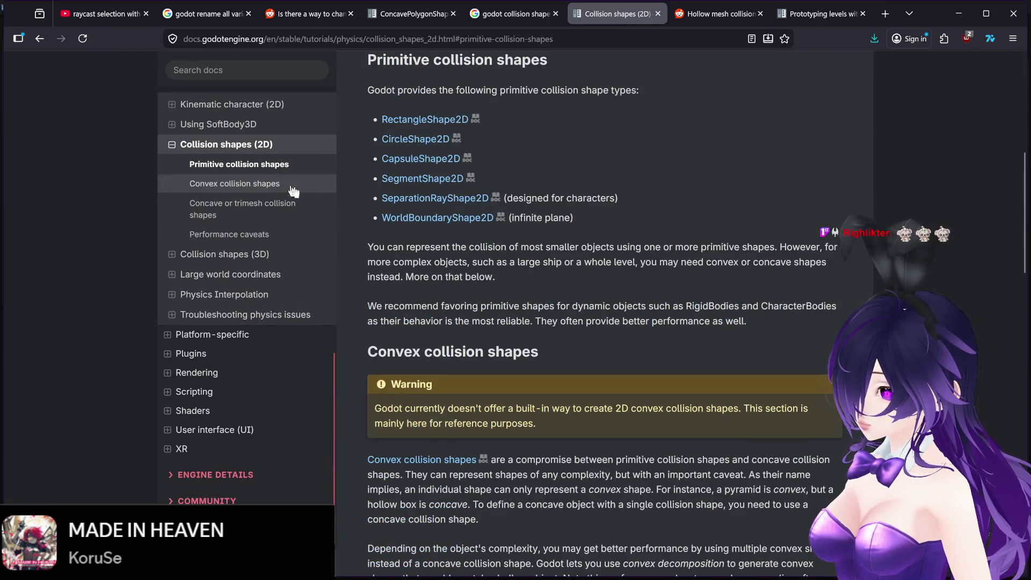
left_click(290, 186)
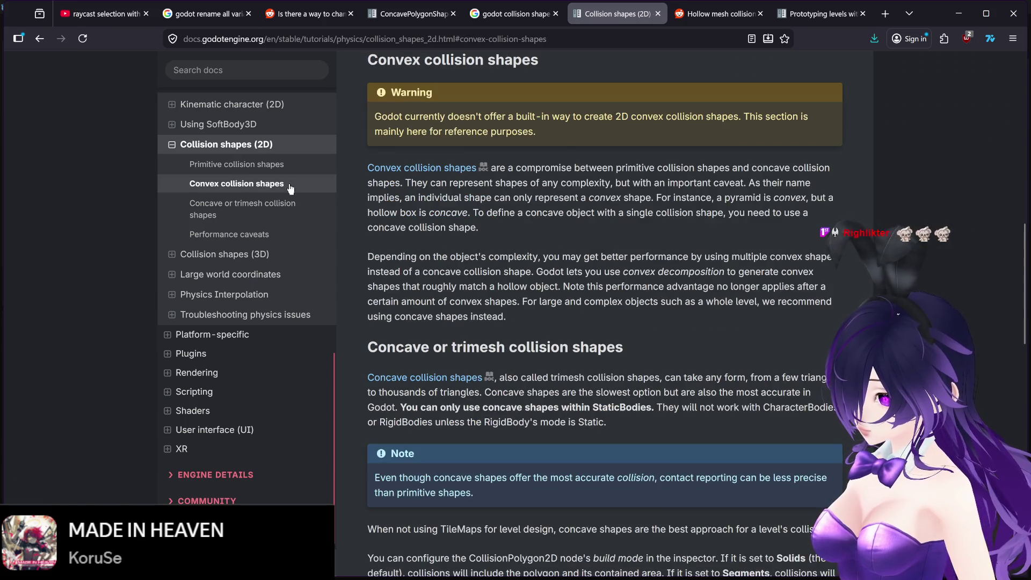
left_click(285, 209)
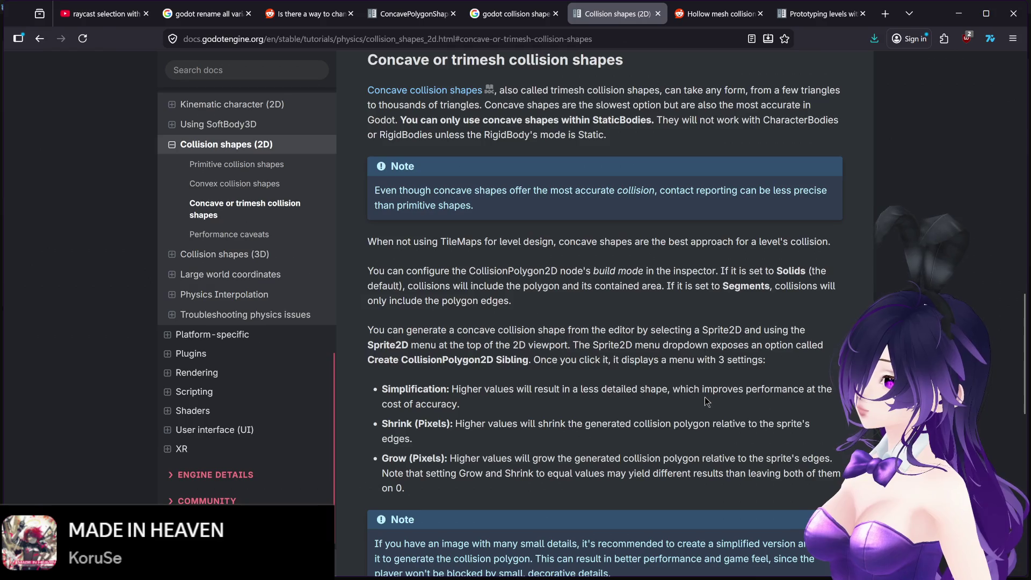
Open Collision shapes (3D) at its concave/trimesh section, then return to the Godot editor
left_click(274, 262)
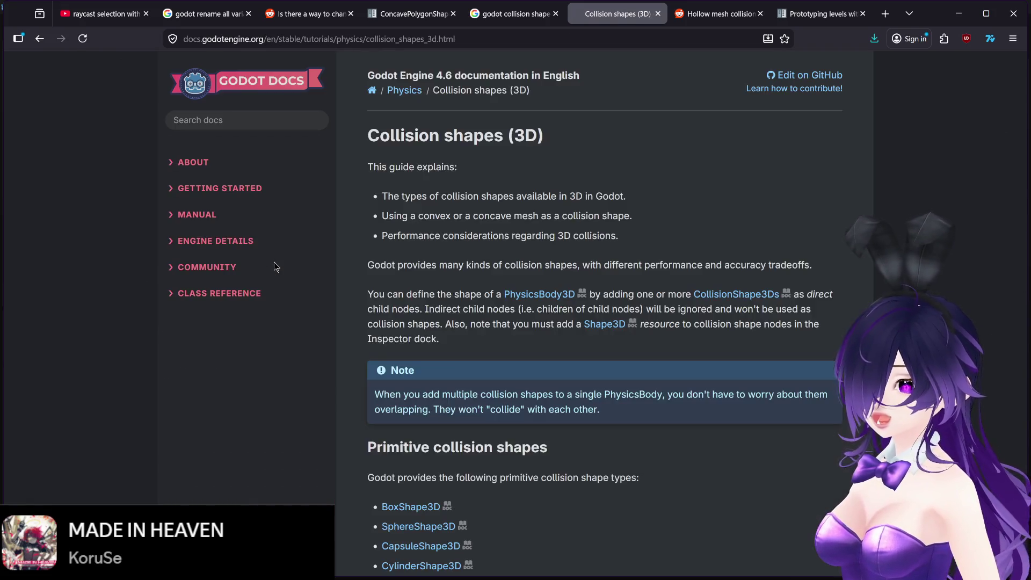
scroll(542, 348, "down", 3)
scroll(536, 421, "down", 2)
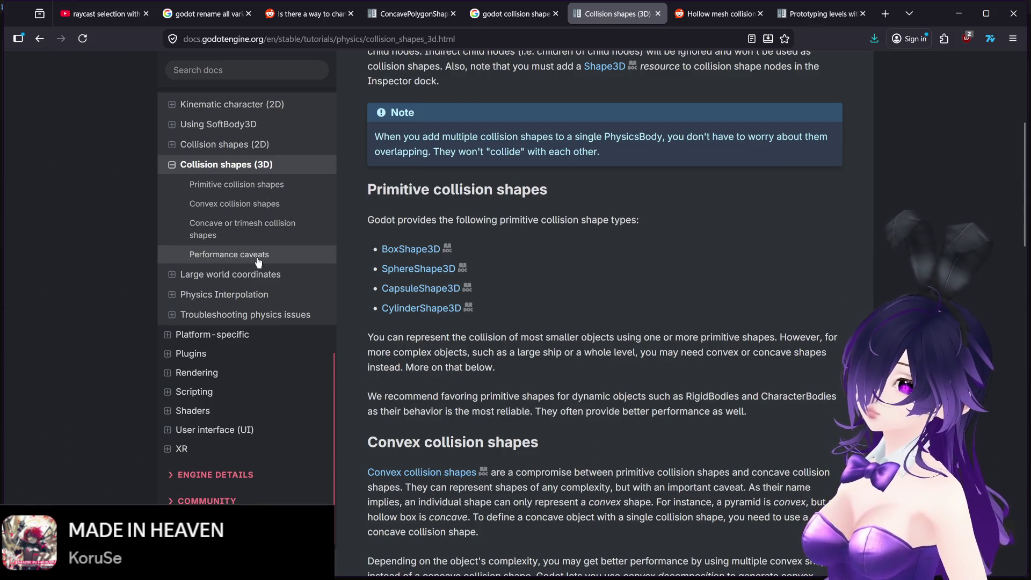
left_click(257, 228)
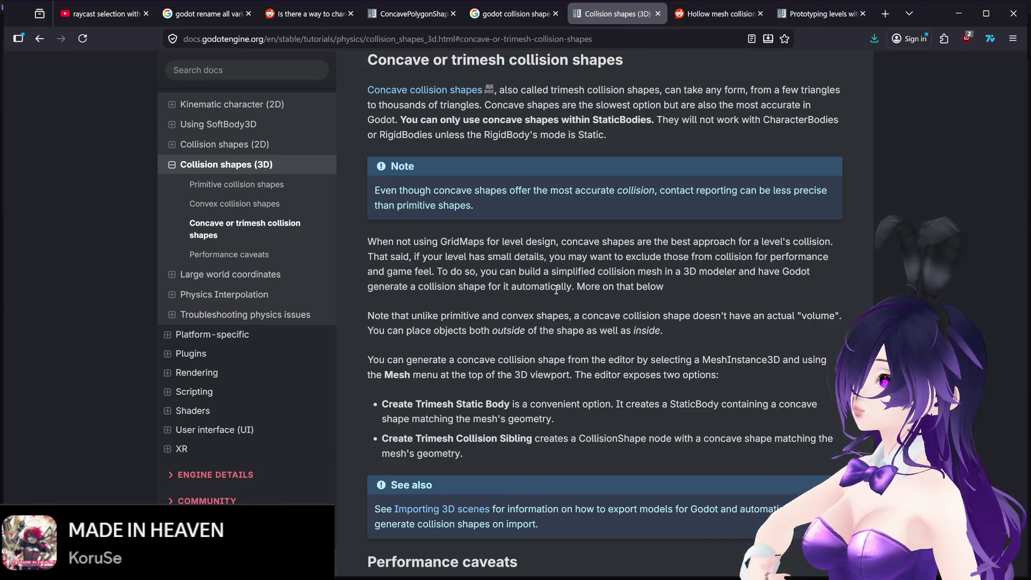
mouse_move(594, 562)
left_click(660, 565)
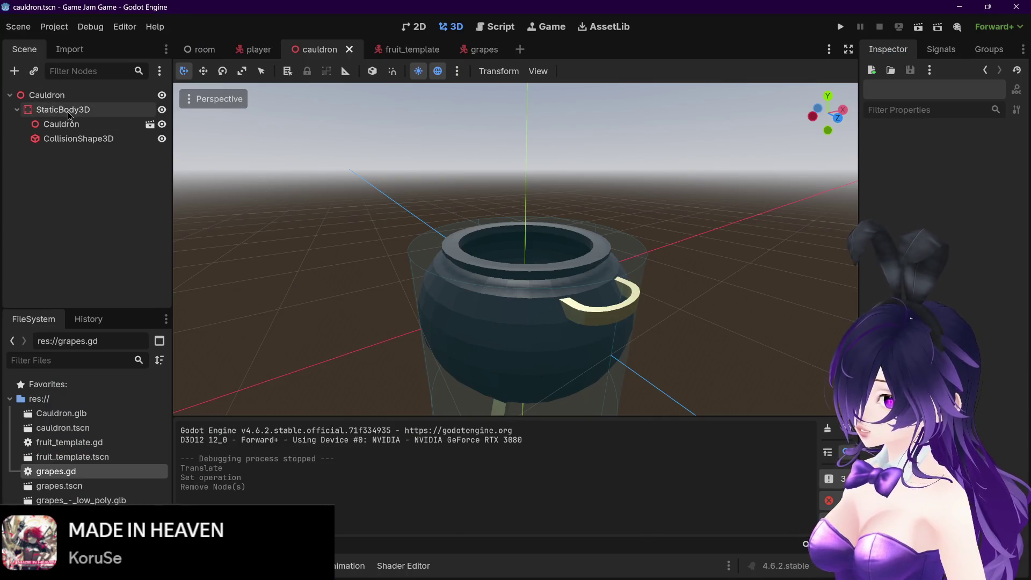
mouse_move(504, 579)
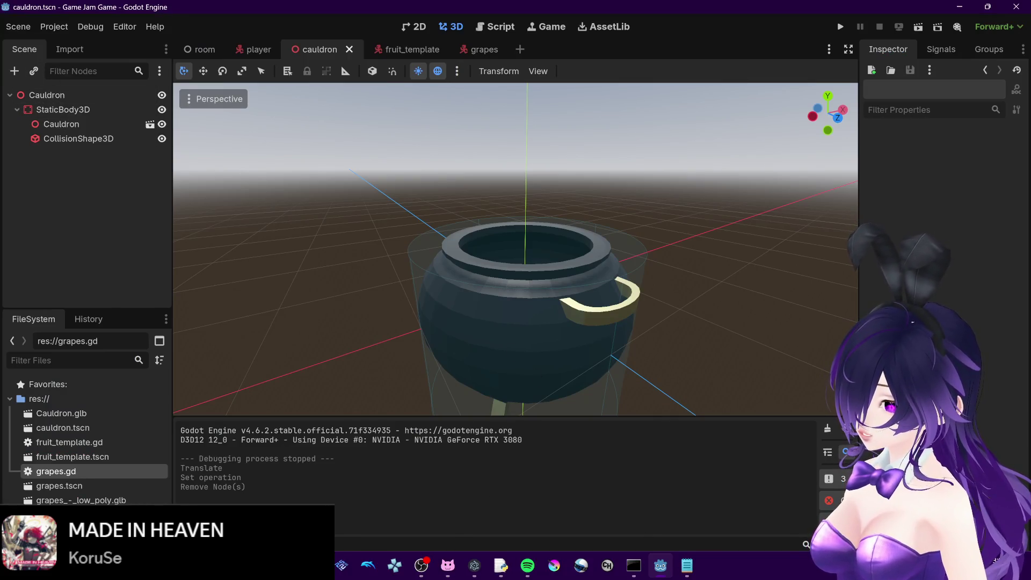
mouse_move(209, 565)
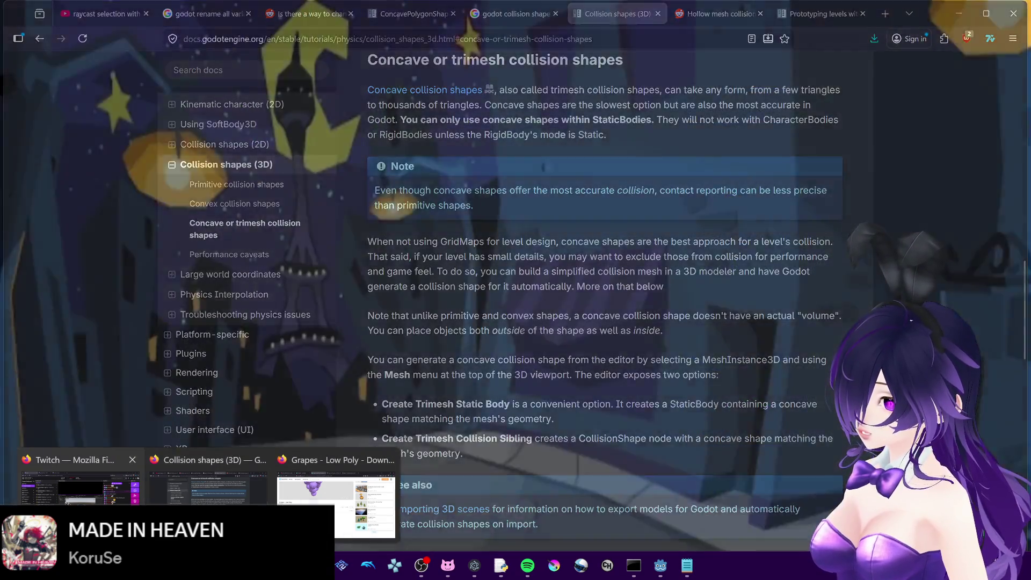
left_click(208, 486)
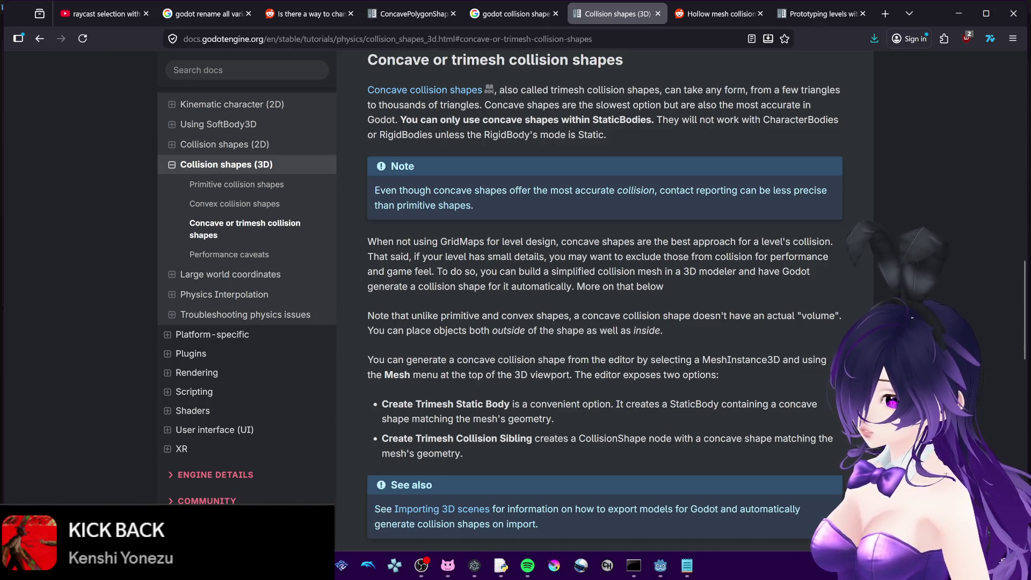
key("alt+Tab")
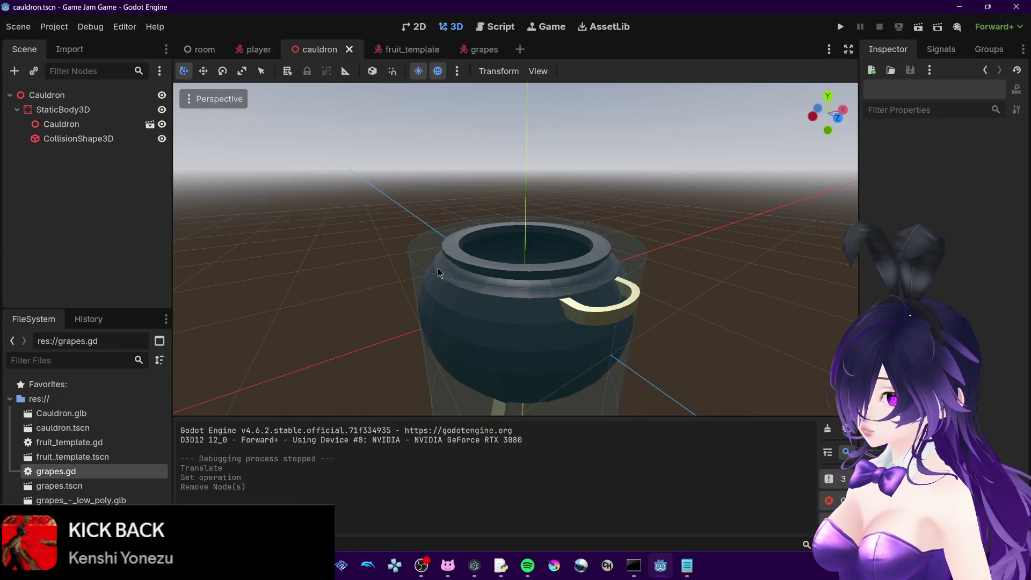
left_click(79, 139)
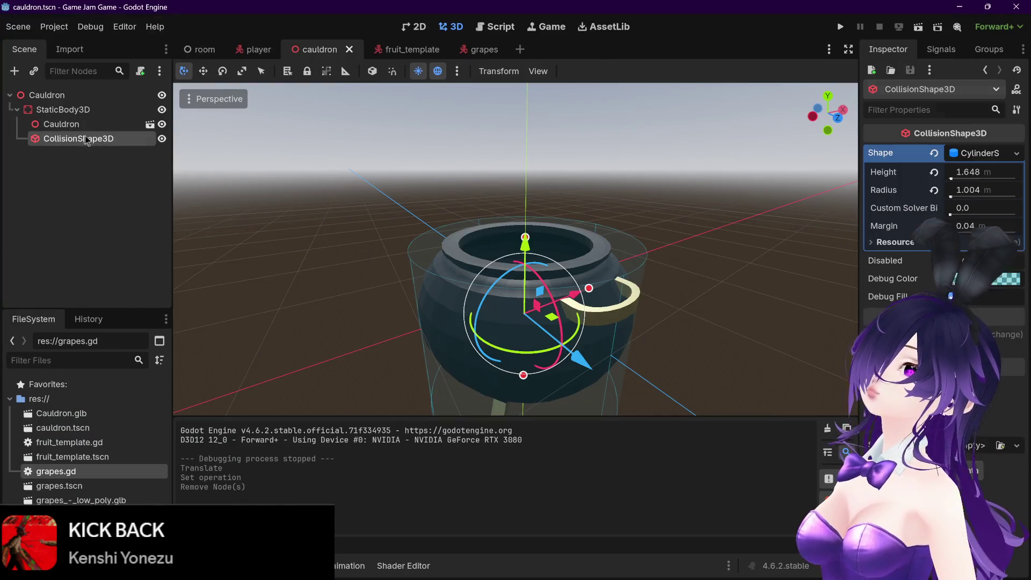
left_click(991, 154)
left_click(991, 154)
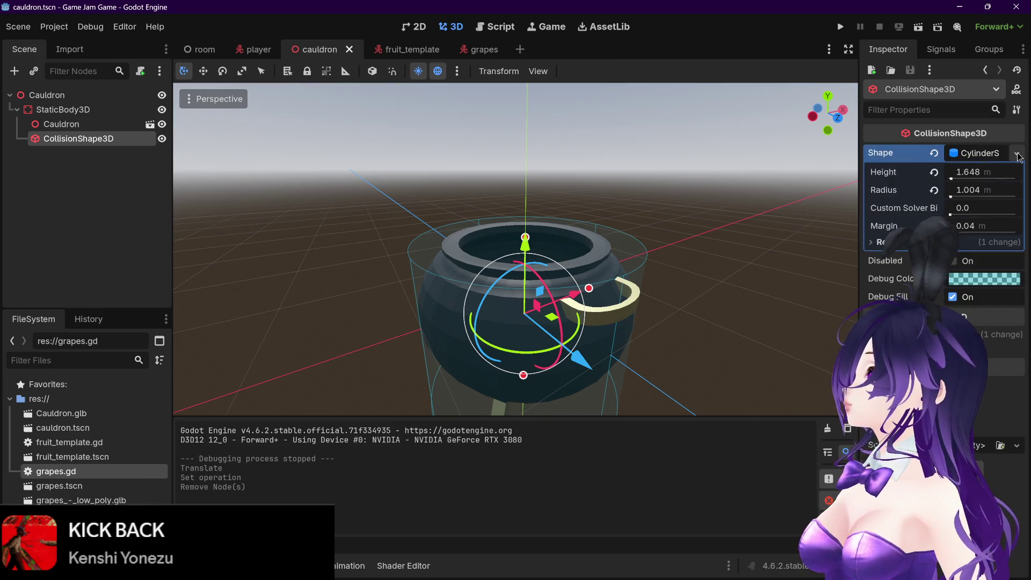
left_click(1016, 153)
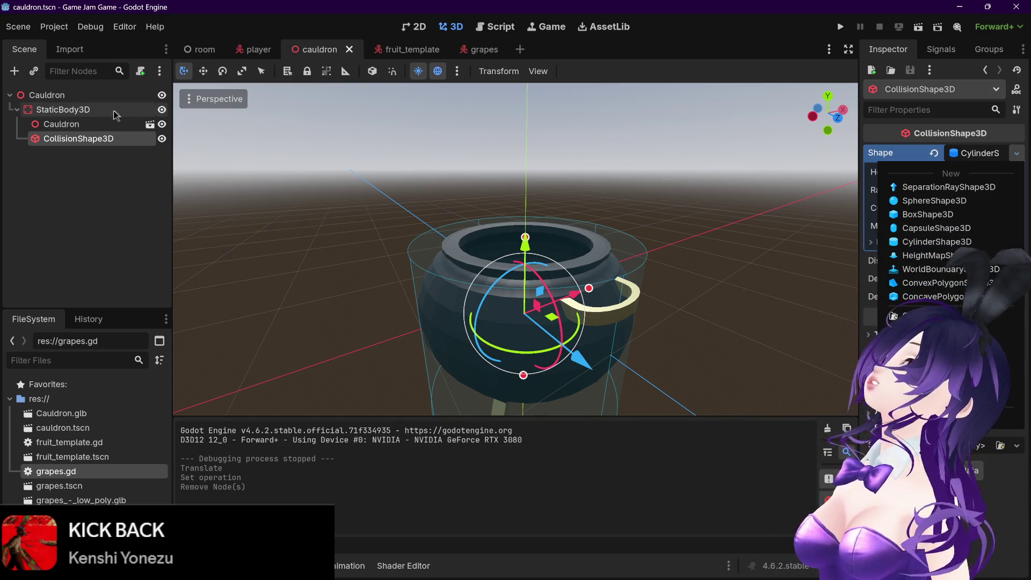
left_click(92, 110)
left_click(91, 124)
key("ctrl+a")
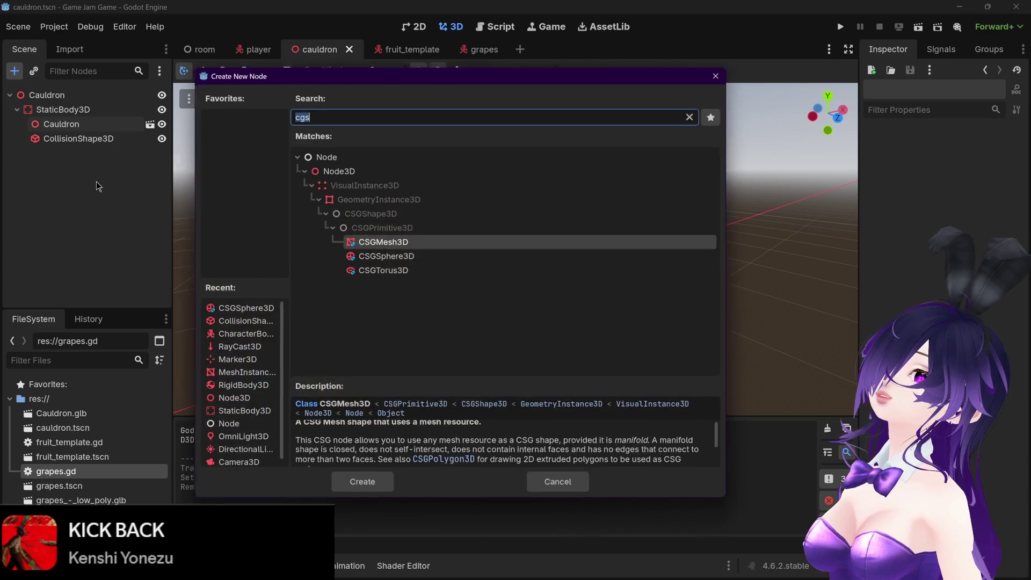
type("coll")
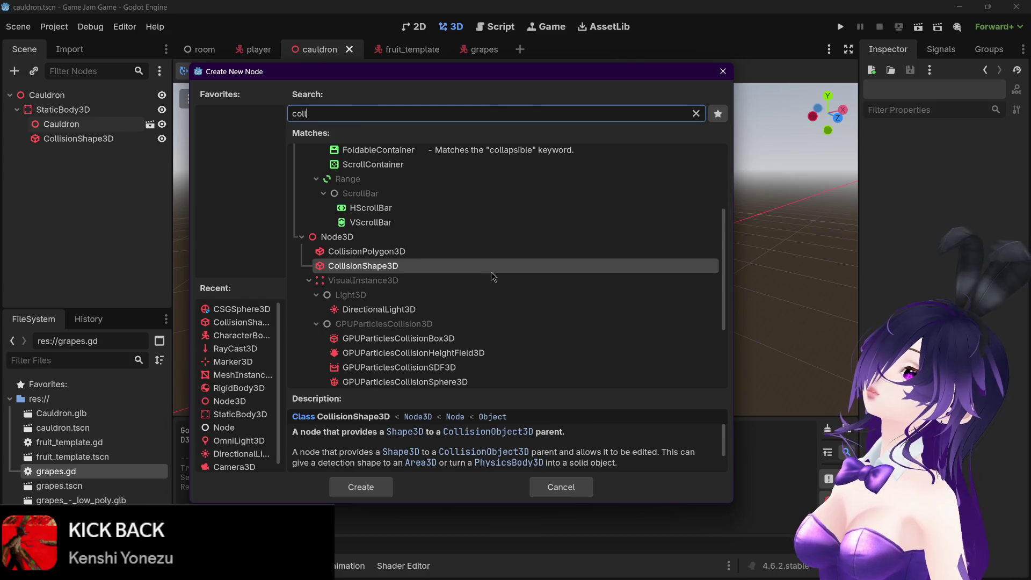
scroll(492, 277, "down", 3)
scroll(491, 271, "down", 1)
scroll(491, 271, "up", 3)
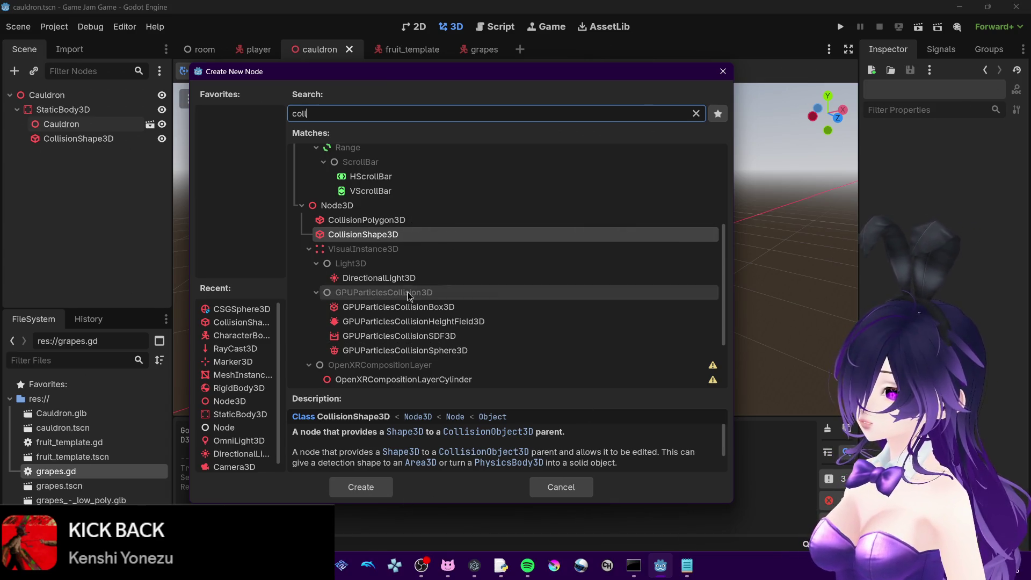
scroll(428, 312, "up", 2)
scroll(428, 311, "up", 2)
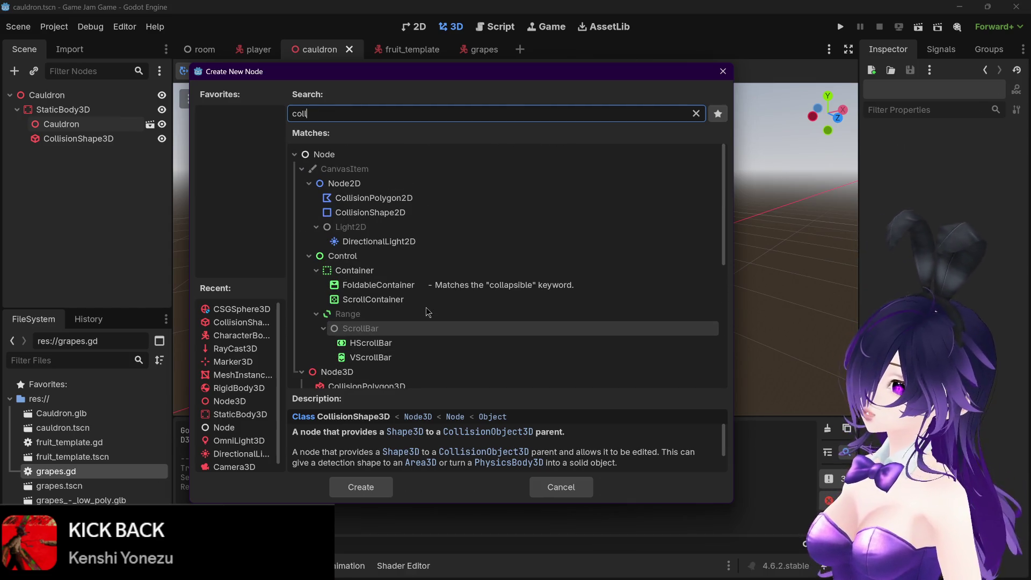
scroll(428, 311, "down", 5)
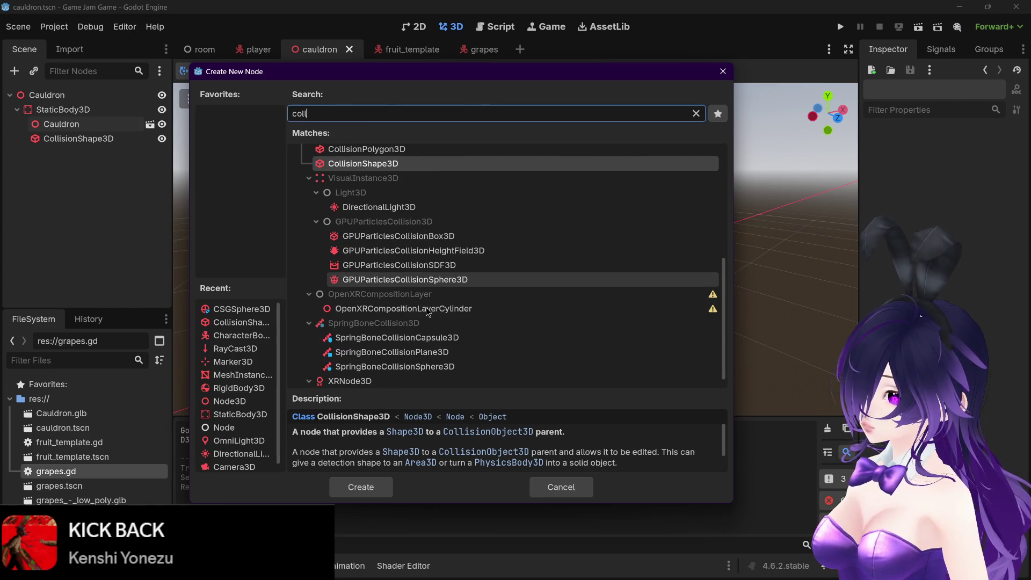
scroll(428, 311, "down", 1)
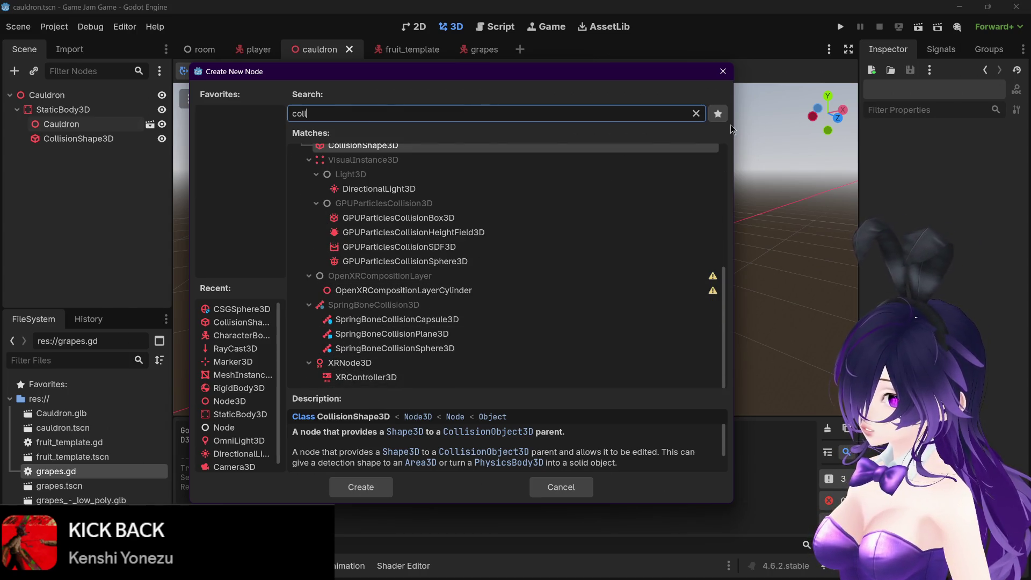
left_click(722, 71)
scroll(507, 290, "up", 3)
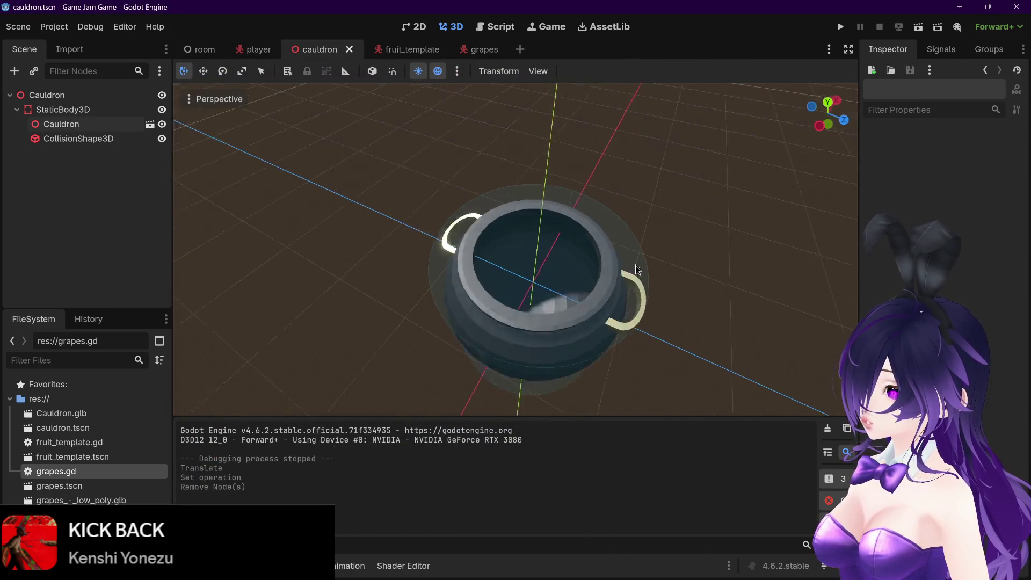
scroll(510, 289, "up", 2)
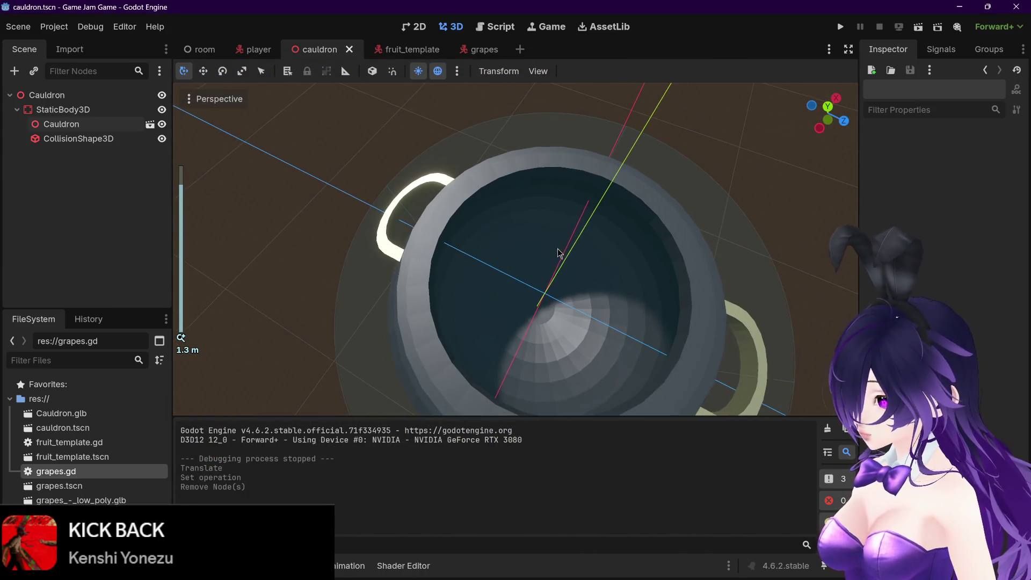
mouse_move(557, 253)
left_mouse_down()
mouse_move(615, 172)
mouse_move(590, 140)
mouse_move(553, 276)
mouse_move(512, 307)
left_mouse_up()
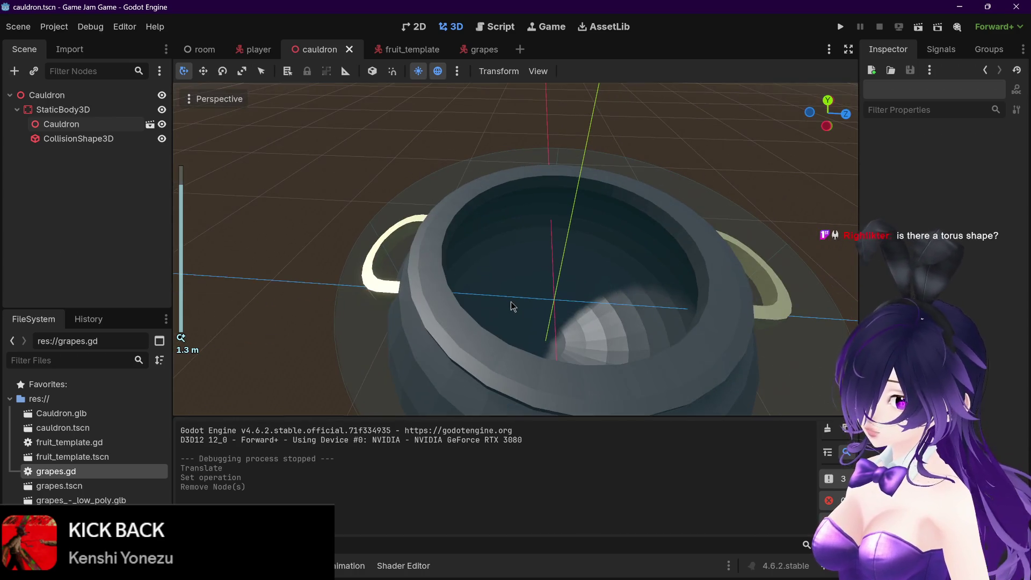
left_click(116, 127)
left_click(114, 140)
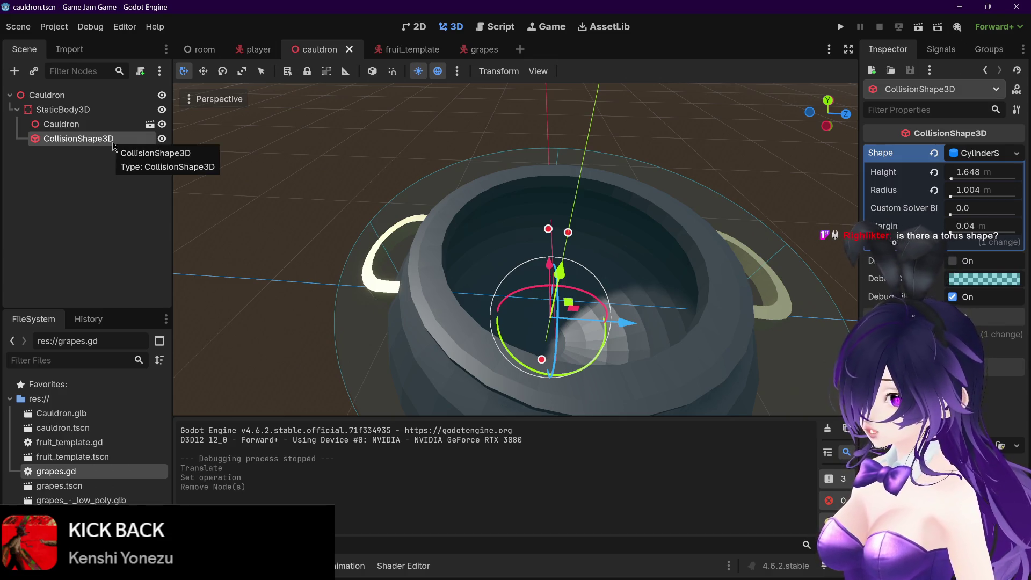
left_click(1014, 154)
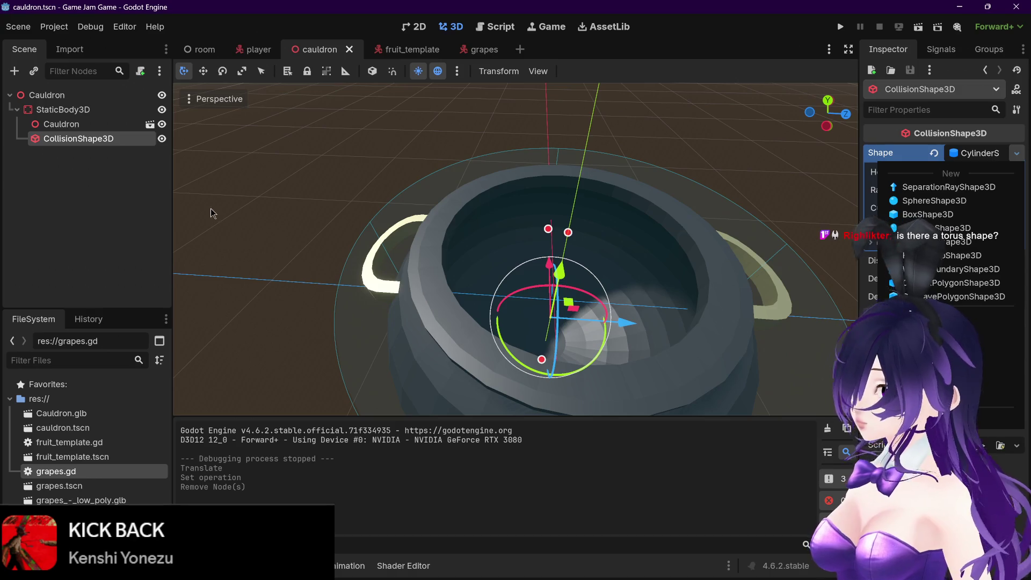
left_click(112, 246)
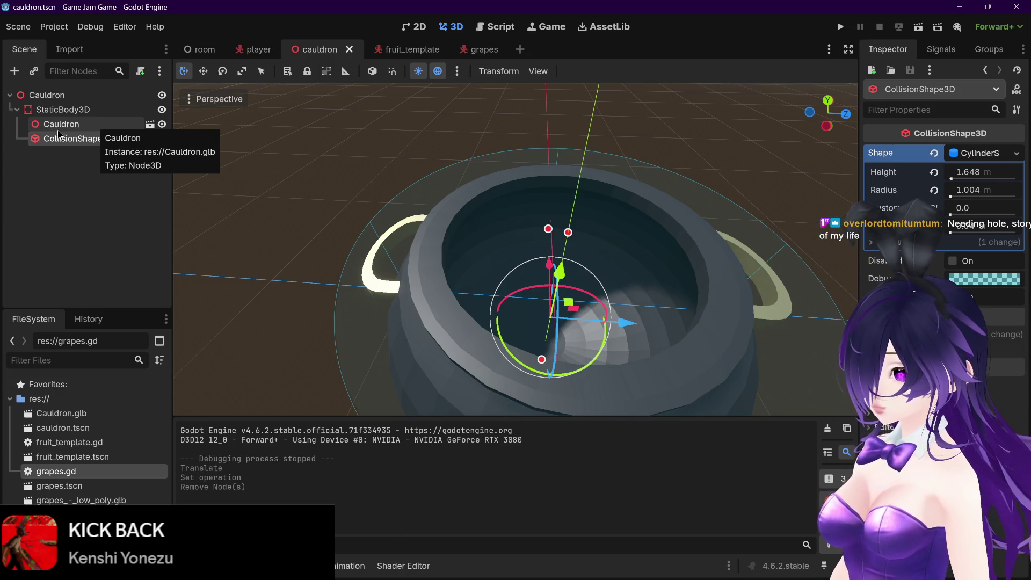
Add a CollisionPolygon3D under StaticBody3D by searching 'coll' in Create New Node
left_click(72, 168)
key("ctrl+a")
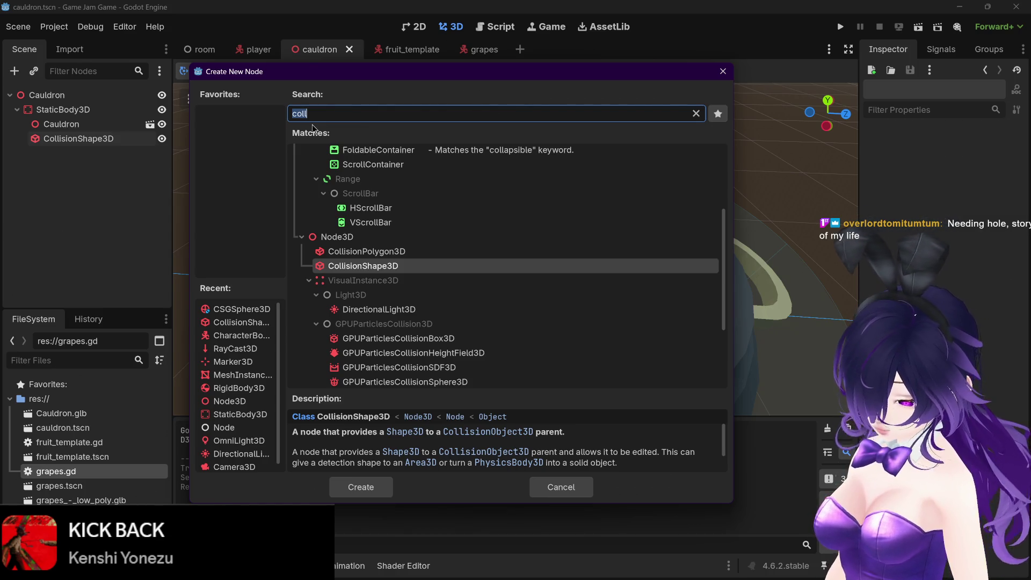
type("shape")
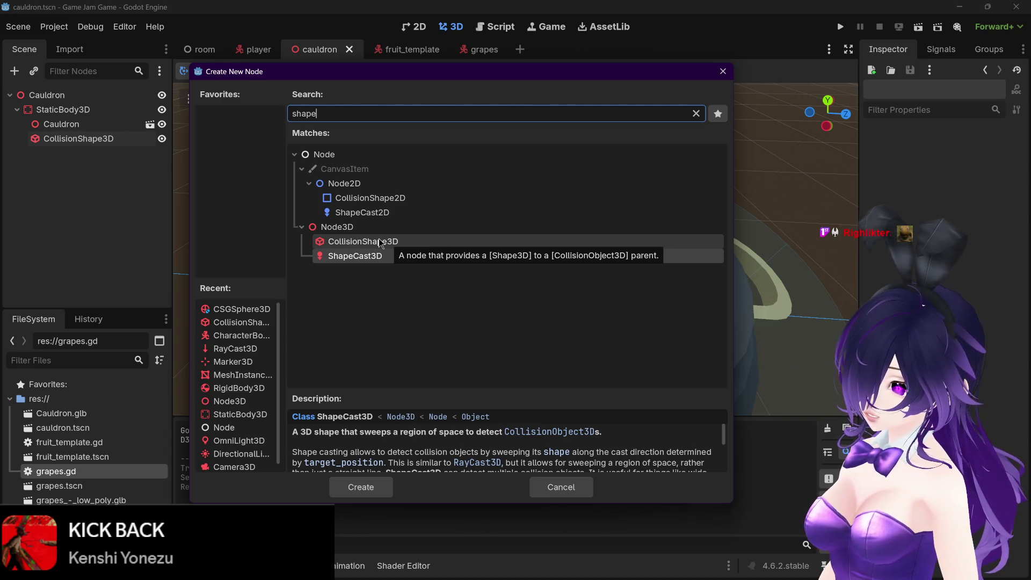
double_click(434, 116)
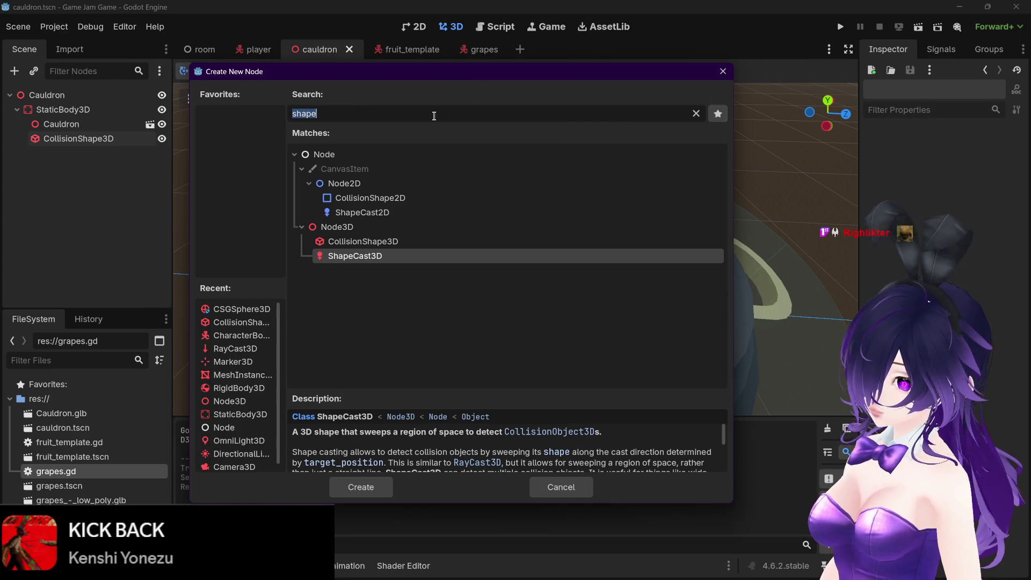
type("coll")
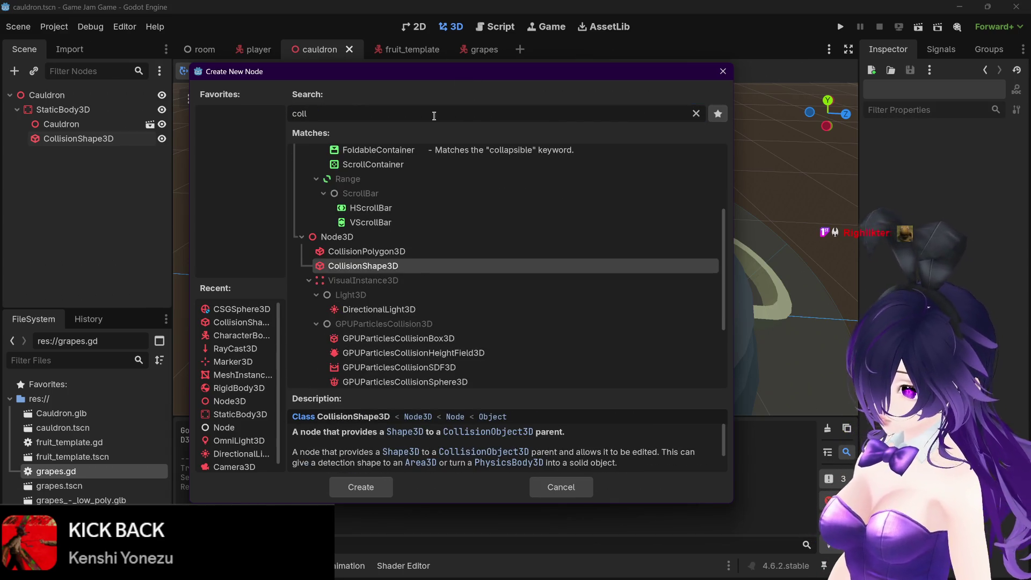
left_click(410, 253)
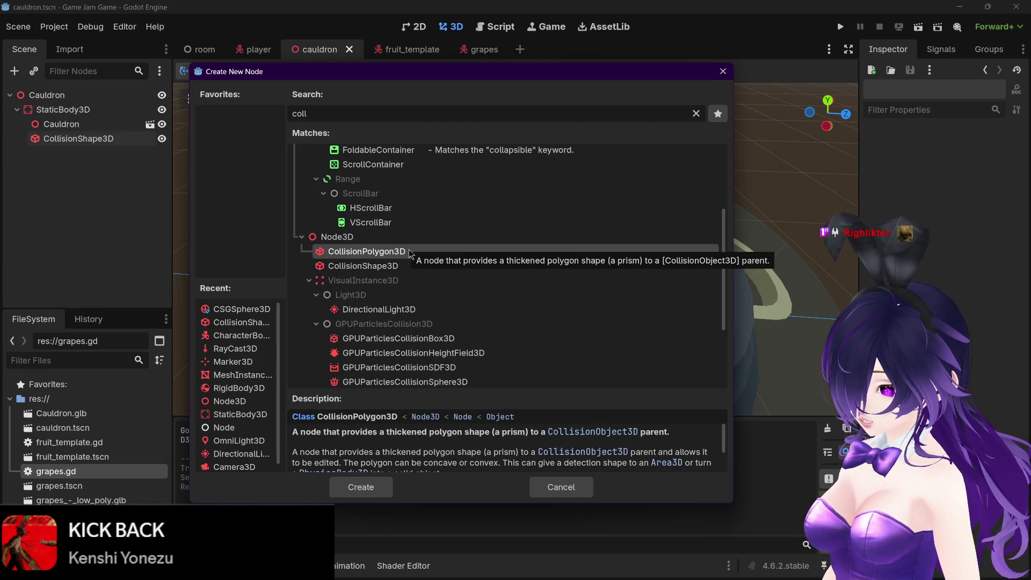
double_click(410, 252)
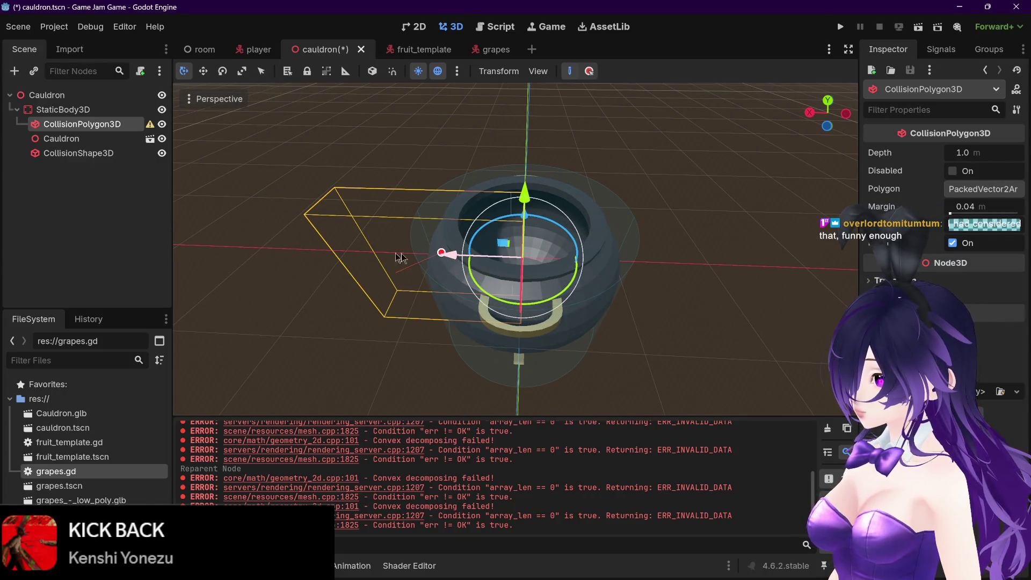
Drag a polygon point outward to enlarge the CollisionPolygon3D outline, inspecting it from several angles
mouse_move(527, 268)
left_mouse_down()
mouse_move(537, 174)
mouse_move(709, 253)
mouse_move(748, 299)
left_mouse_up()
scroll(739, 325, "down", 2)
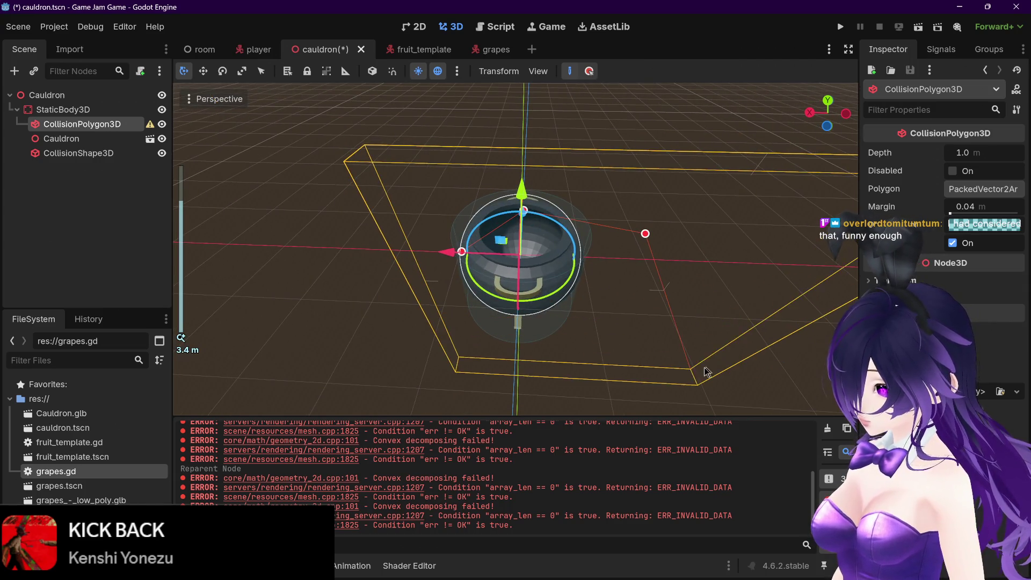
mouse_move(681, 380)
left_mouse_down()
mouse_move(698, 343)
mouse_move(666, 295)
left_mouse_up()
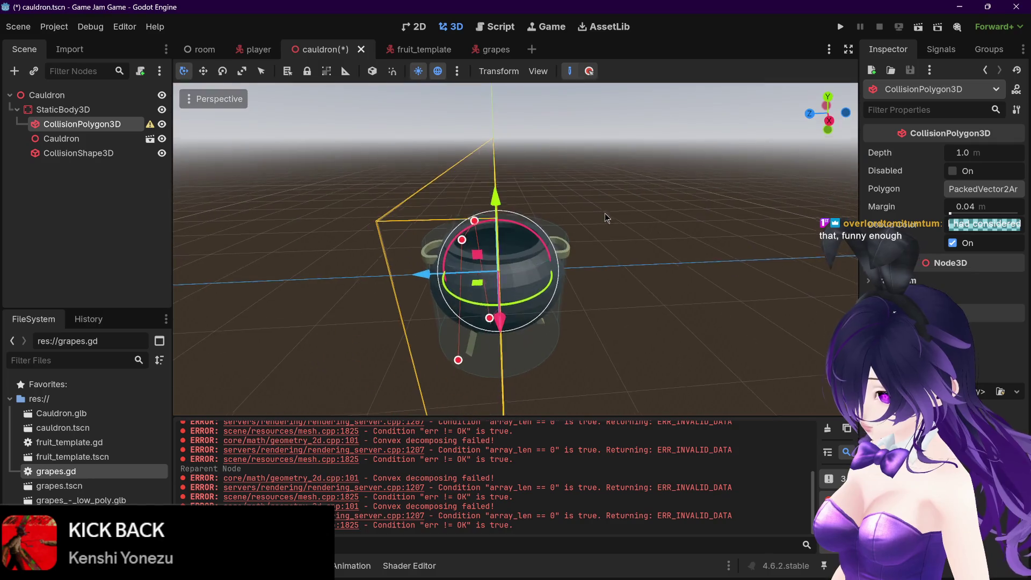
scroll(605, 219, "down", 2)
mouse_move(605, 218)
left_mouse_down()
mouse_move(574, 248)
mouse_move(566, 282)
mouse_move(684, 346)
mouse_move(603, 334)
left_mouse_up()
mouse_move(638, 257)
left_mouse_down()
mouse_move(711, 288)
mouse_move(726, 267)
mouse_move(624, 188)
mouse_move(644, 276)
left_mouse_up()
left_click(644, 277)
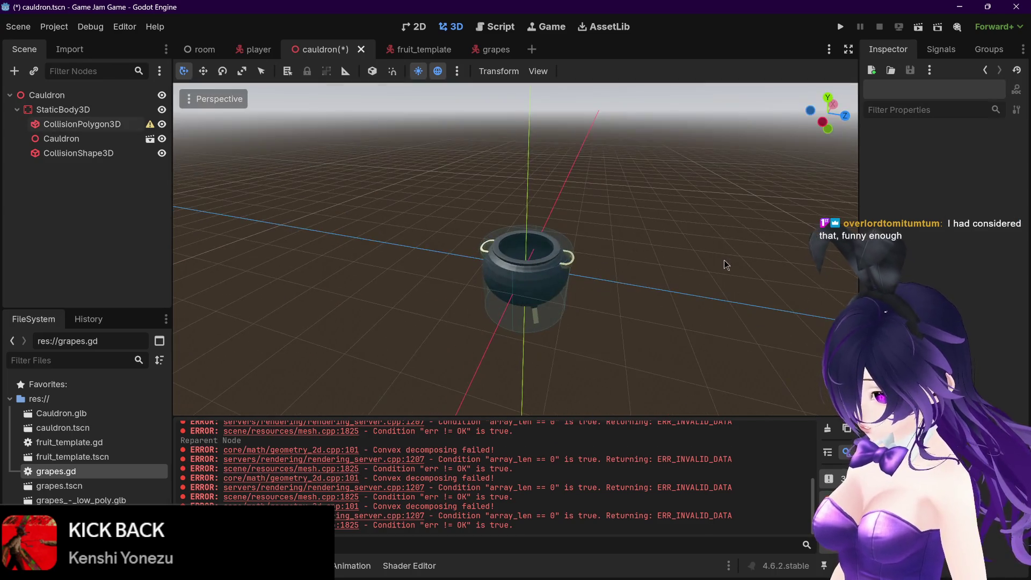
left_click(81, 124)
mouse_move(475, 250)
left_mouse_down()
mouse_move(544, 245)
mouse_move(455, 236)
left_mouse_up()
scroll(544, 246, "up", 3)
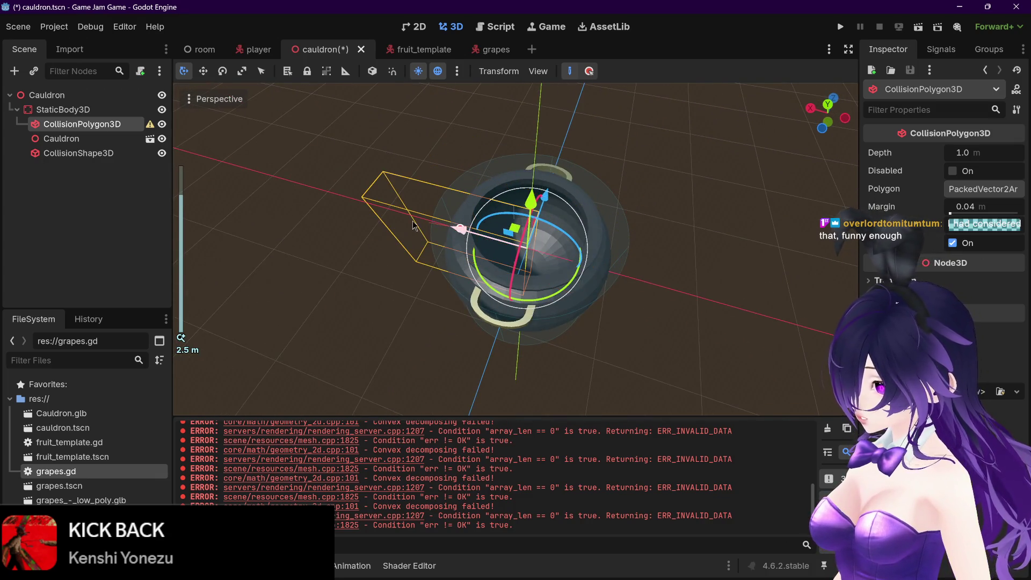
Place several new collision polygon points around the cauldron
left_click(460, 231)
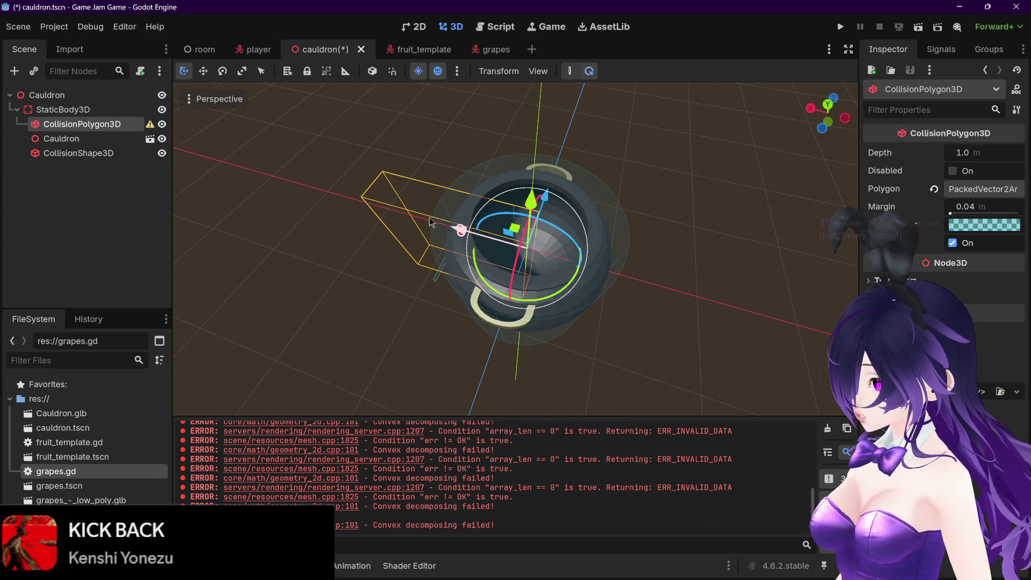
left_click(436, 176)
left_click(81, 124)
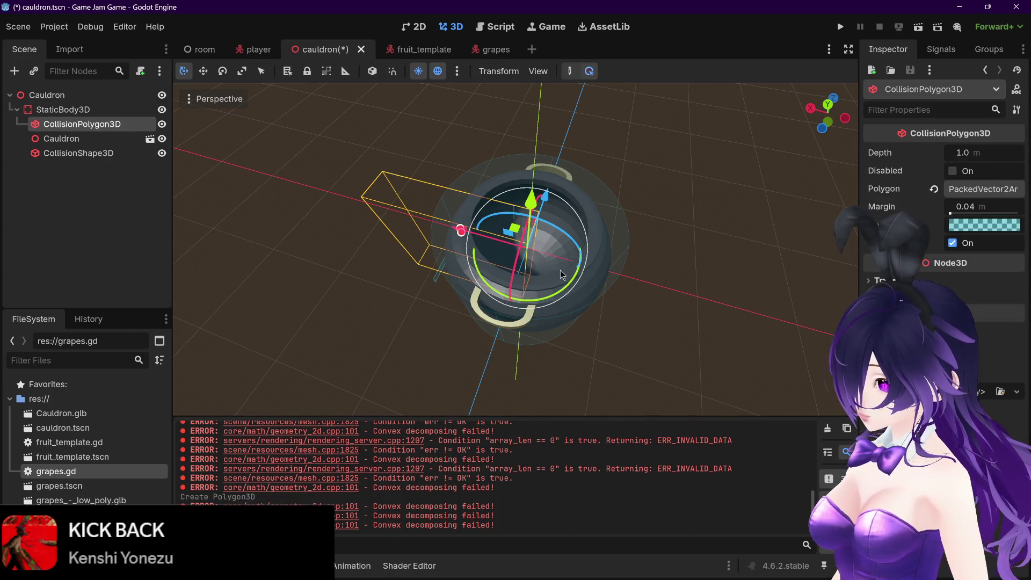
left_click(526, 247)
left_click(491, 254)
scroll(218, 165, "up", 5)
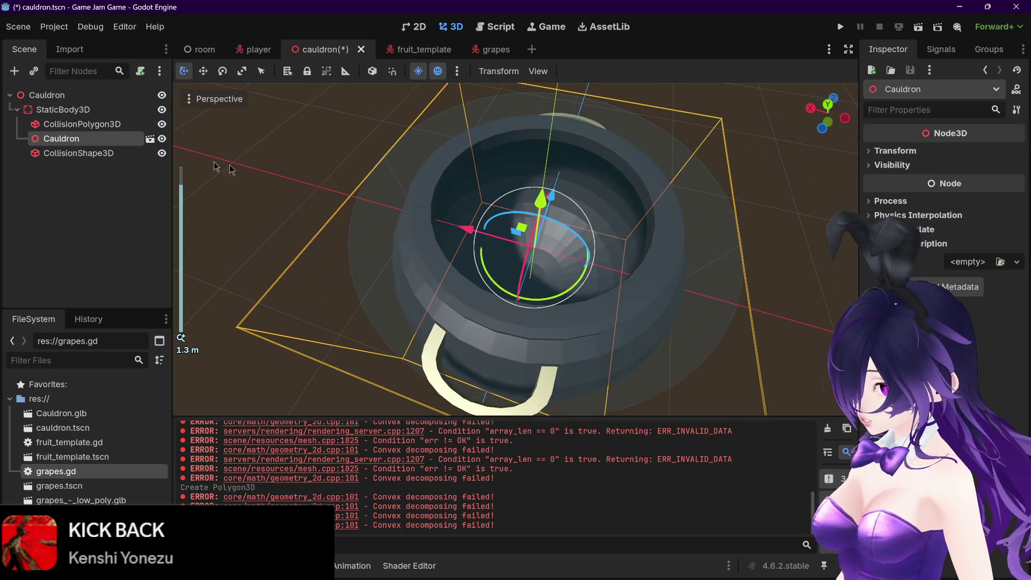
left_click(105, 129)
scroll(440, 212, "up", 2)
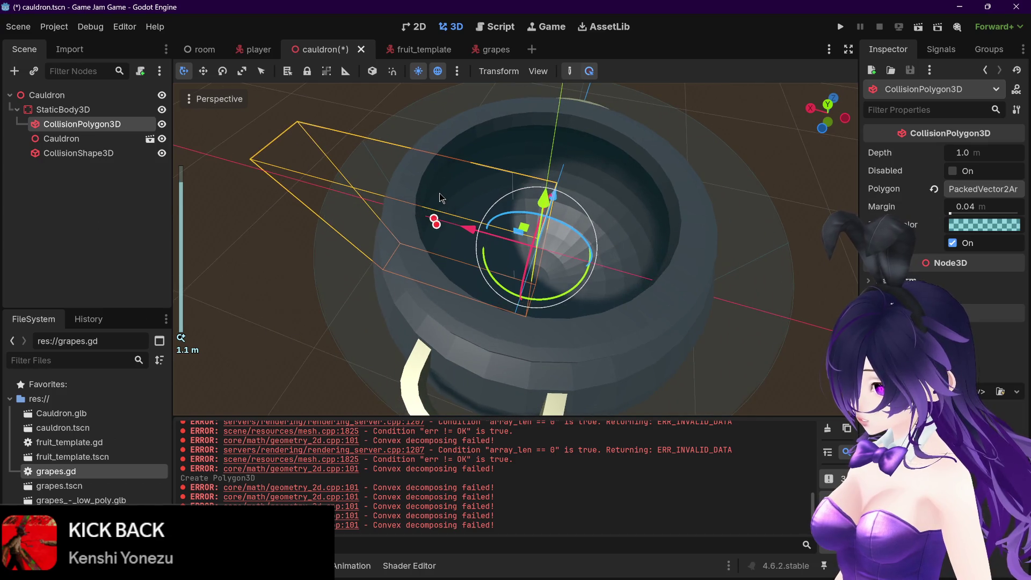
left_click(440, 198)
left_click(102, 127)
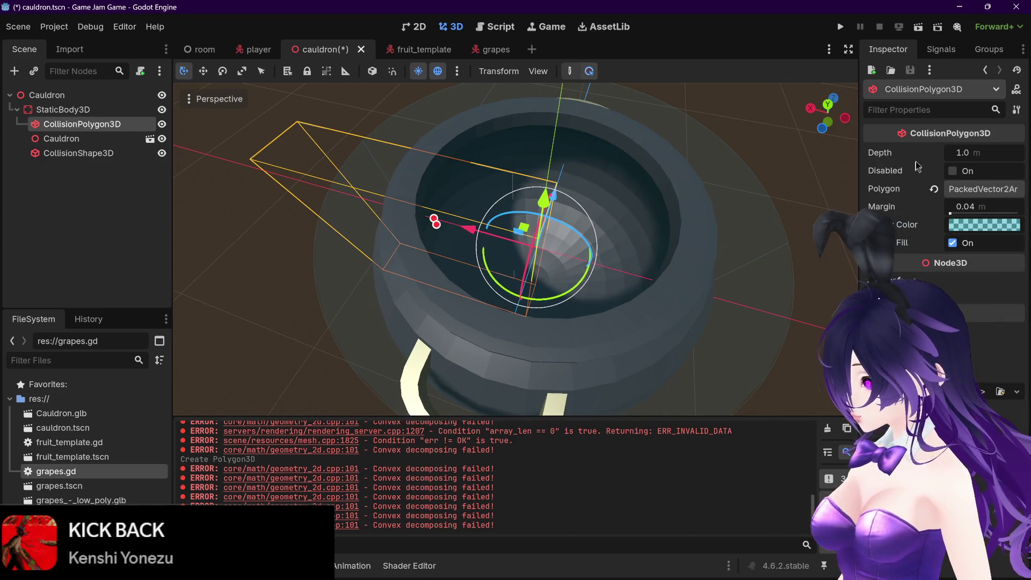
Increase the collision polygon's Depth to about 4 m
left_click(957, 153)
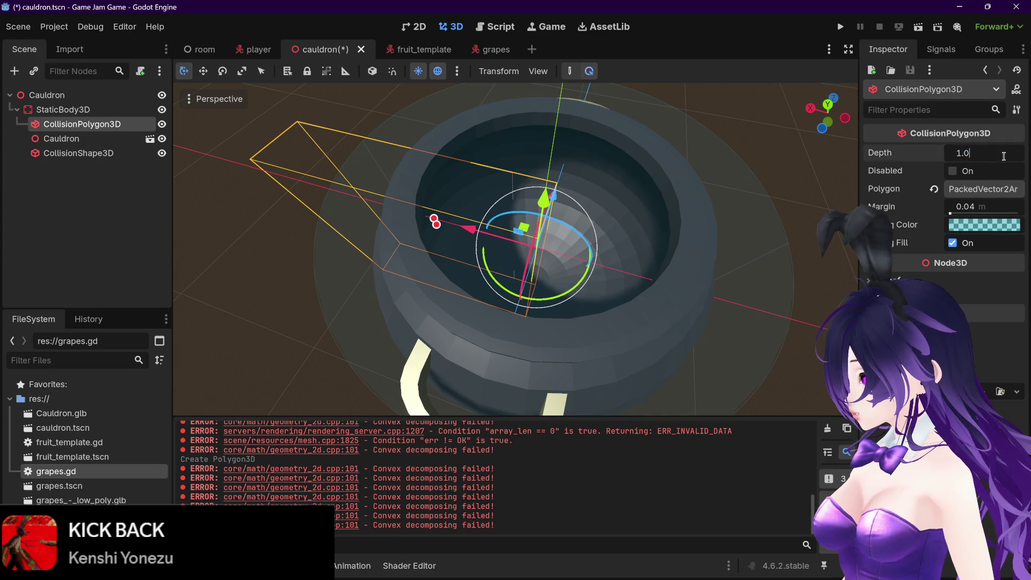
left_click_drag(435, 221, 498, 113)
scroll(549, 212, "down", 3)
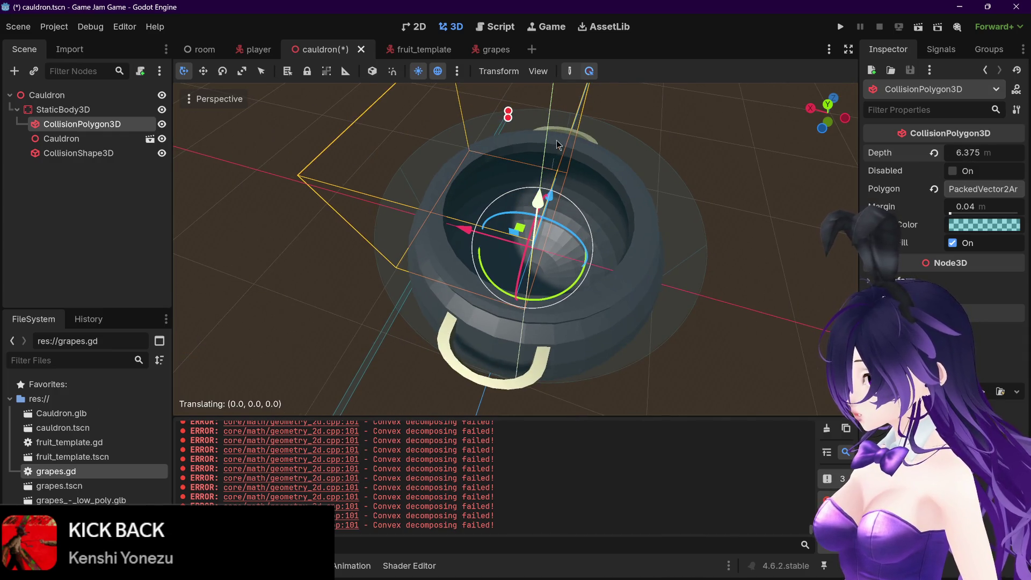
mouse_move(539, 207)
left_mouse_down()
mouse_move(707, 177)
mouse_move(570, 204)
mouse_move(545, 177)
mouse_move(464, 199)
left_mouse_up()
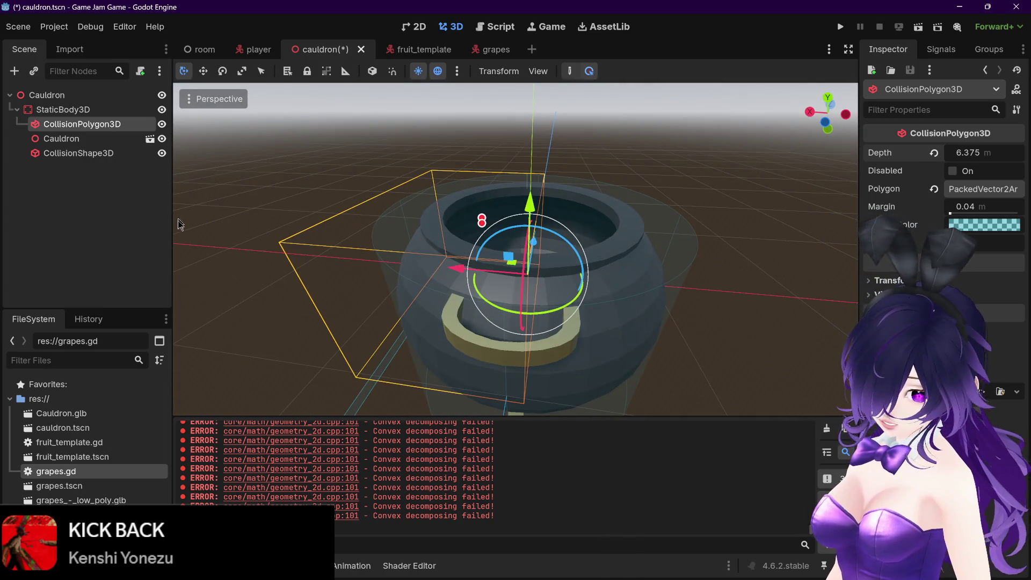
Delete the CollisionPolygon3D node and switch to the browser showing the Godot docs
left_click(105, 139)
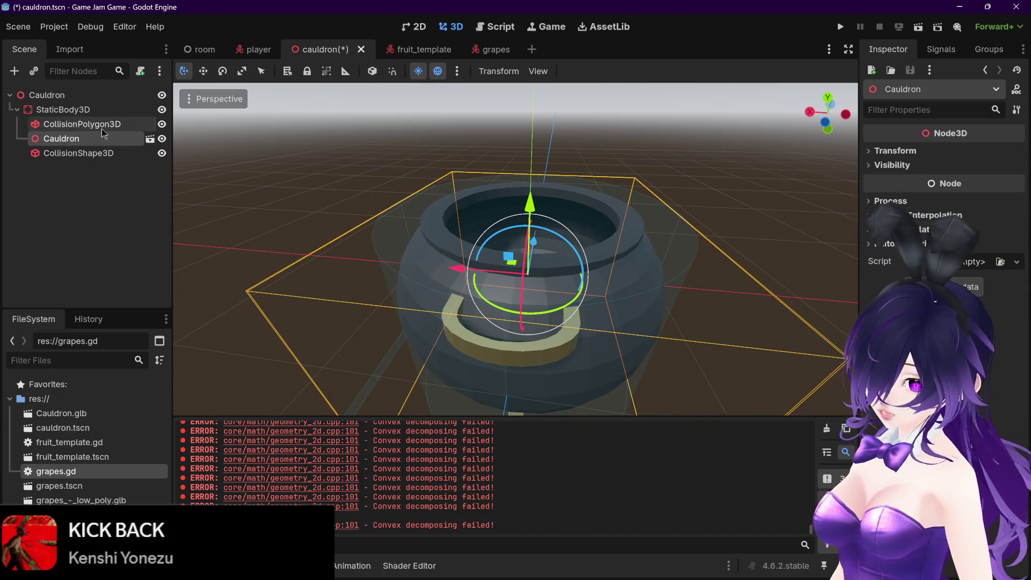
left_click(103, 129)
key("Delete")
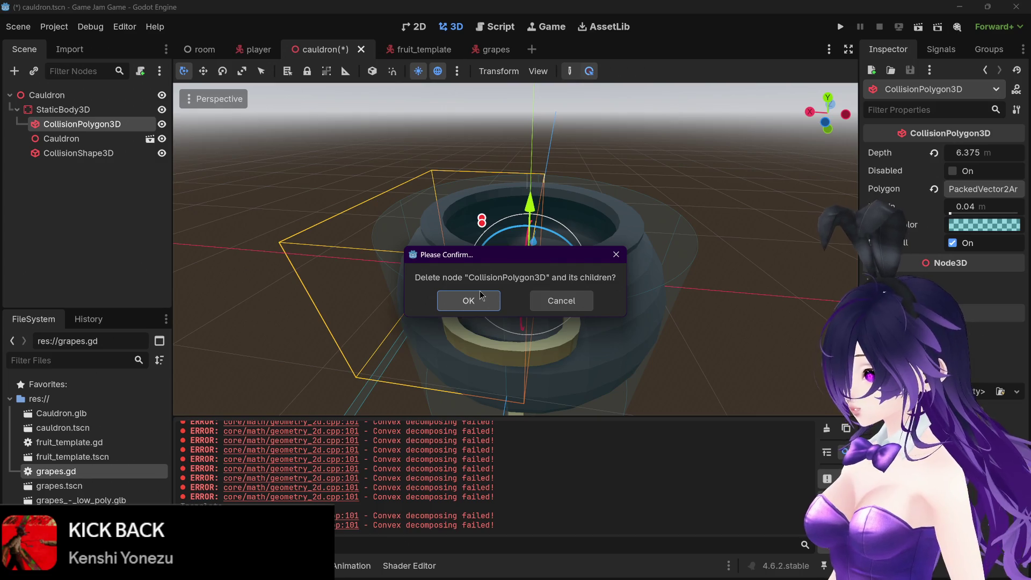
left_click(471, 301)
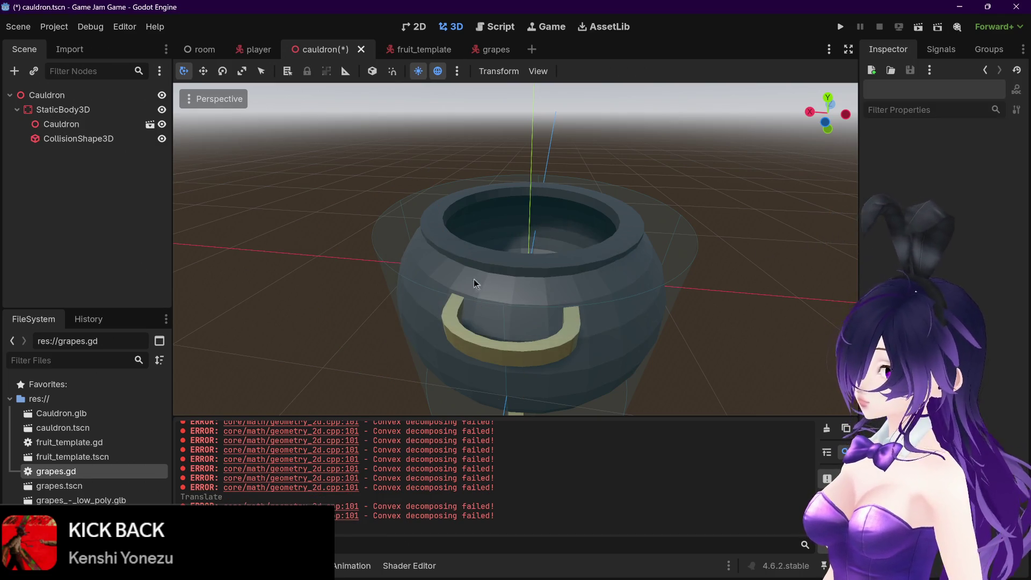
mouse_move(300, 577)
mouse_move(215, 567)
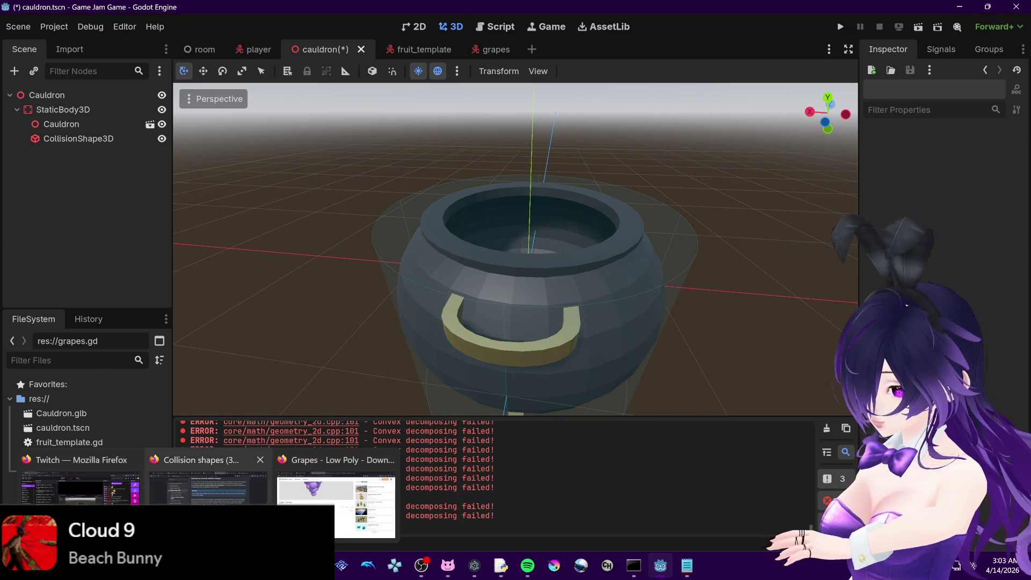
left_click(214, 472)
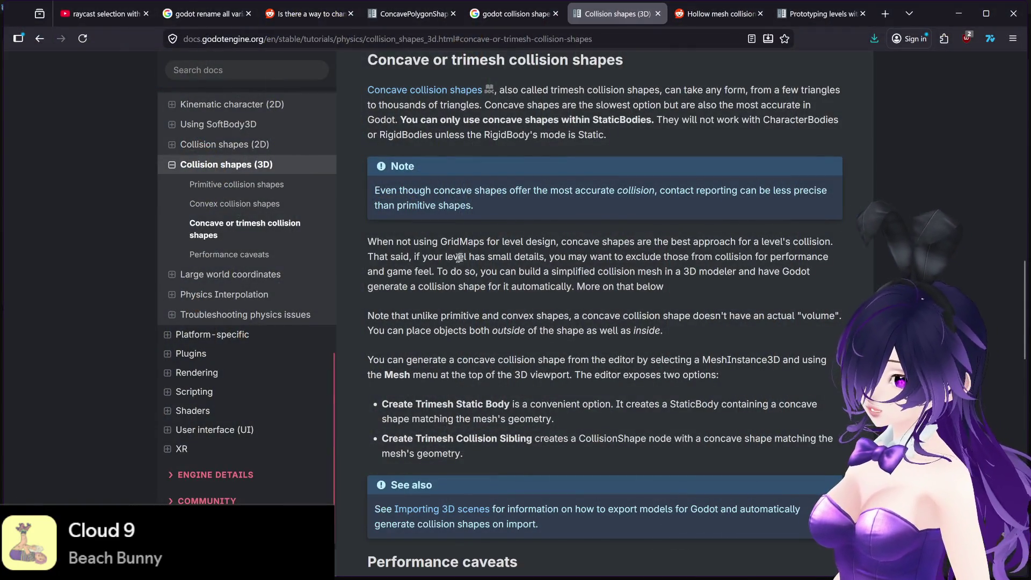
Open the Godot Forums thread 'It's it possible to make a hole in a collider?' and scroll to its replies
left_click(513, 13)
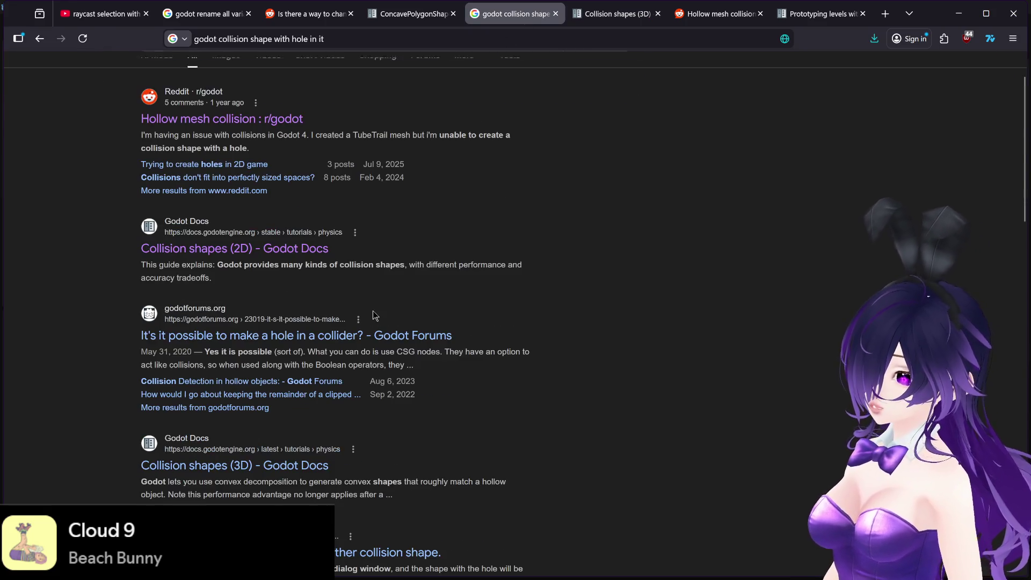
middle_click(357, 335)
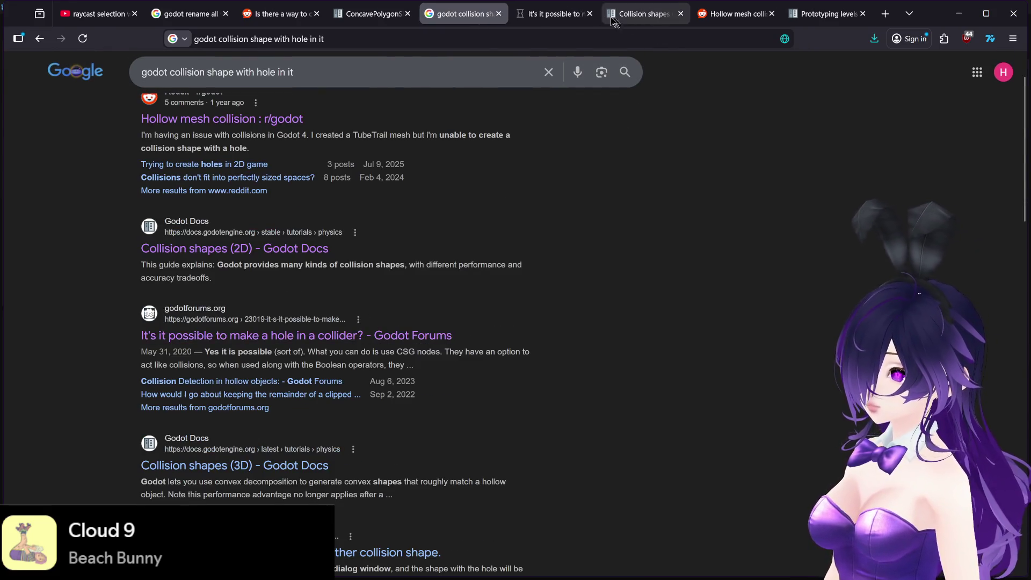
left_click(553, 13)
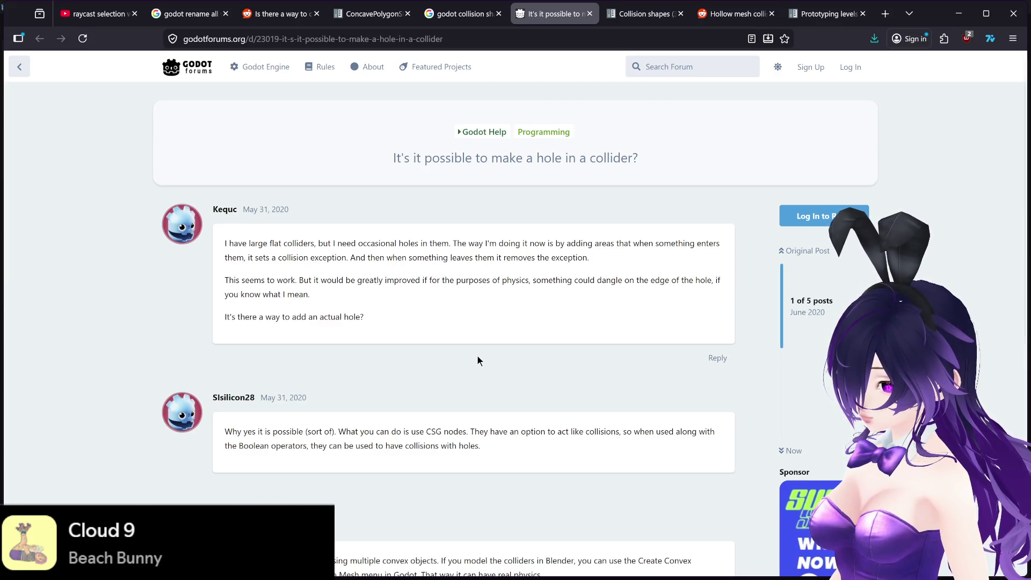
scroll(478, 356, "down", 1)
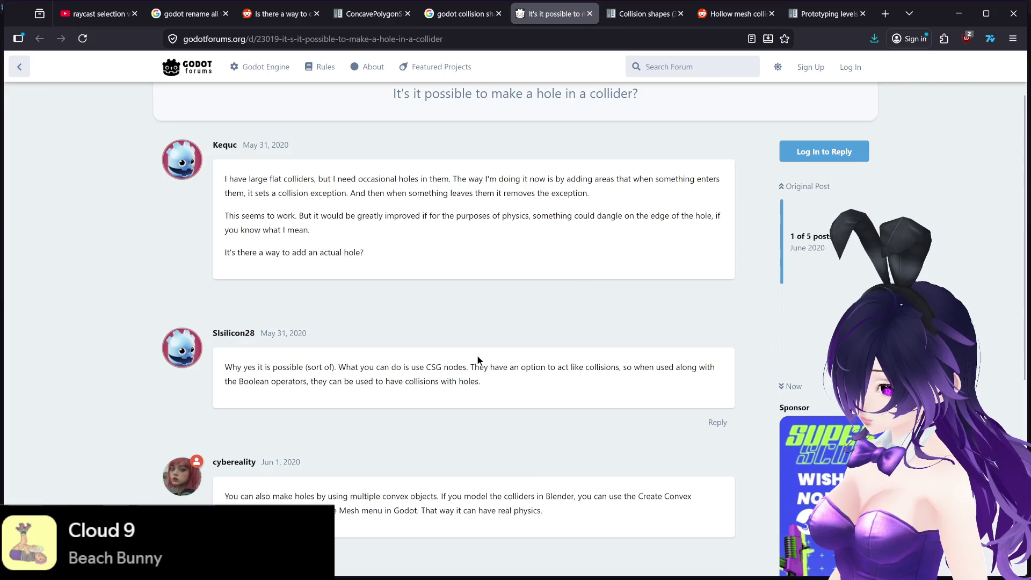
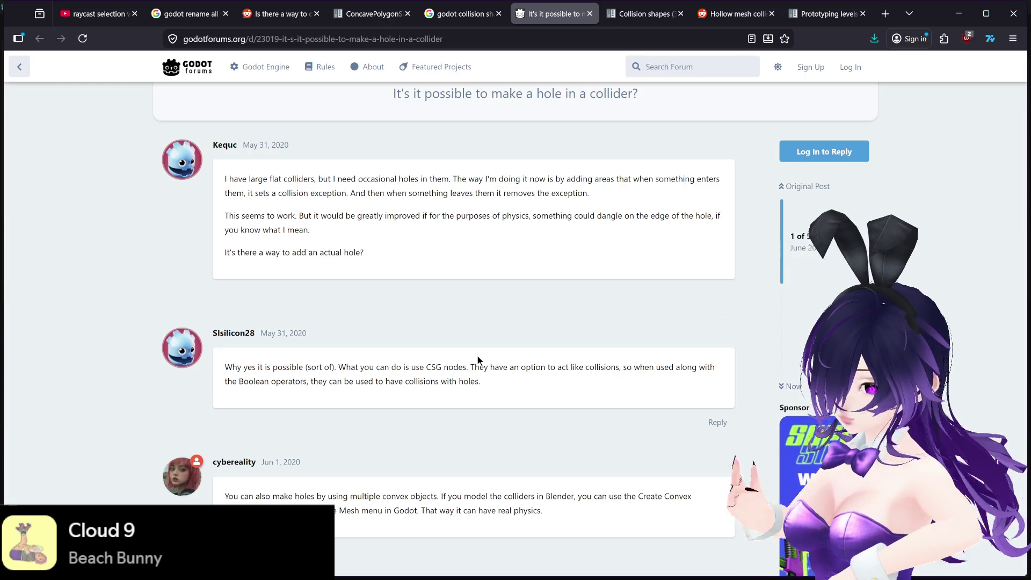
Switch from the browser forum thread to the Godot editor showing cauldron.tscn
mouse_move(518, 574)
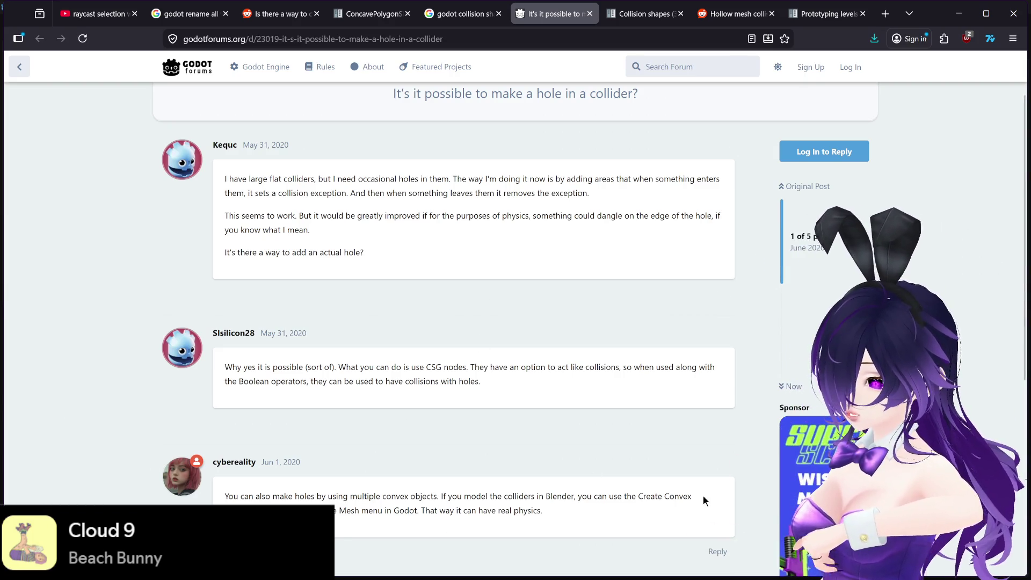
mouse_move(719, 575)
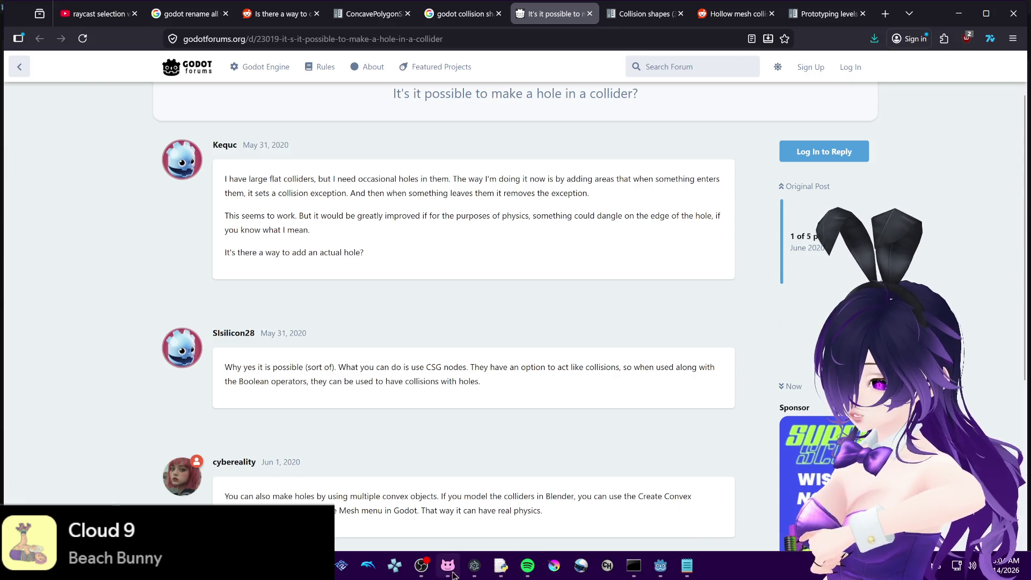
left_click(661, 566)
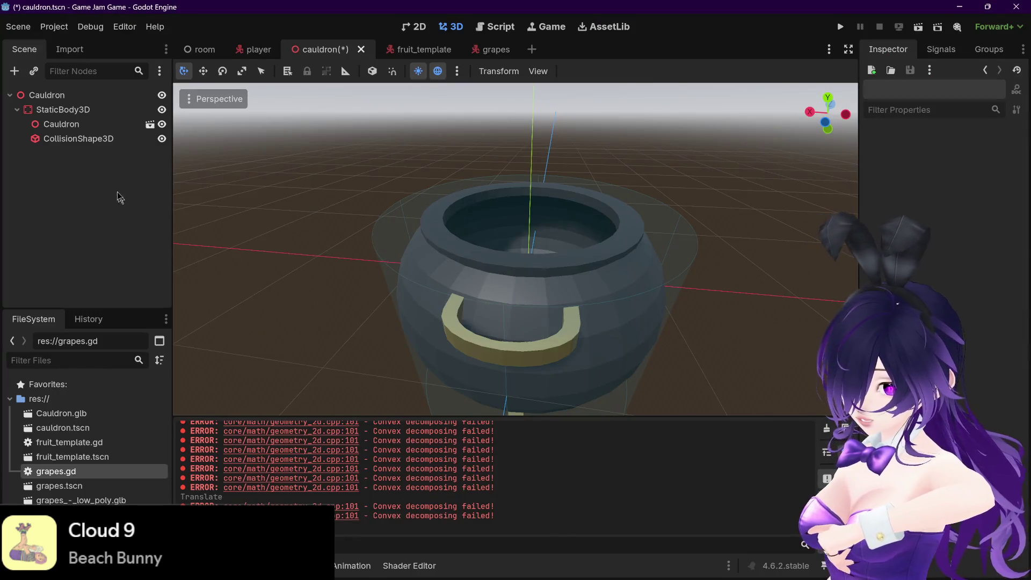
Enable Editable Children on the Cauldron instance and select its Sphere and Handle1 meshes
right_click(93, 125)
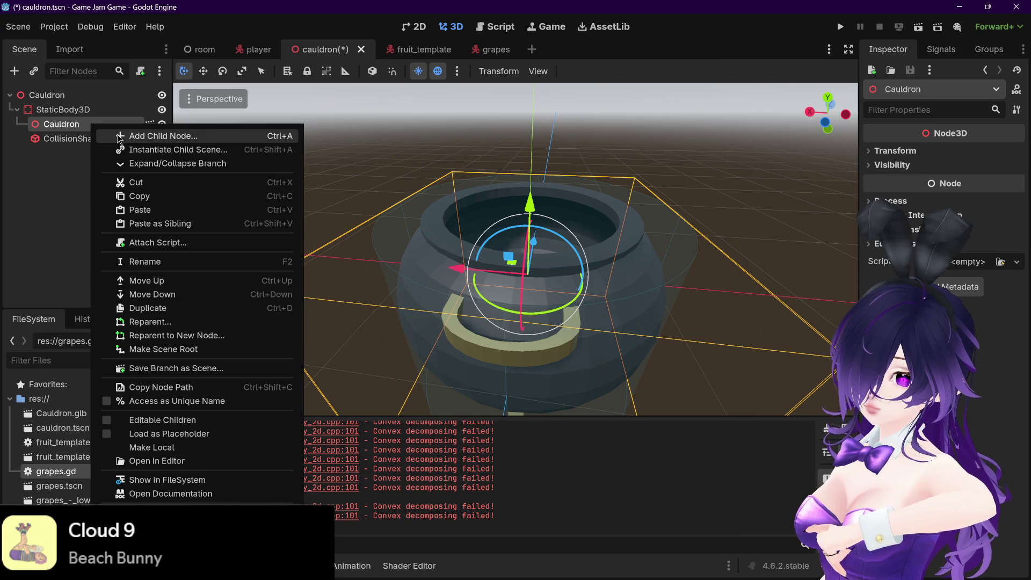
left_click(136, 421)
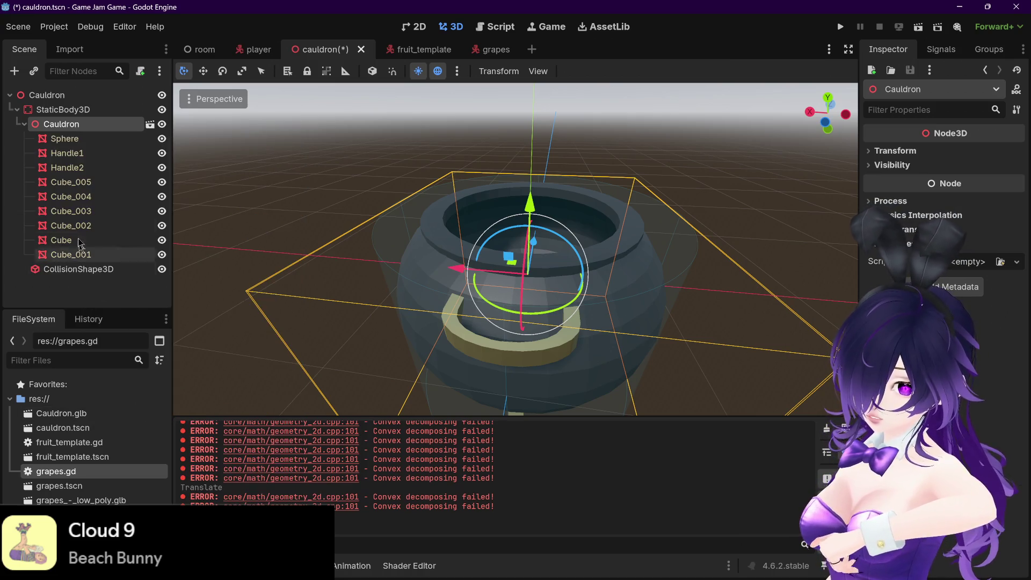
left_click(75, 141)
left_click(91, 149)
left_click(90, 139)
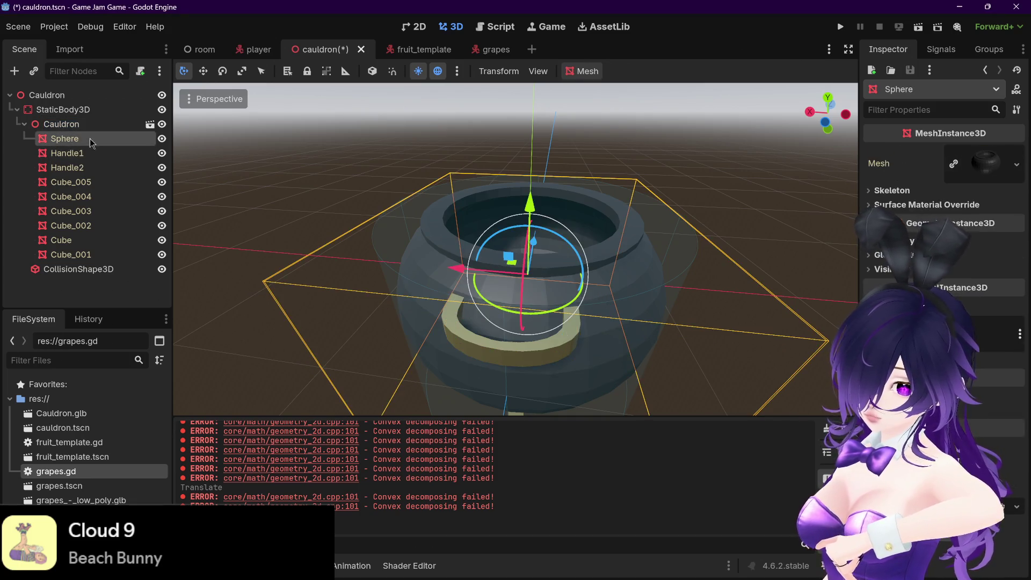
left_click(89, 125)
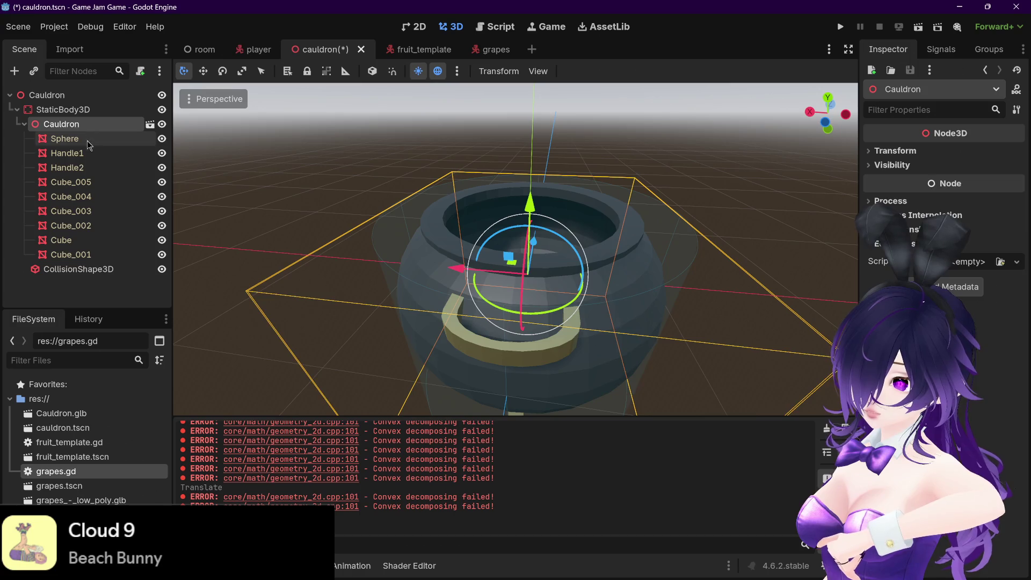
left_click(75, 138)
Inspect the Mesh menu for Sphere, Cube_001 and all nine cauldron parts, then orbit the view
left_click(568, 73)
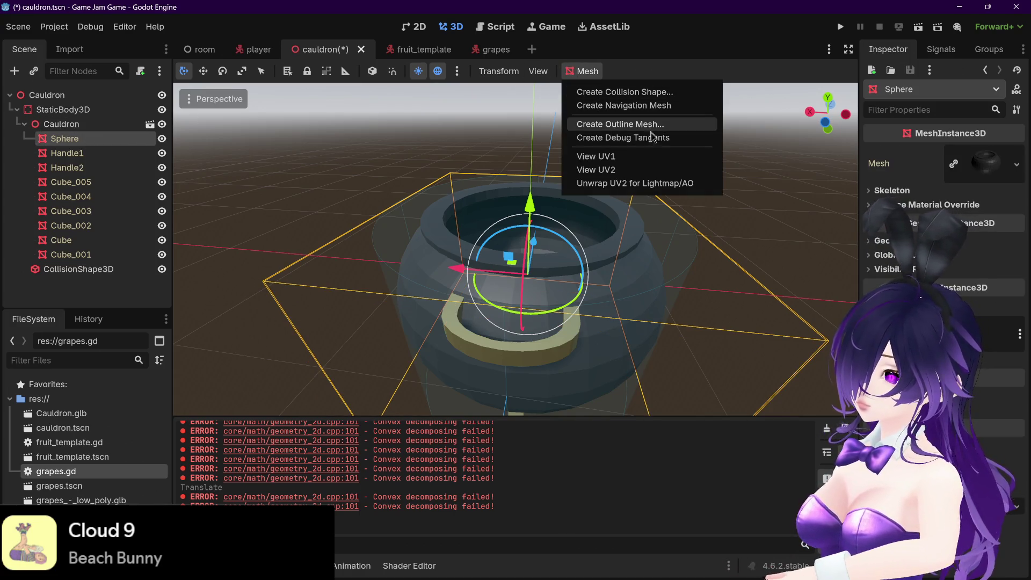
key("Escape")
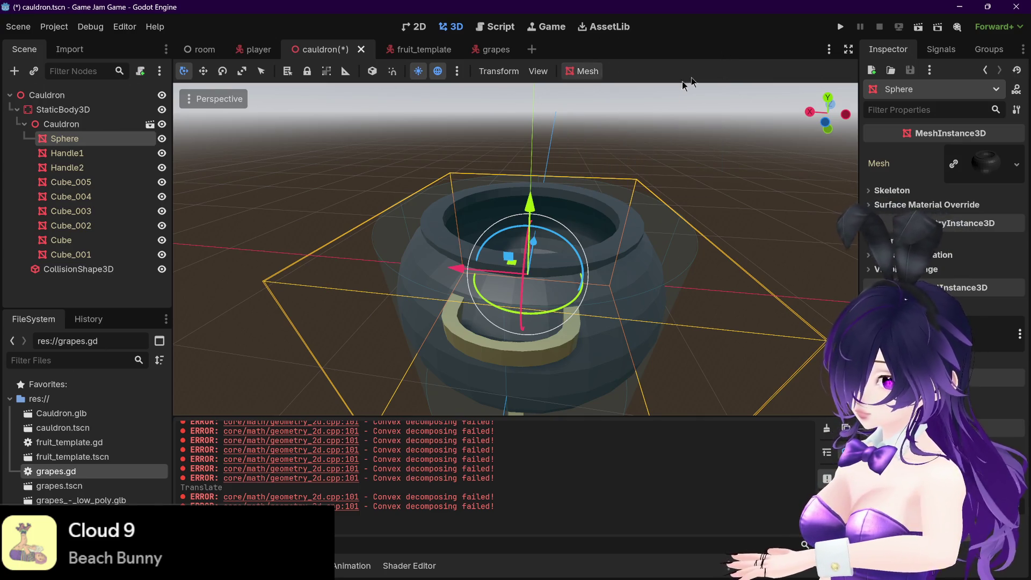
left_click(71, 254)
left_click(89, 143, "shift")
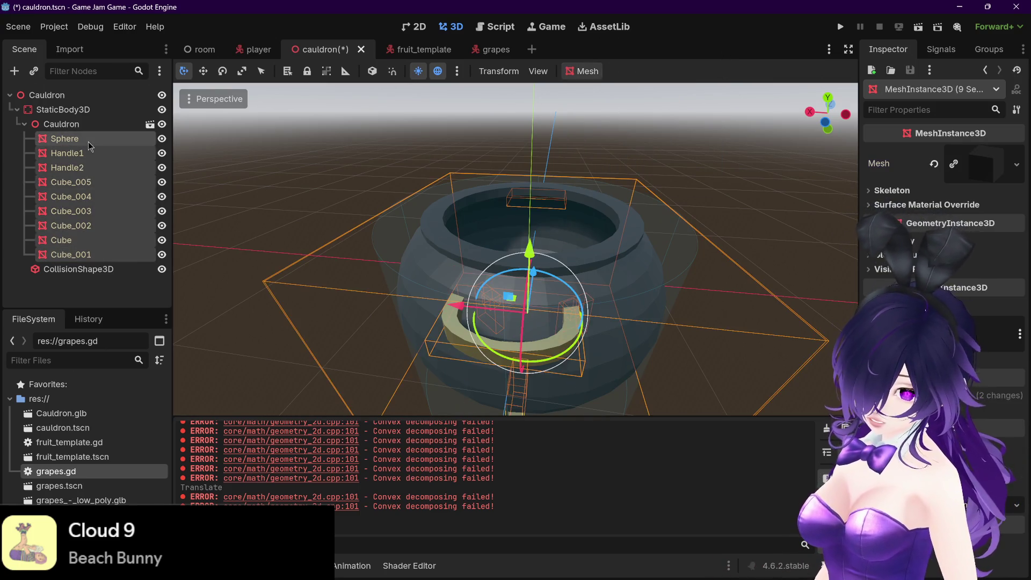
left_click(585, 72)
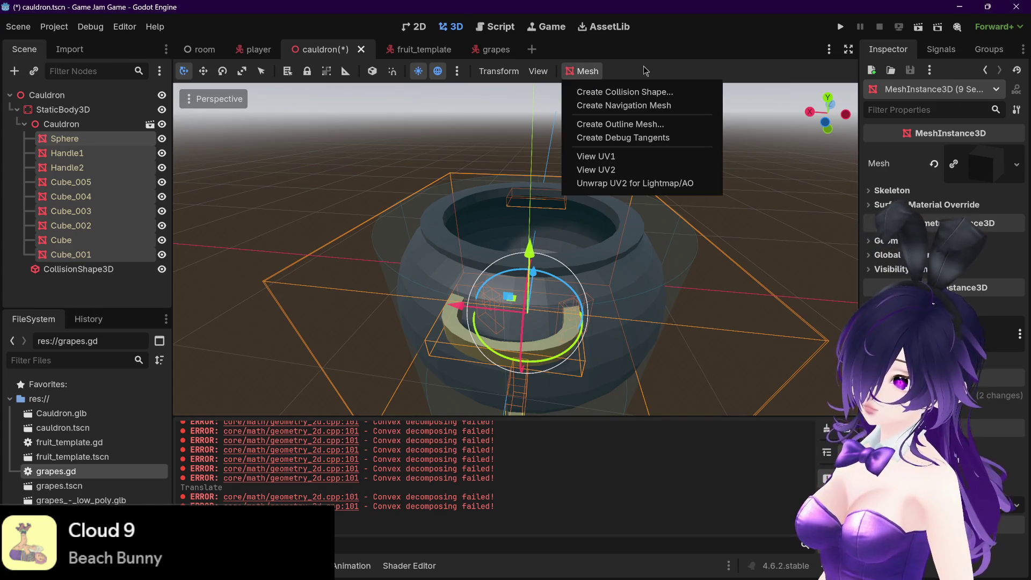
key("Escape")
left_click(92, 255)
mouse_move(182, 272)
left_mouse_down()
mouse_move(313, 293)
mouse_move(321, 311)
left_mouse_up()
scroll(321, 311, "down", 3)
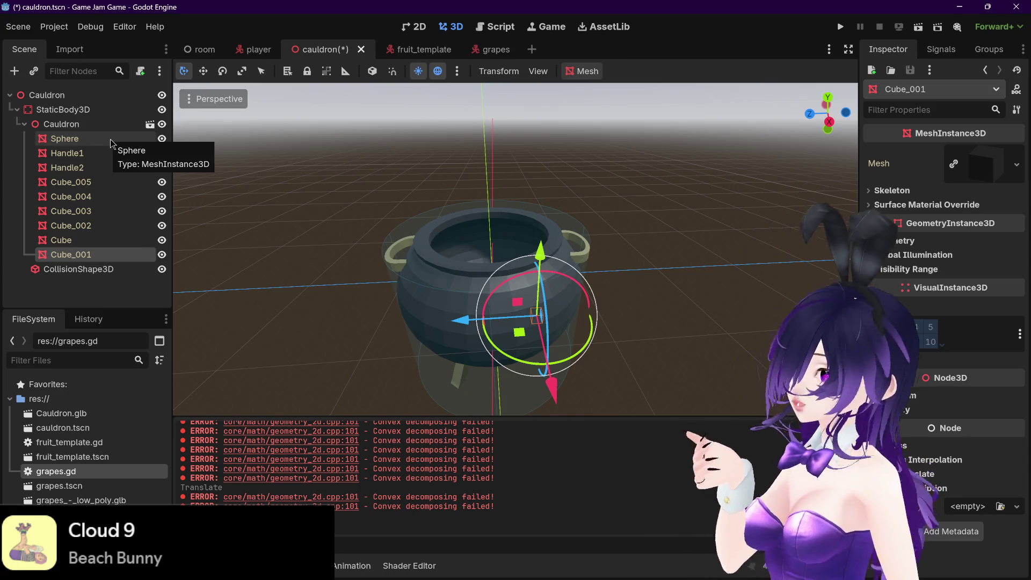
Undo an accidental deletion to restore the Cauldron's editable child nodes
left_click(584, 71)
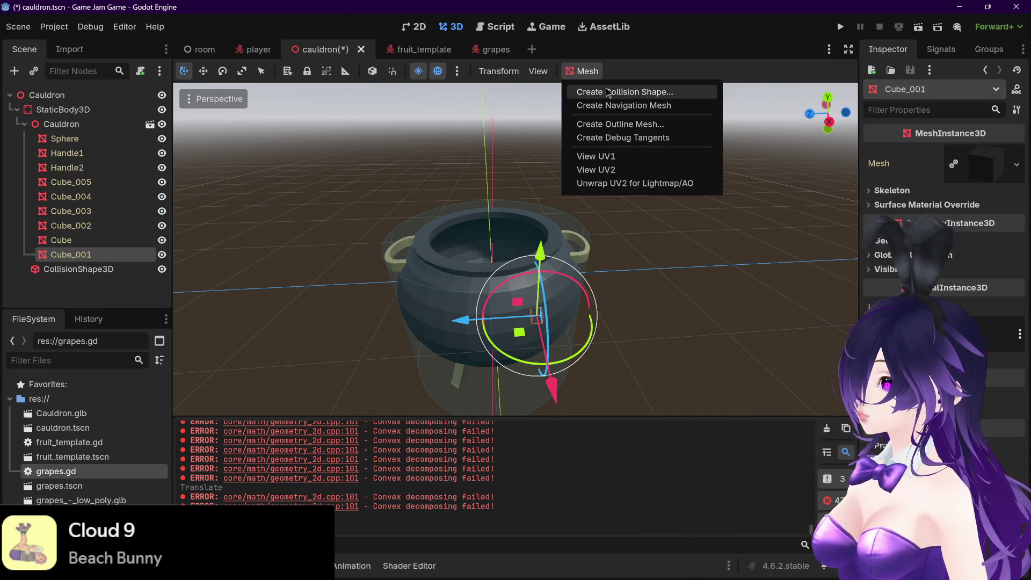
left_click(638, 69)
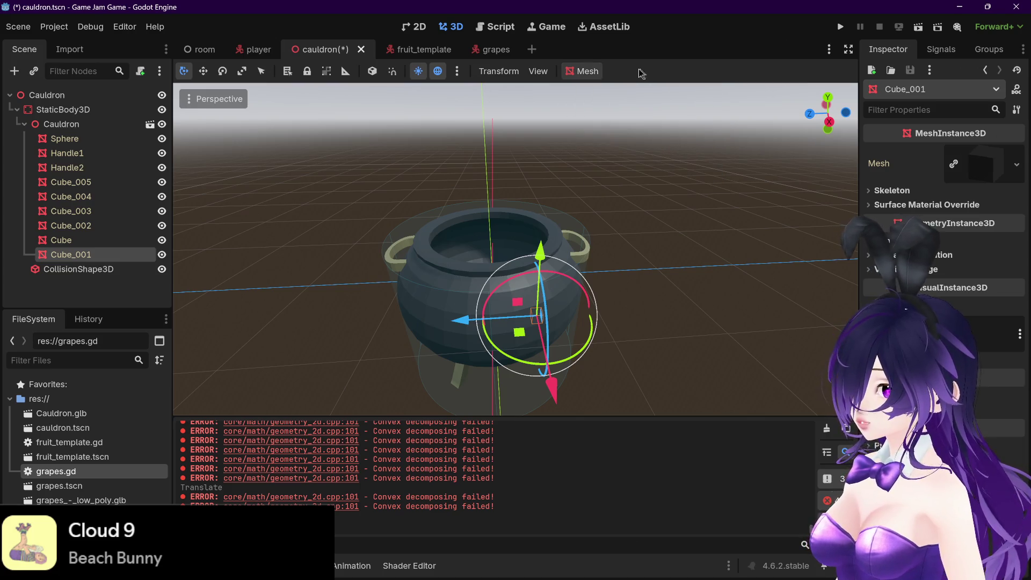
key("Delete")
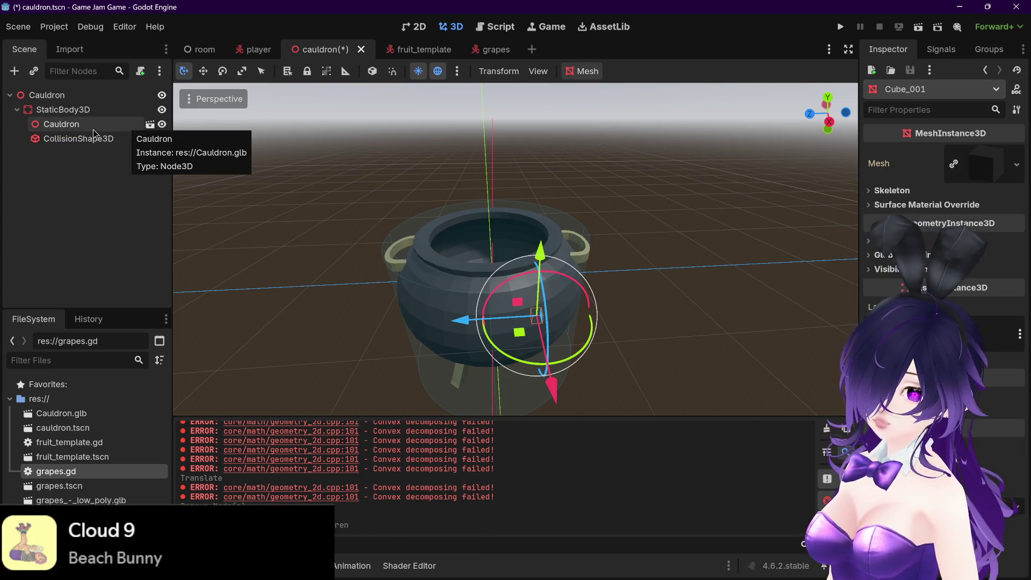
left_click(93, 129)
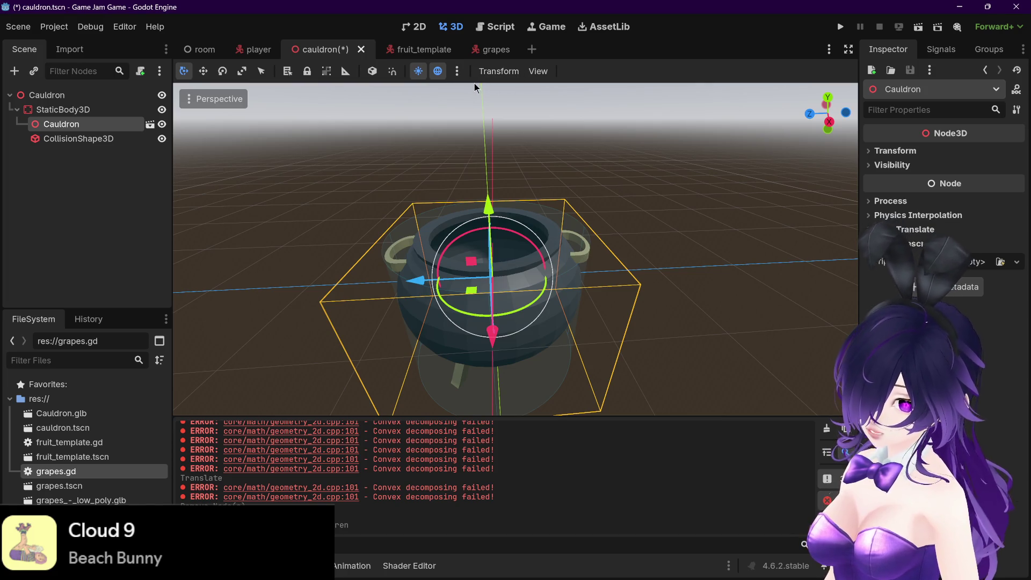
key("ctrl+z")
Create Trimesh collision shapes as siblings for all nine selected cauldron mesh parts
left_click(64, 139)
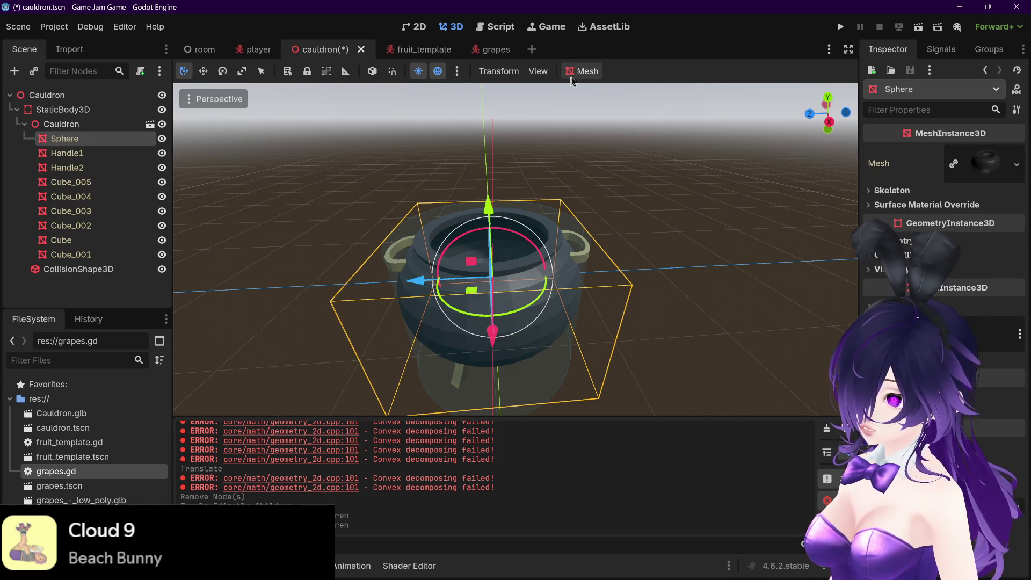
left_click(582, 71)
left_click(655, 75)
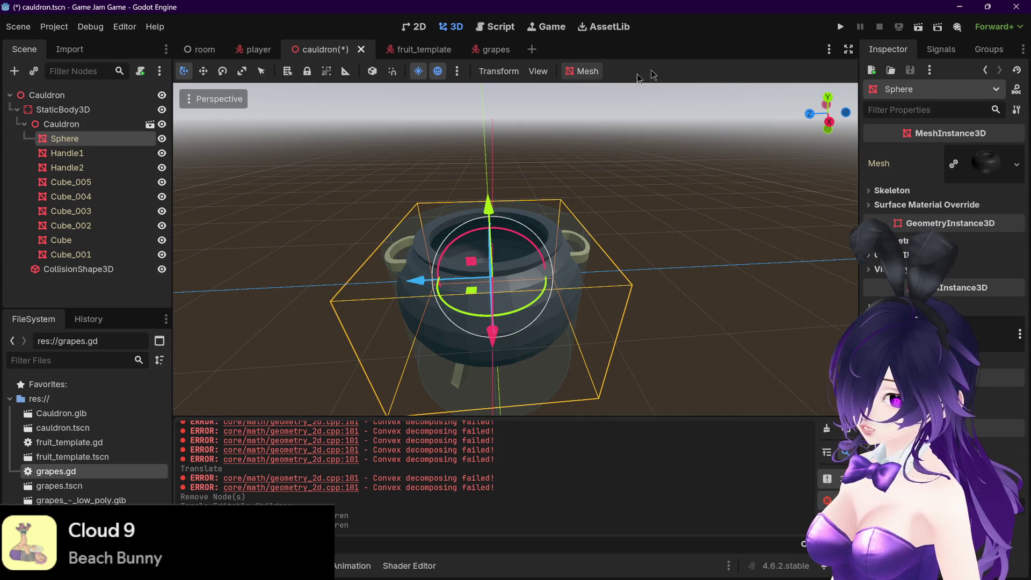
left_click(71, 255)
left_click(89, 142, "shift")
left_click(581, 71)
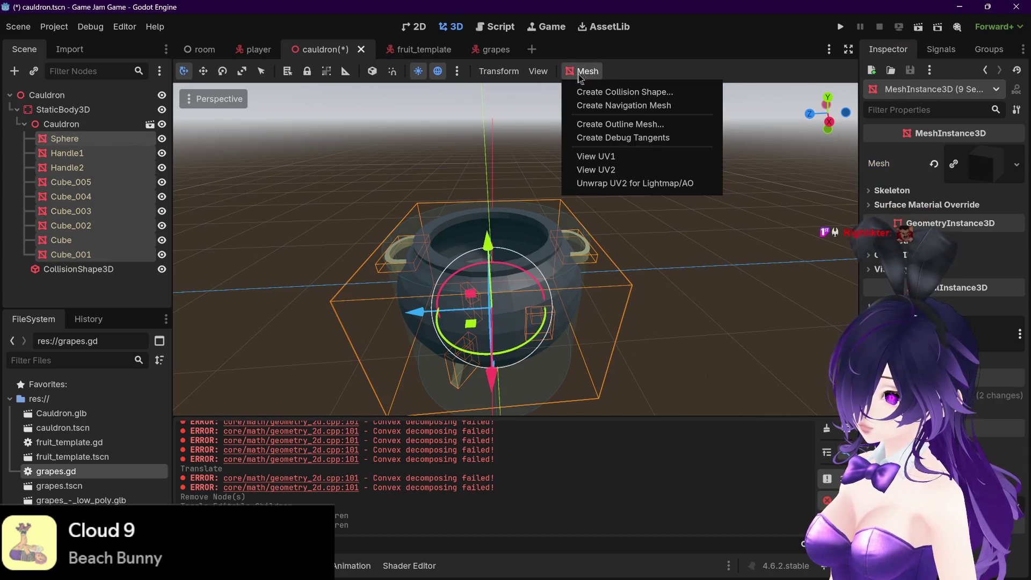
left_click(625, 92)
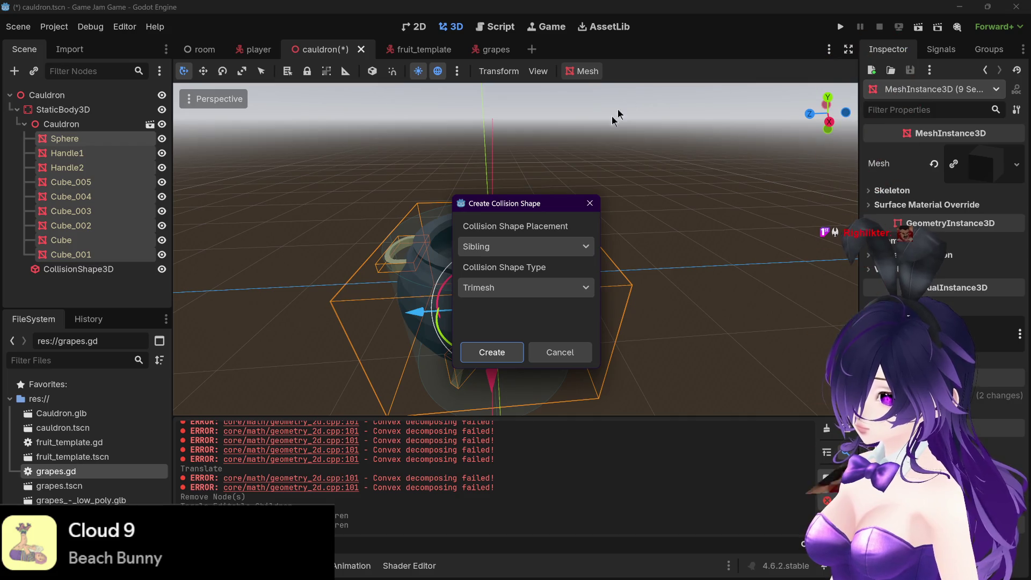
left_click(519, 290)
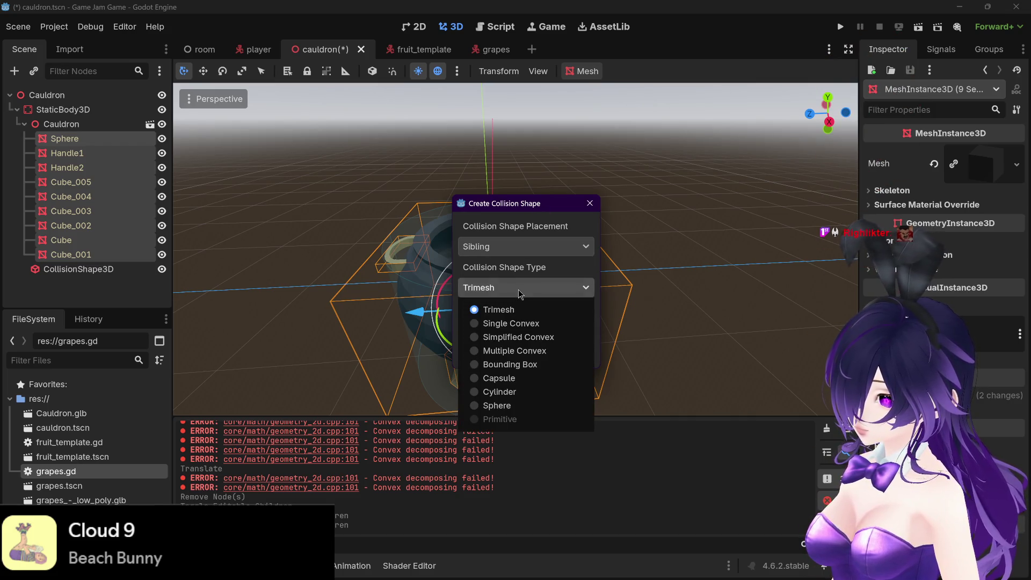
left_click(555, 273)
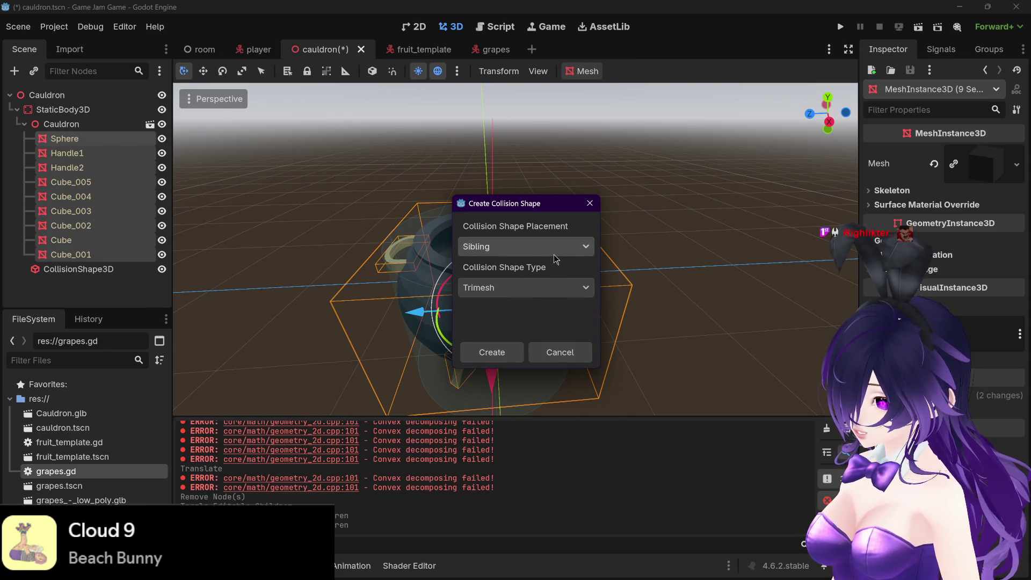
left_click(492, 352)
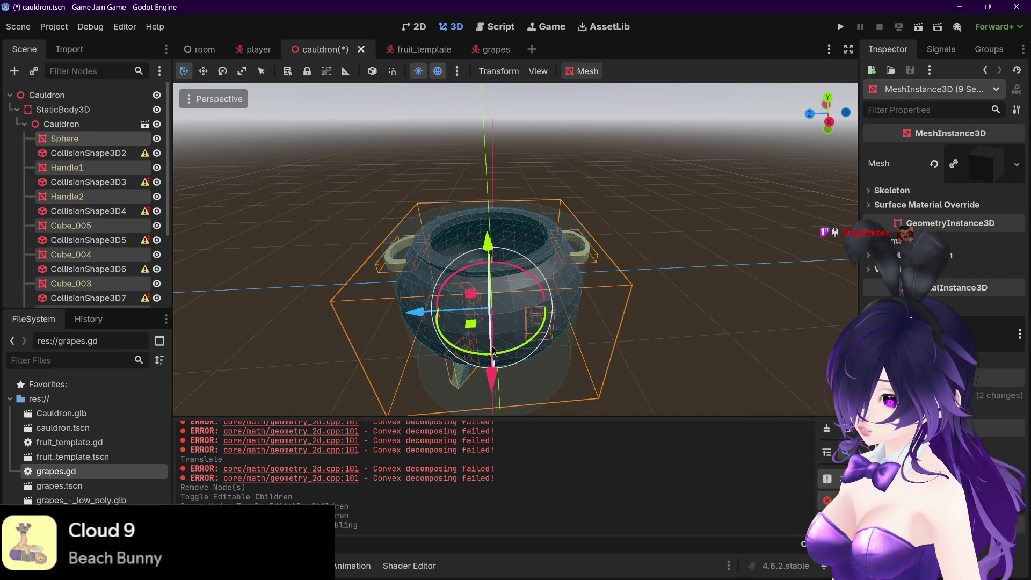
Focus on CollisionShape3D2 and move it up under StaticBody3D
scroll(603, 299, "up", 5)
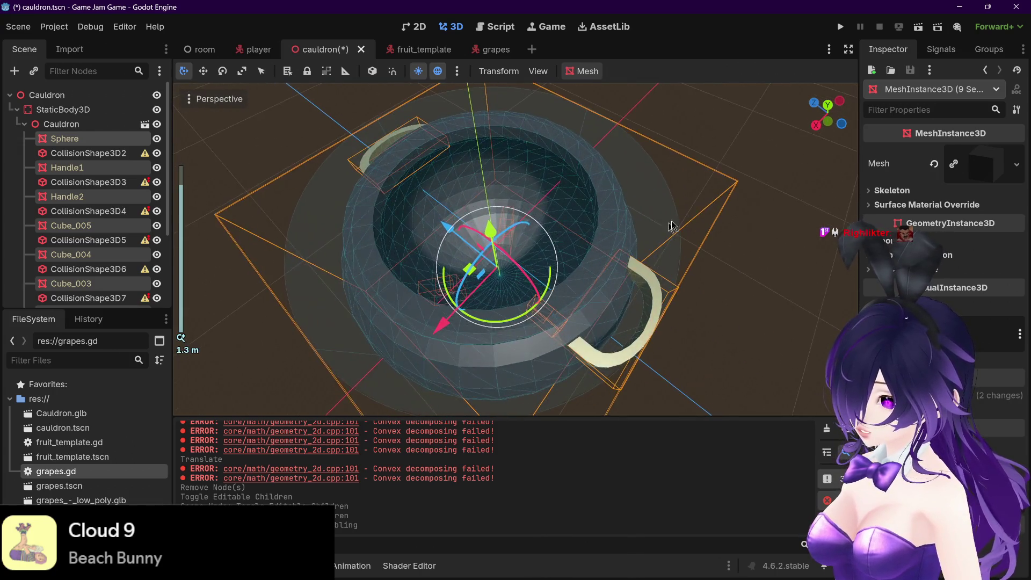
scroll(149, 258, "down", 4)
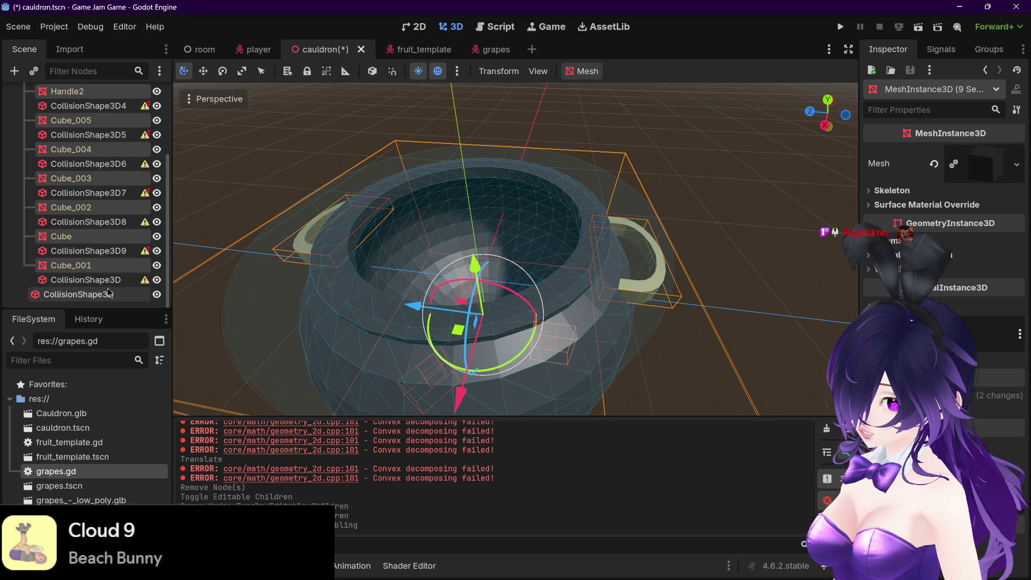
mouse_move(145, 281)
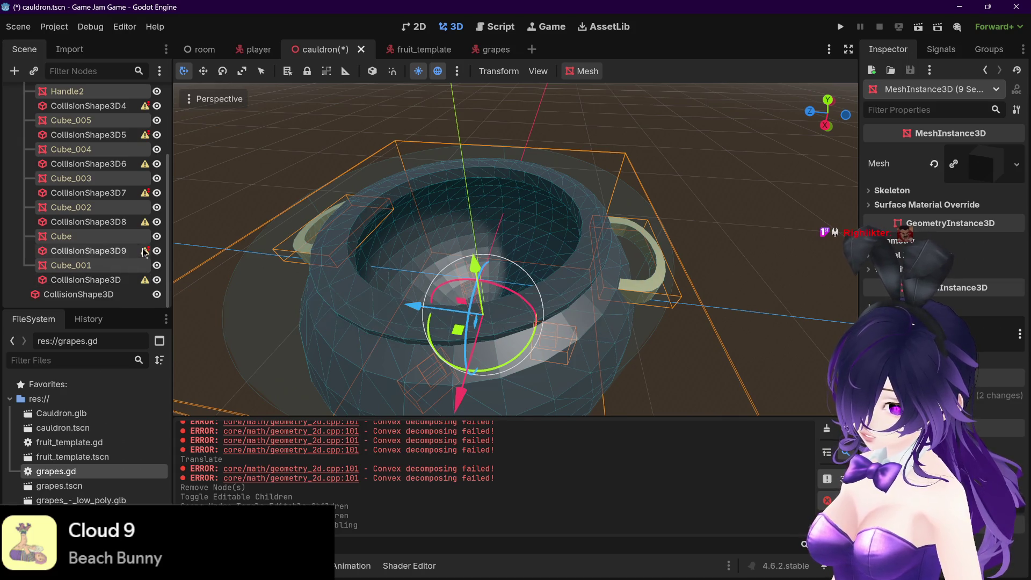
mouse_move(144, 250)
scroll(145, 253, "up", 4)
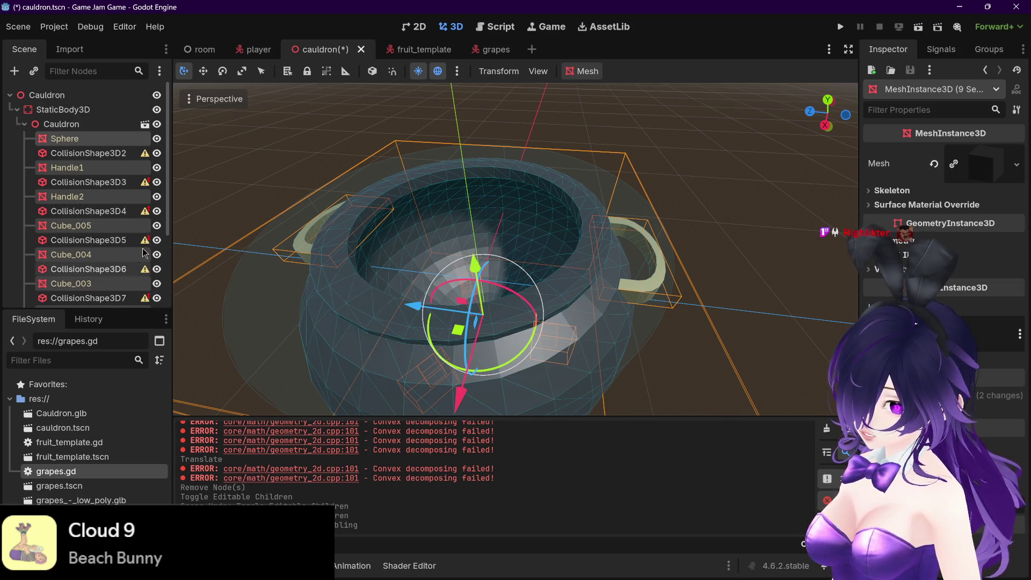
key("f")
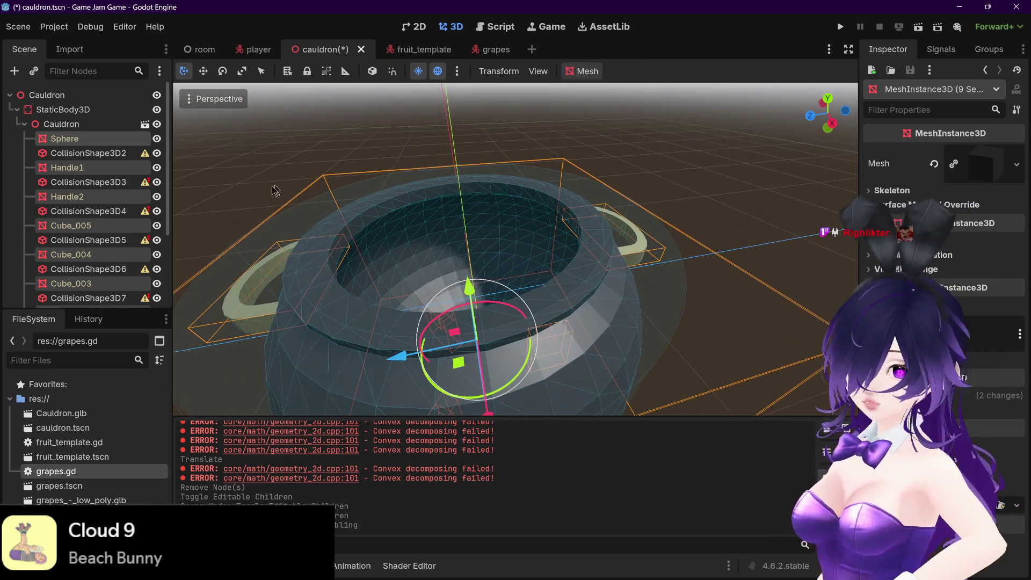
left_click(111, 156)
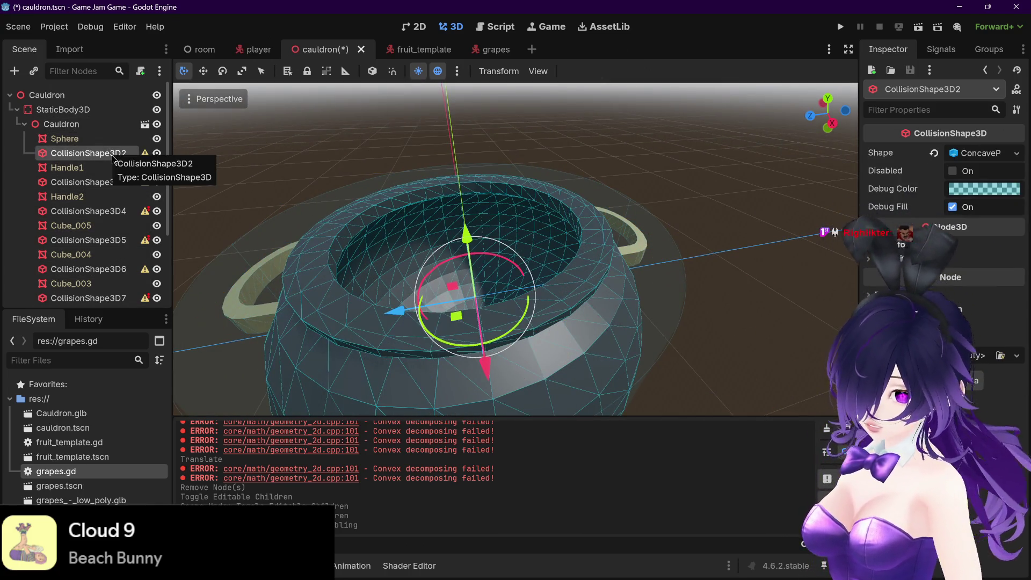
key("f")
mouse_move(318, 171)
left_mouse_down()
mouse_move(345, 179)
mouse_move(329, 183)
left_mouse_up()
left_click_drag(111, 155, 104, 121)
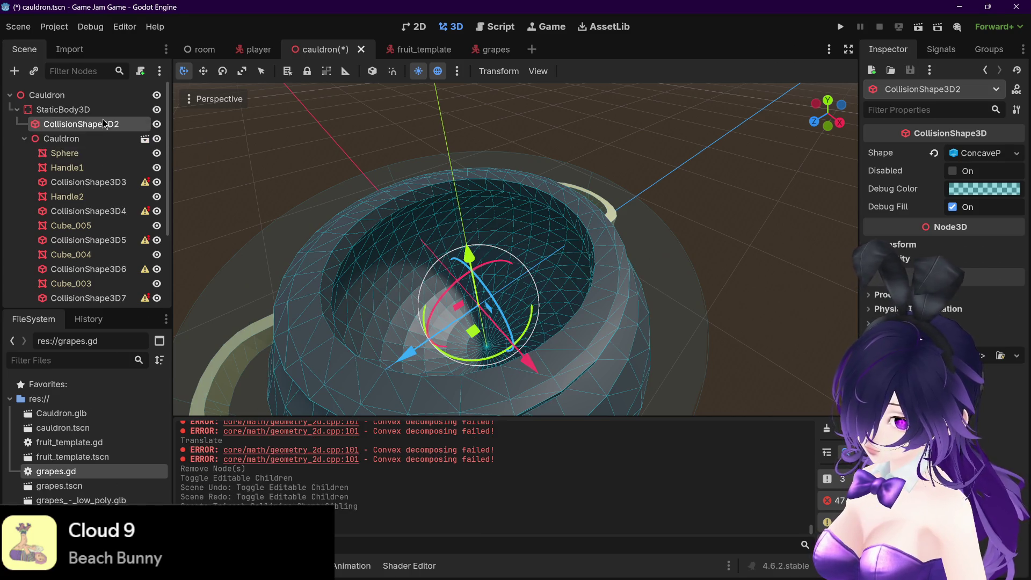
Delete CollisionShape3D3, then undo to remove the extra trimesh collision siblings
left_click(107, 182)
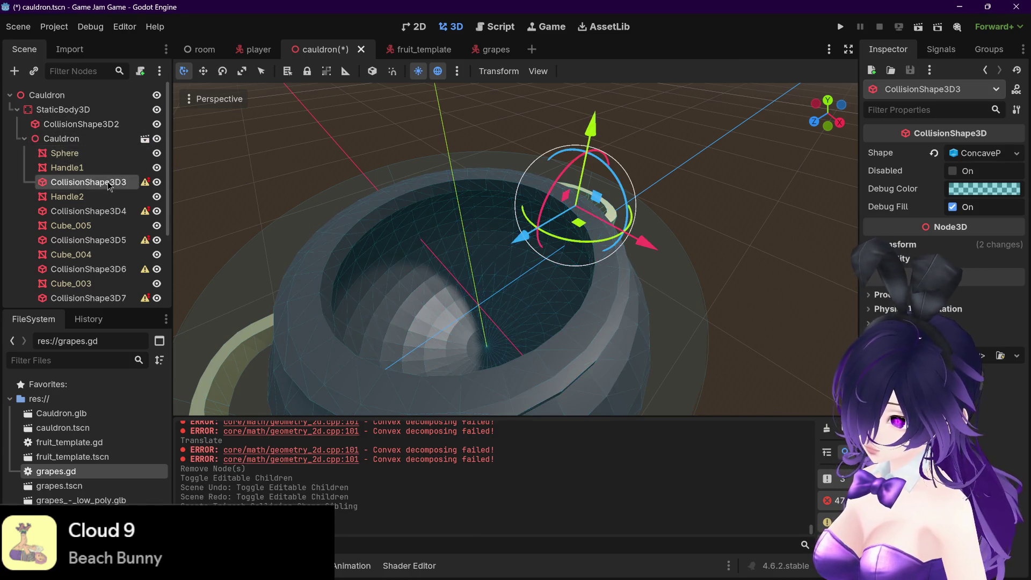
left_click(78, 197)
left_click(78, 183)
key("Delete")
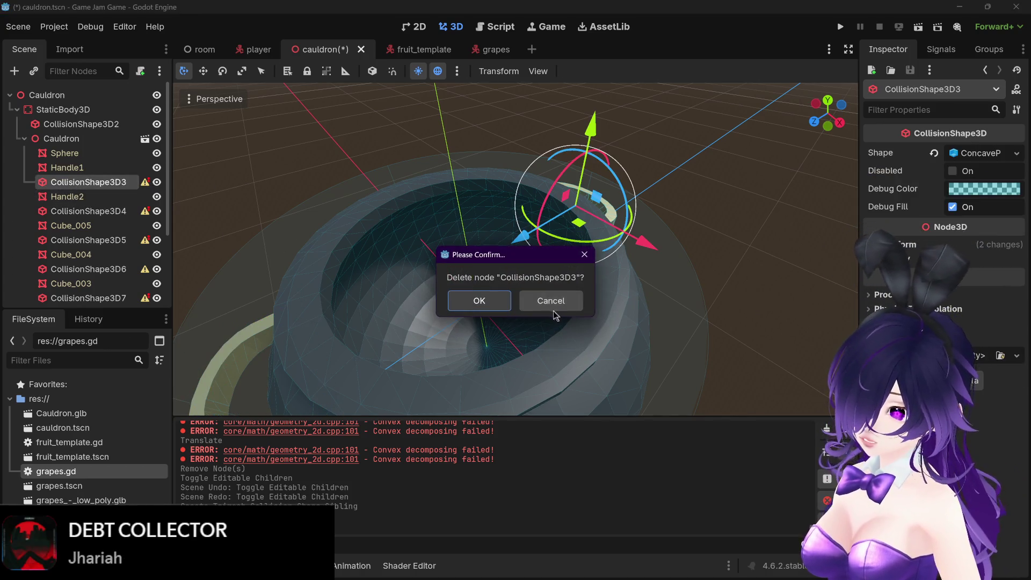
left_click(476, 299)
key("ctrl+z")
key("ctrl+z")
key("ctrl+z")
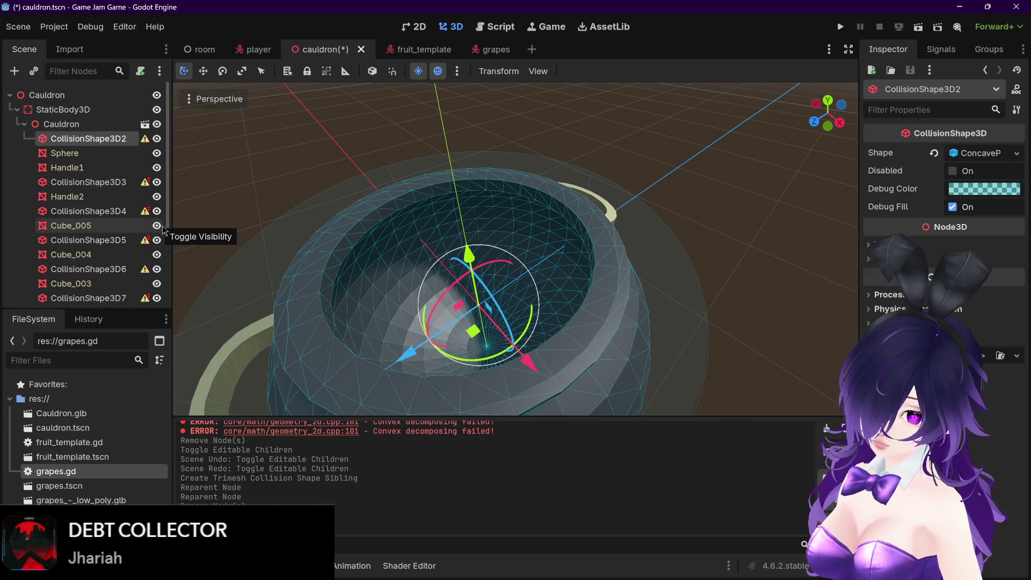
left_click(81, 140)
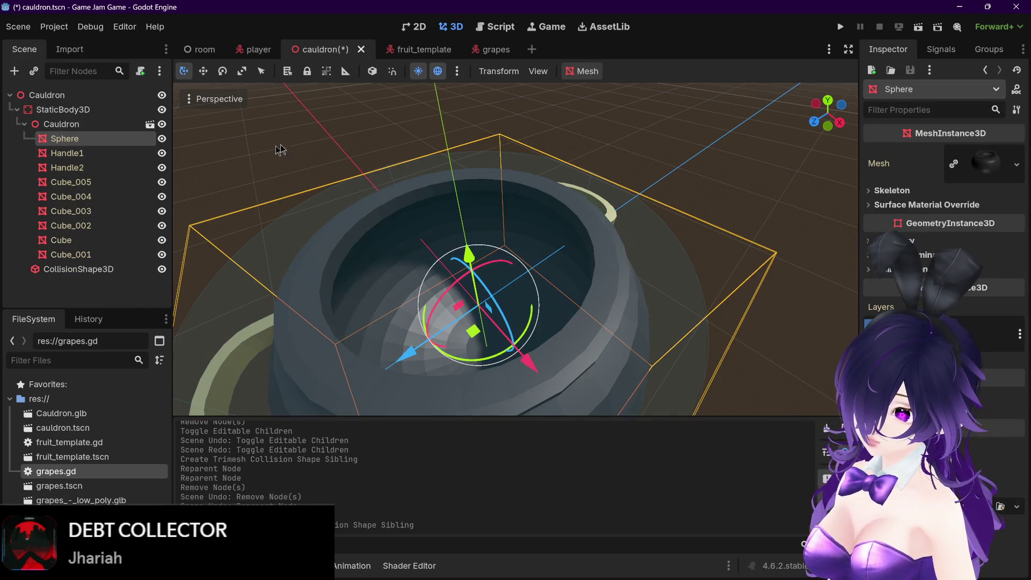
Create a collision shape from the Sphere mesh and move it under StaticBody3D
scroll(414, 143, "down", 2)
scroll(433, 154, "down", 1)
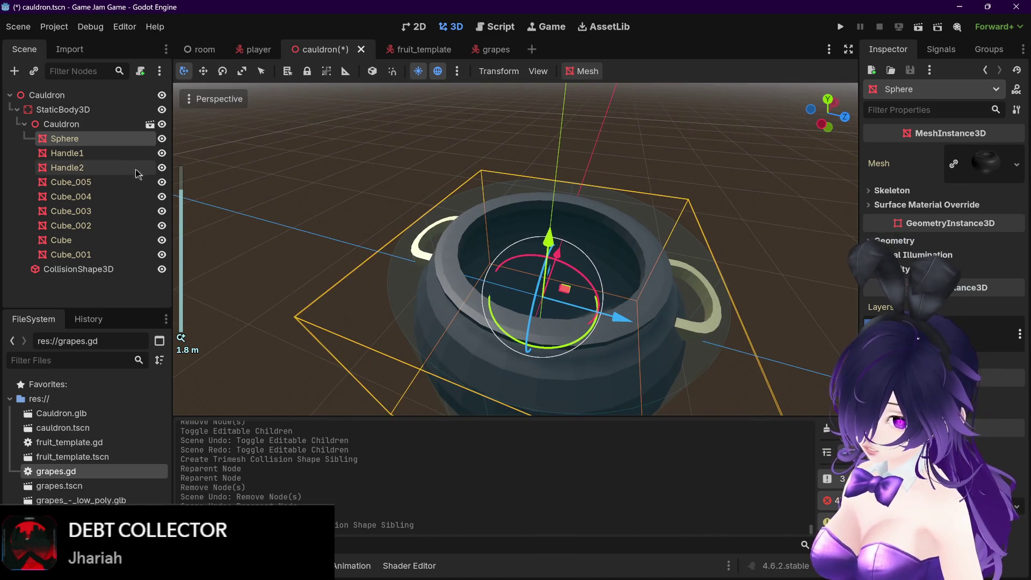
left_click(67, 153)
left_click(65, 139)
left_click(598, 71)
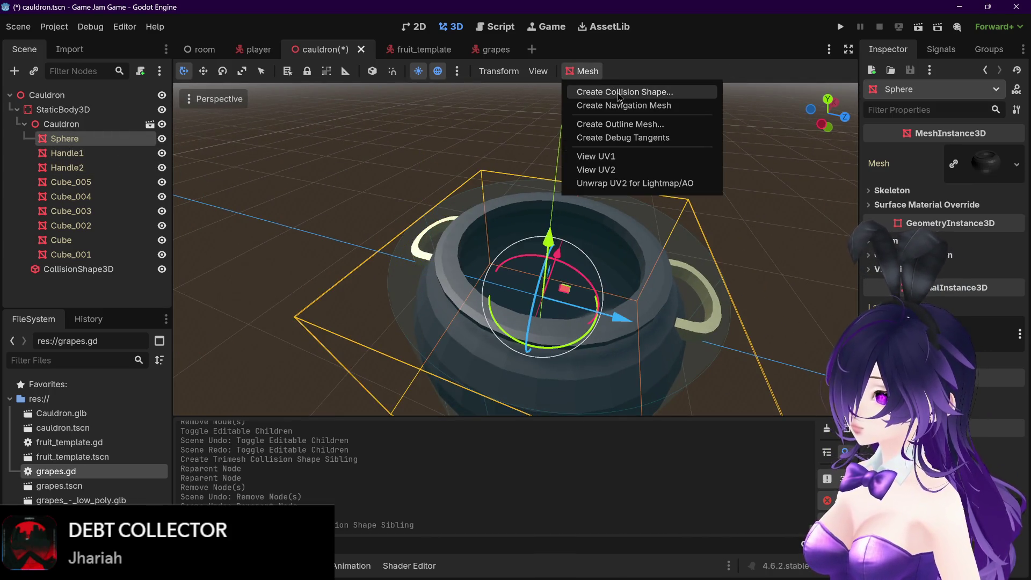
left_click(623, 92)
left_click(473, 350)
mouse_move(86, 153)
left_mouse_down()
mouse_move(108, 122)
mouse_move(97, 119)
left_mouse_up()
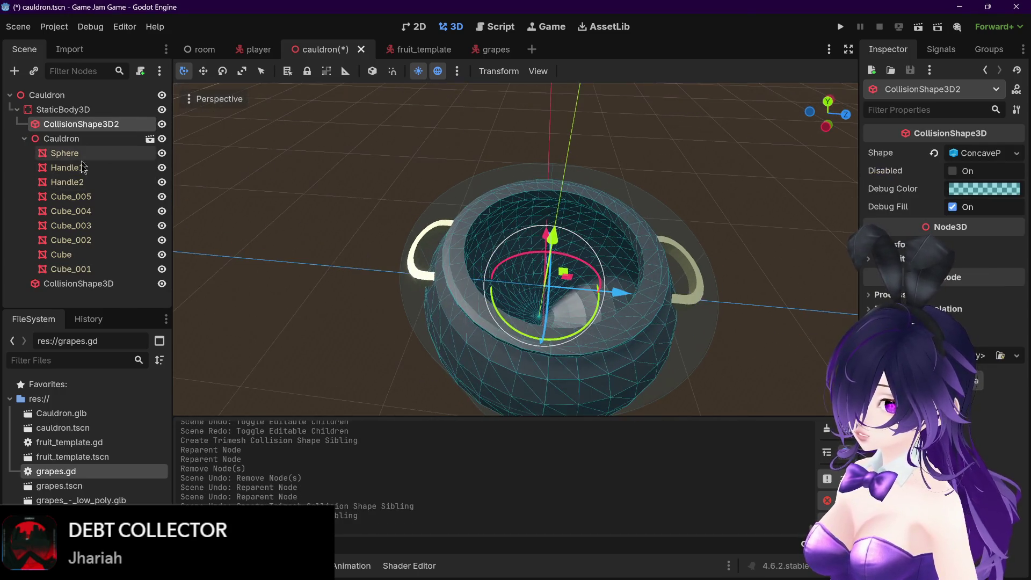
Delete the old cylinder CollisionShape3D
left_click(146, 284)
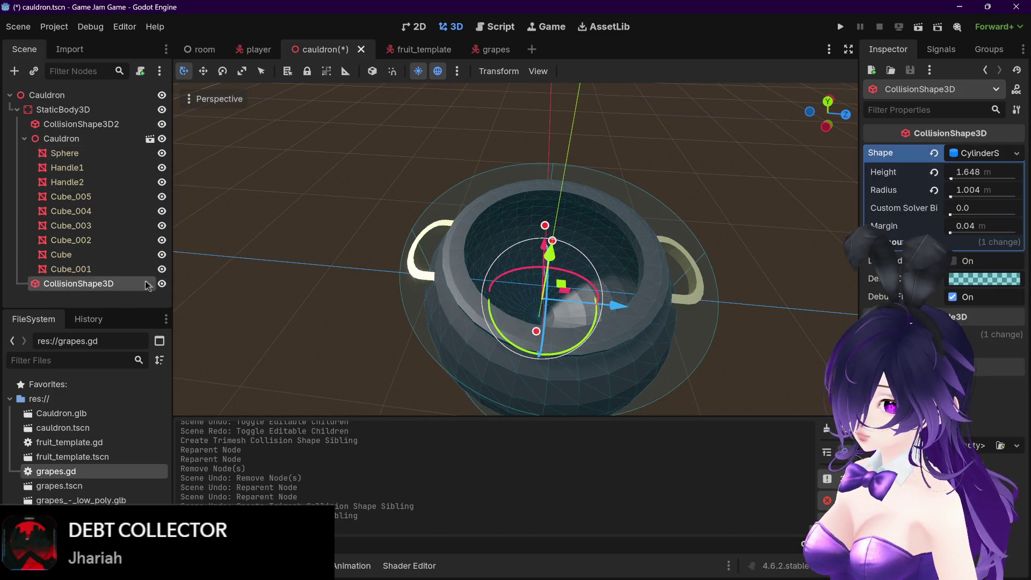
left_click(107, 269)
left_click(107, 283)
key("Delete")
left_click(462, 309)
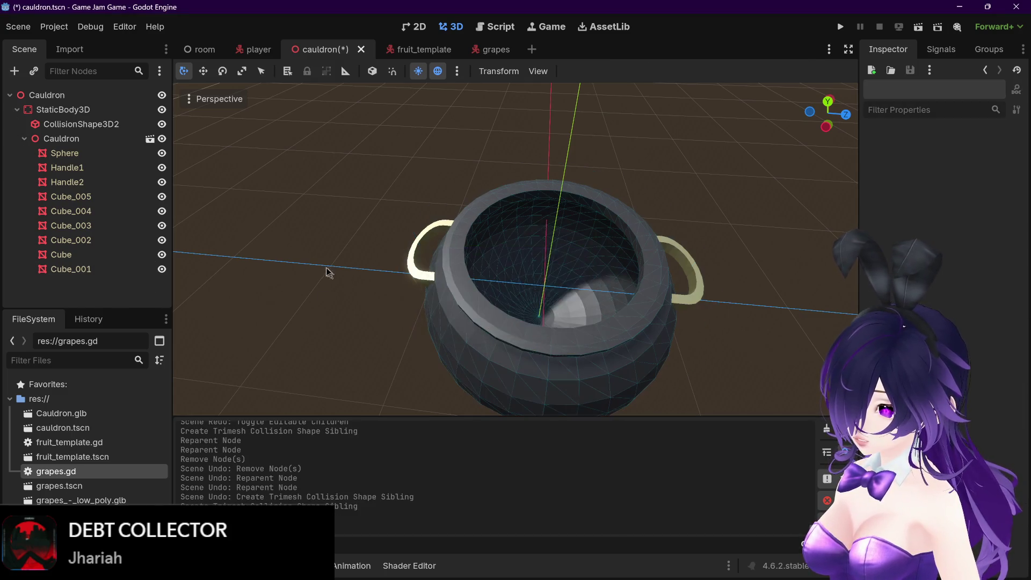
scroll(392, 237, "down", 3)
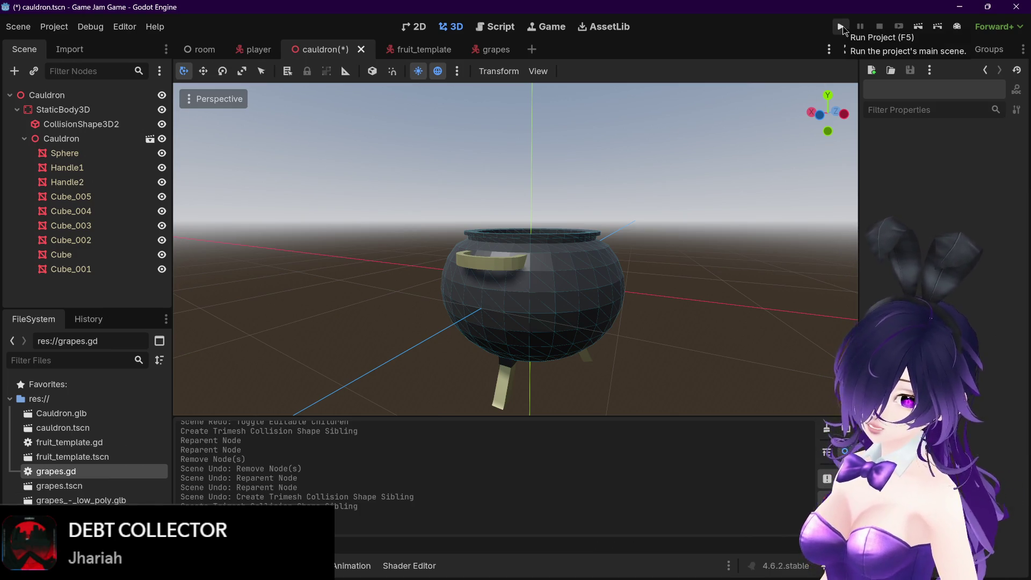
Test-run the project to check the cauldron, then close the game with Alt+F4
left_click(841, 27)
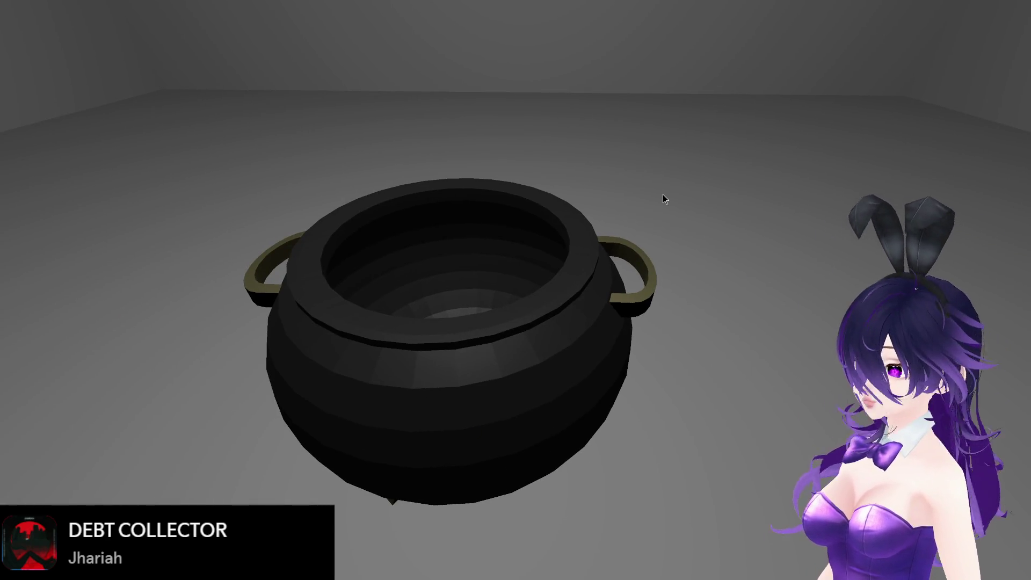
key("alt+F4")
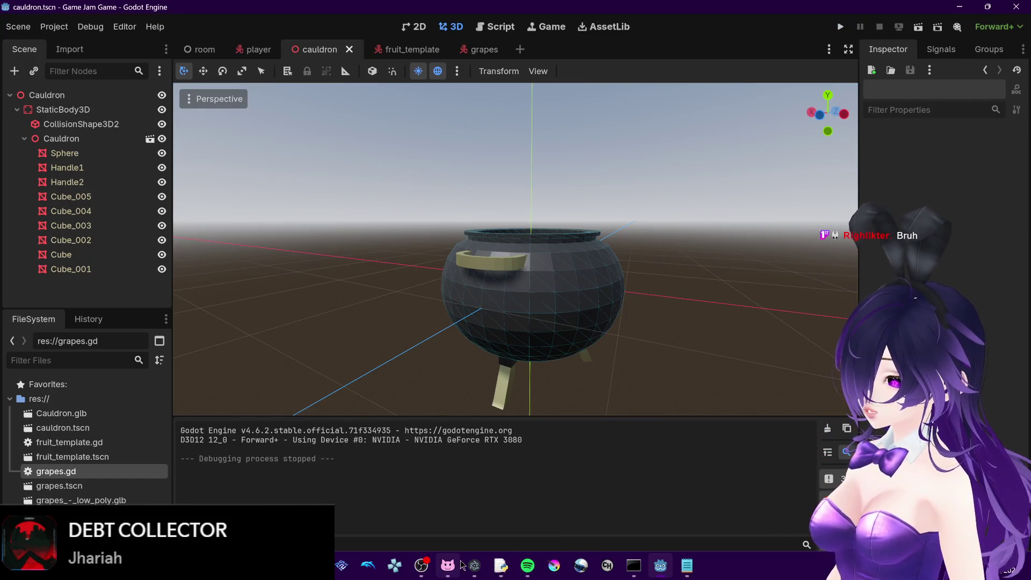
mouse_move(447, 562)
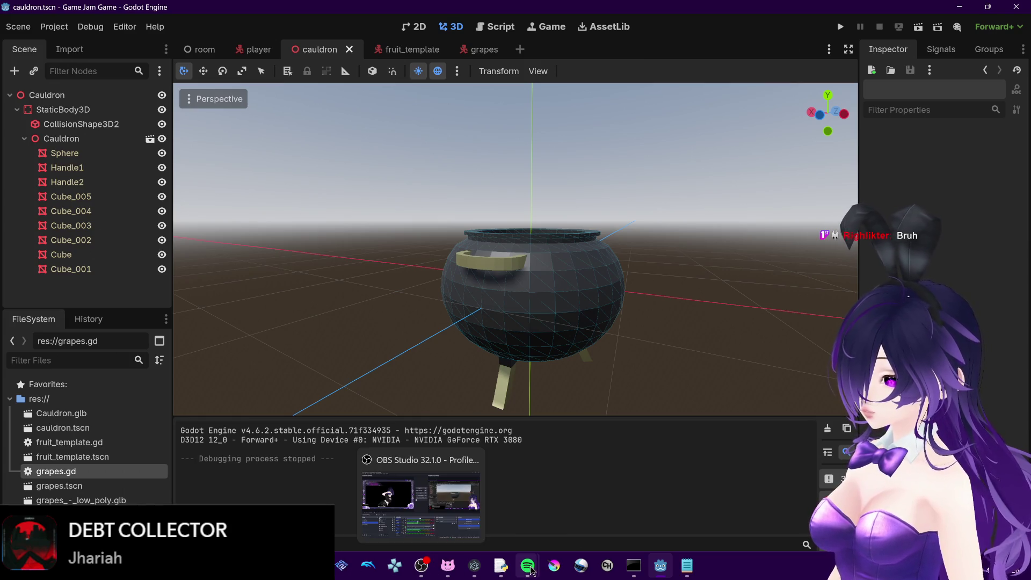
mouse_move(592, 567)
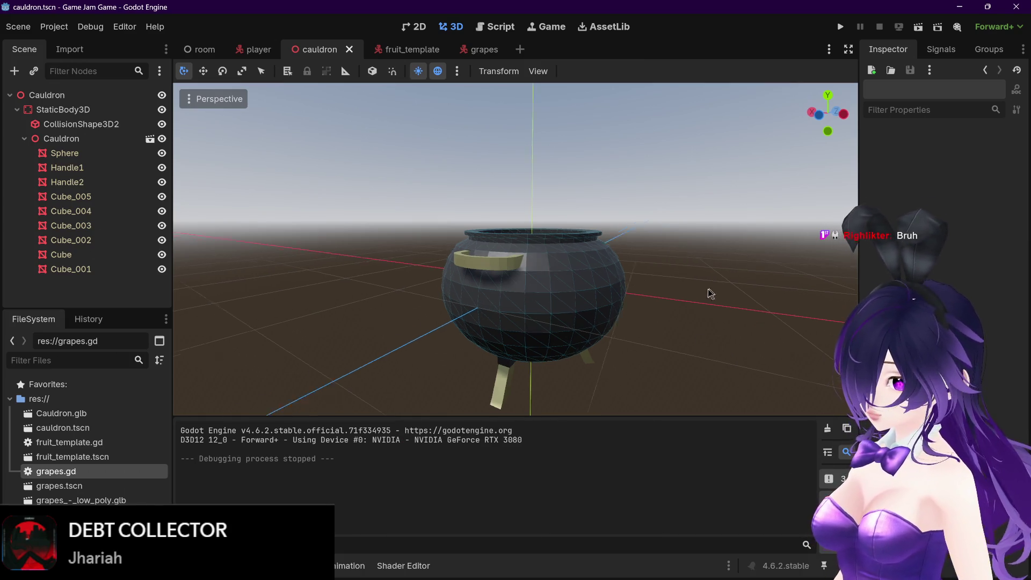
left_click_drag(708, 292, 648, 316)
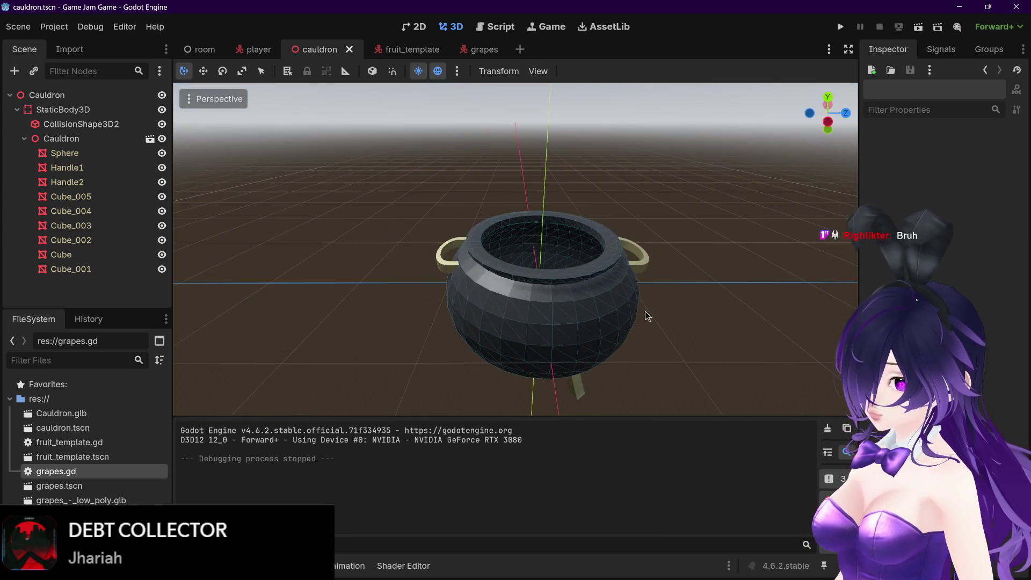
left_click(99, 156)
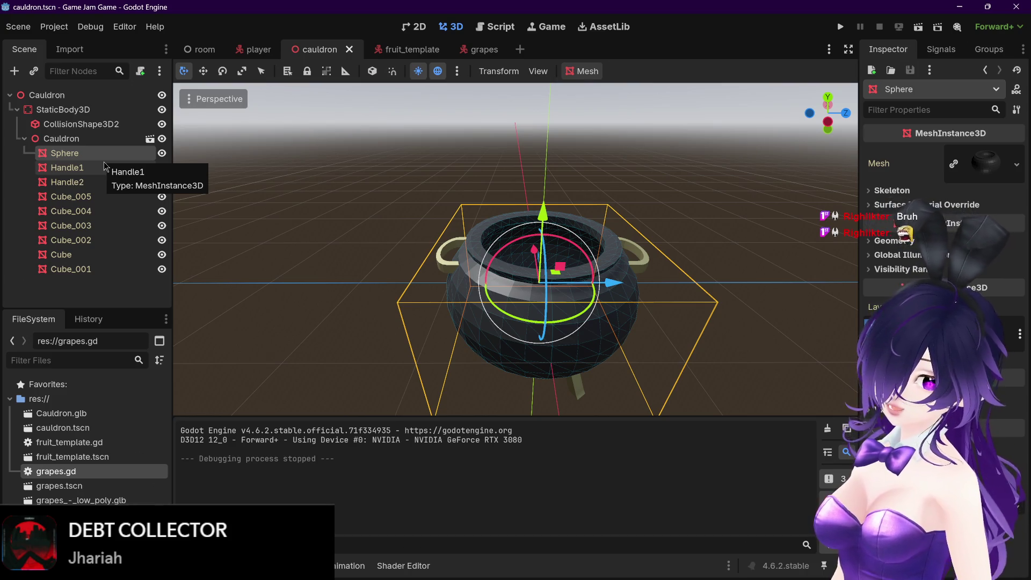
key("KP_4")
key("KP_4")
key("KP_4")
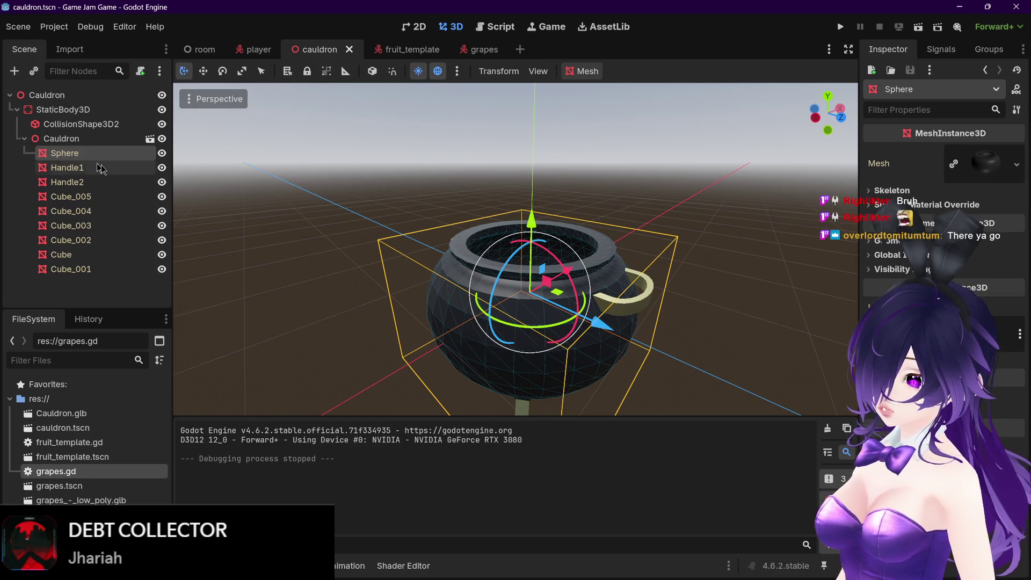
key("KP_4")
key("KP_4")
key("KP_4")
key("KP_2")
key("KP_2")
scroll(412, 342, "down", 2)
scroll(412, 342, "up", 2)
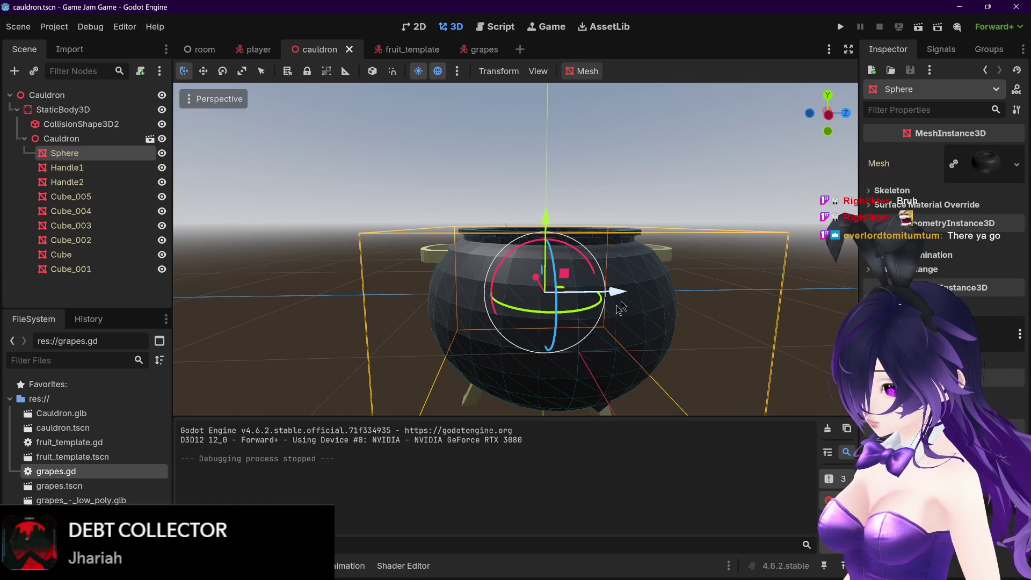
key("KP_8")
key("KP_8")
key("KP_8")
key("KP_4")
left_click(599, 75)
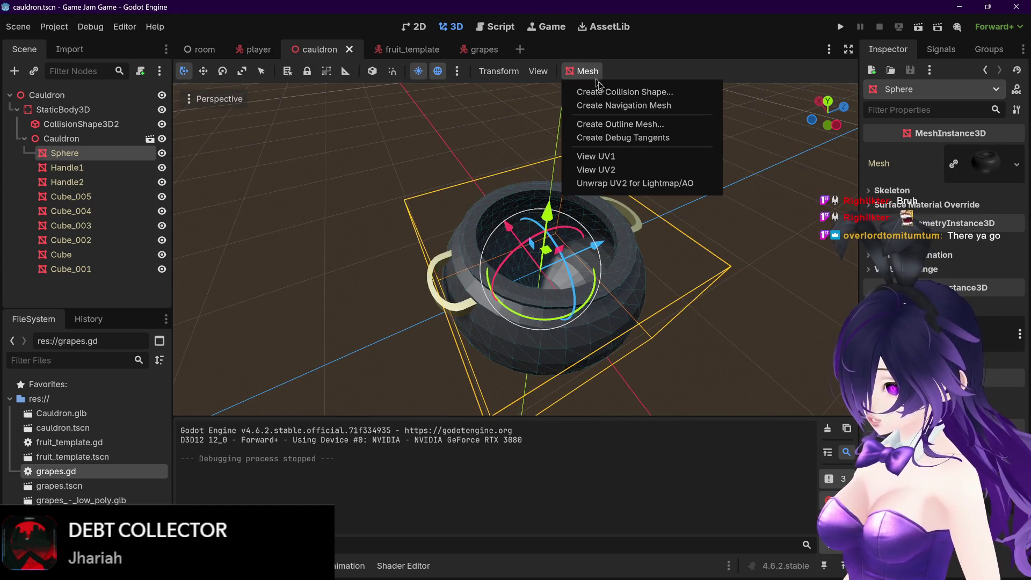
left_click(634, 68)
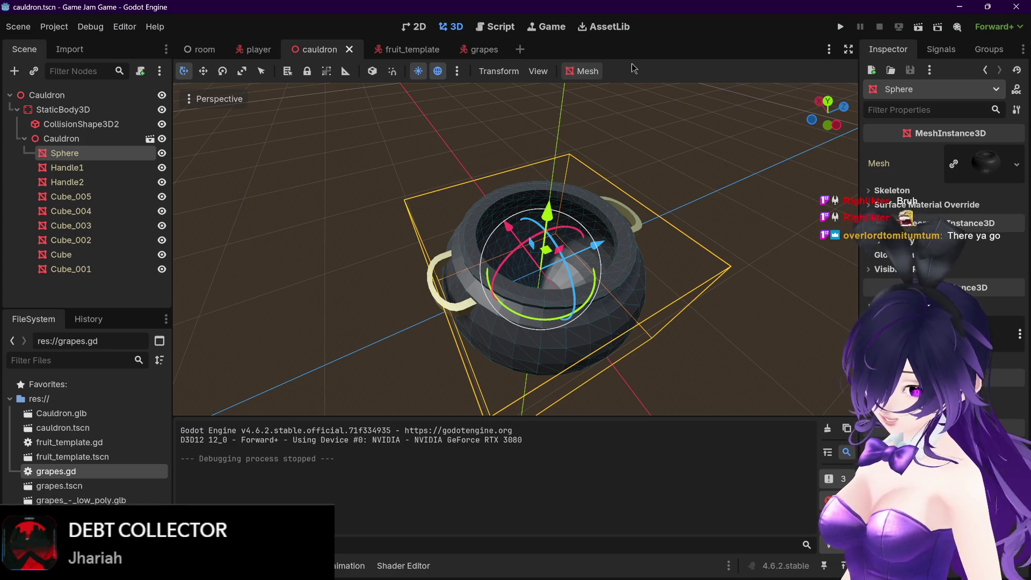
key("KP_6")
key("KP_6")
key("KP_6")
scroll(610, 168, "down", 2)
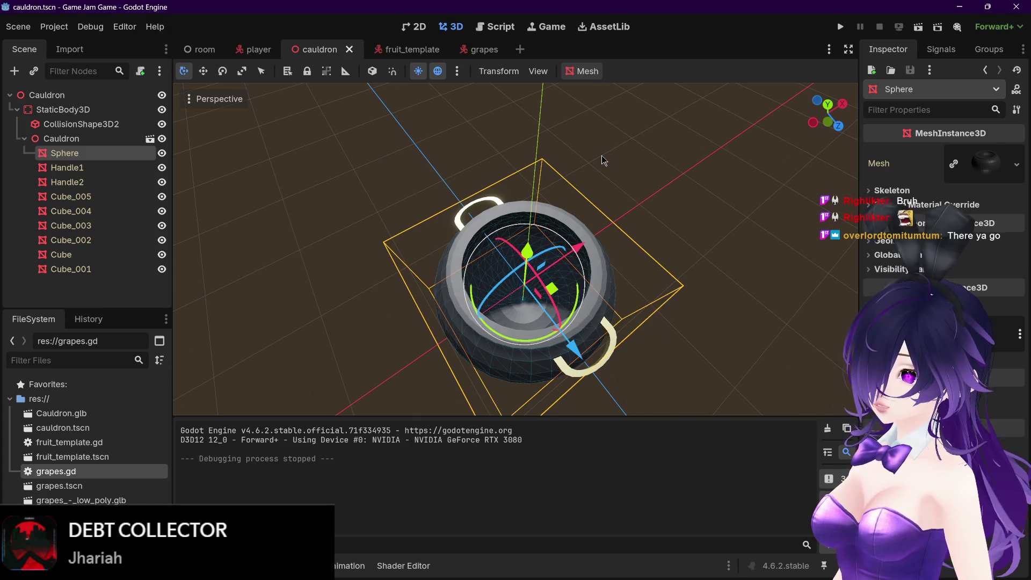
left_click_drag(623, 168, 617, 154)
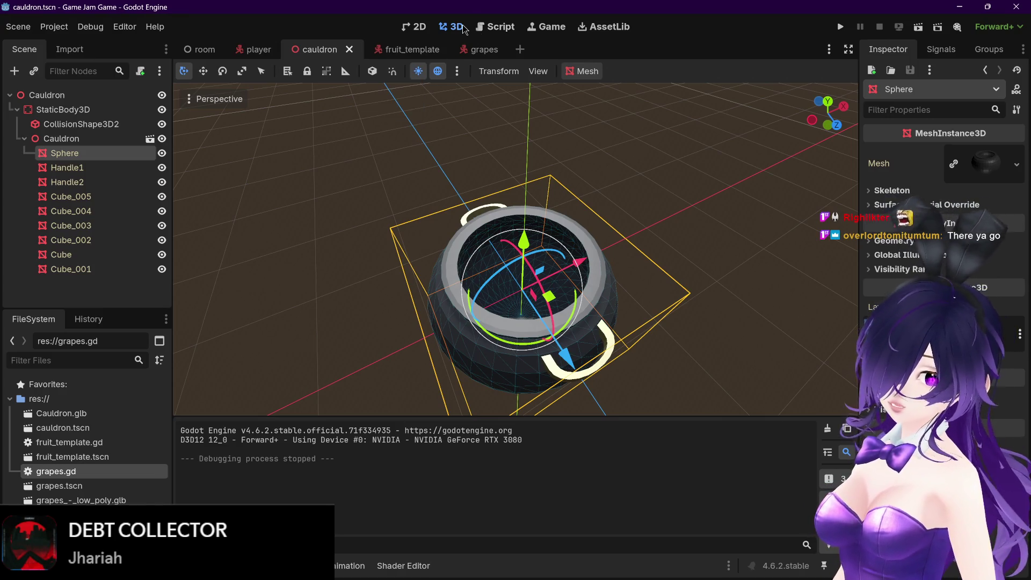
Look through grapes.gd, then open player.gd and scroll to its jump code
left_click(498, 31)
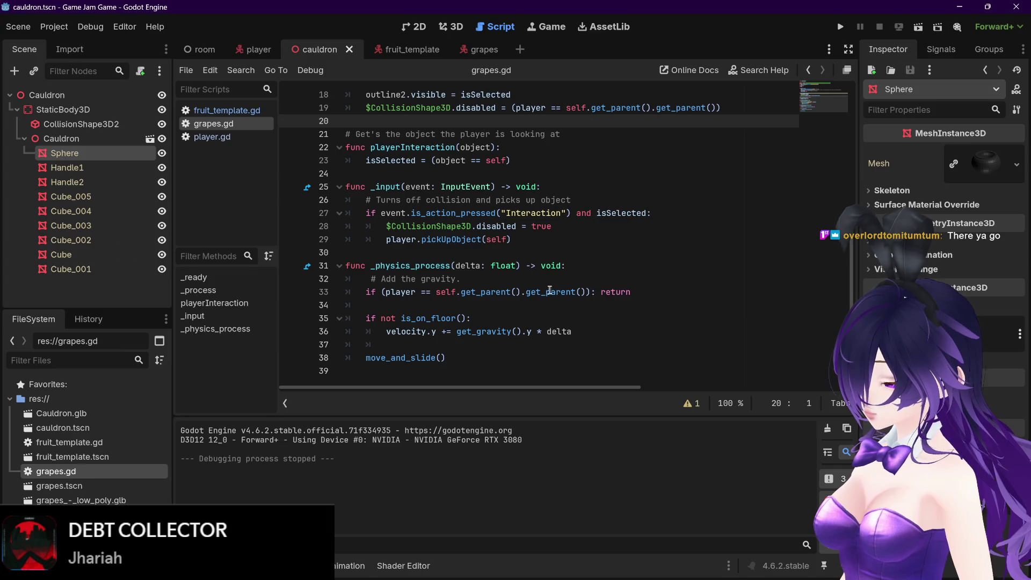
mouse_move(484, 295)
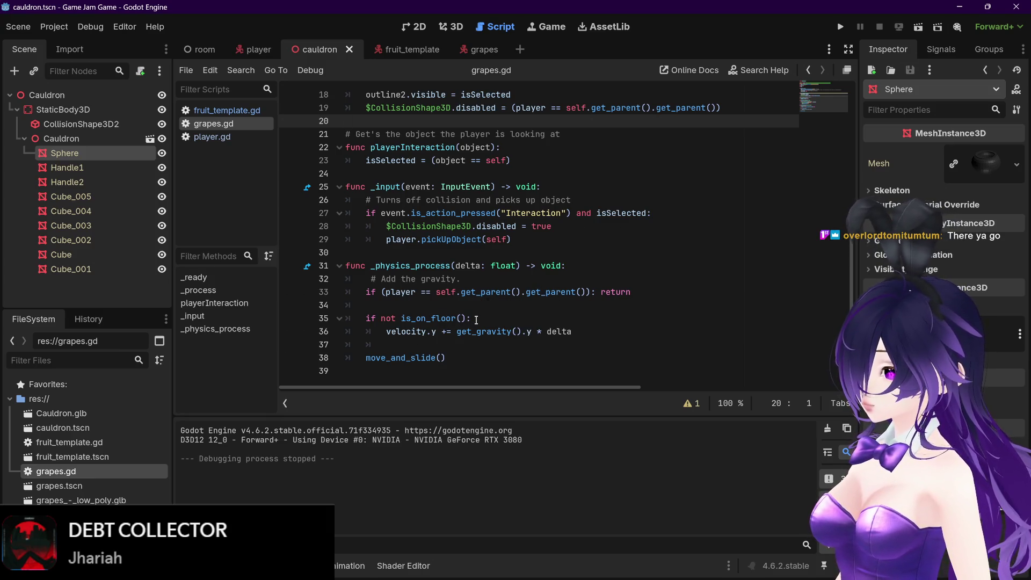
scroll(473, 319, "up", 6)
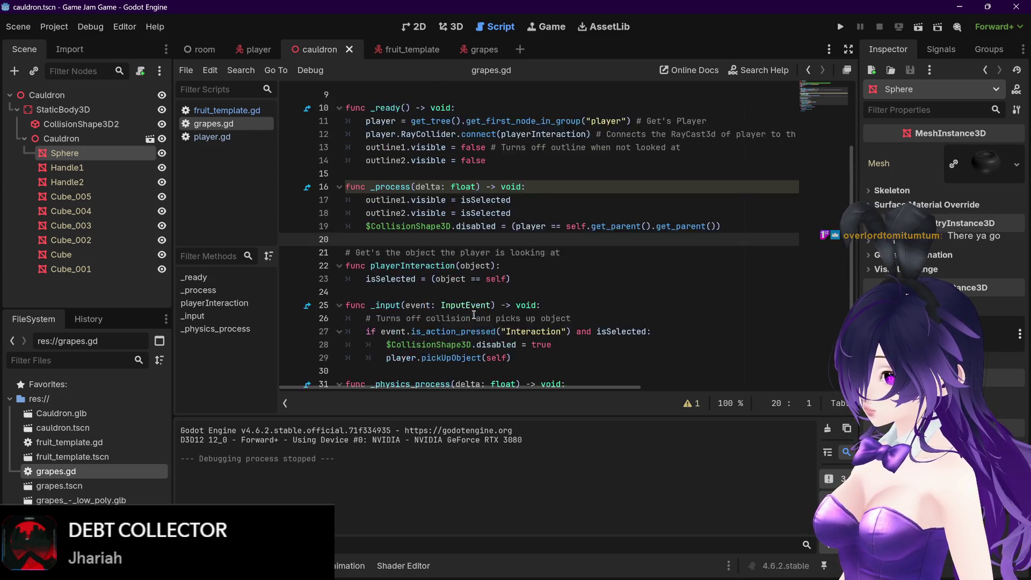
scroll(473, 310, "down", 1)
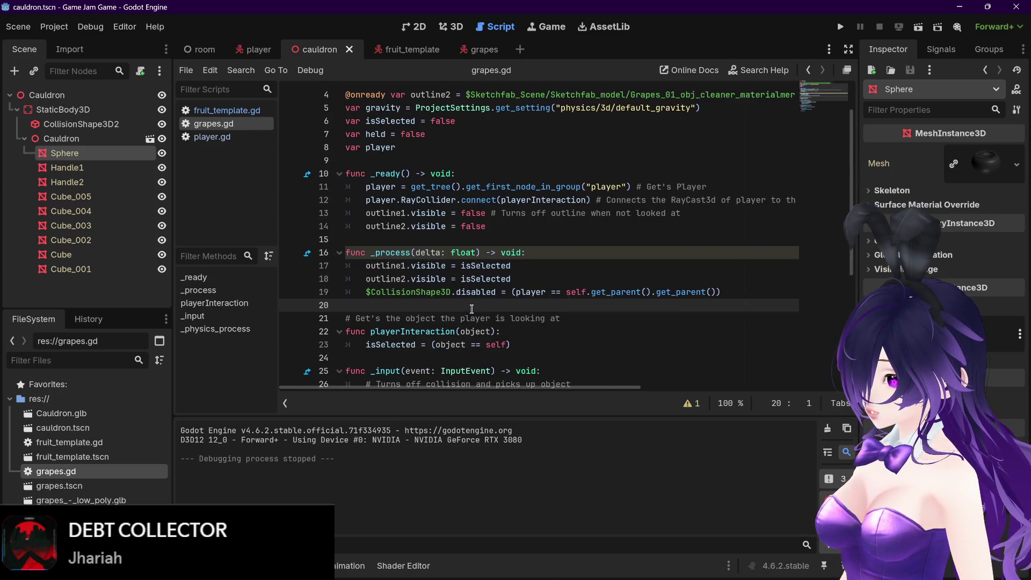
left_click(214, 137)
scroll(488, 214, "up", 5)
scroll(488, 213, "up", 4)
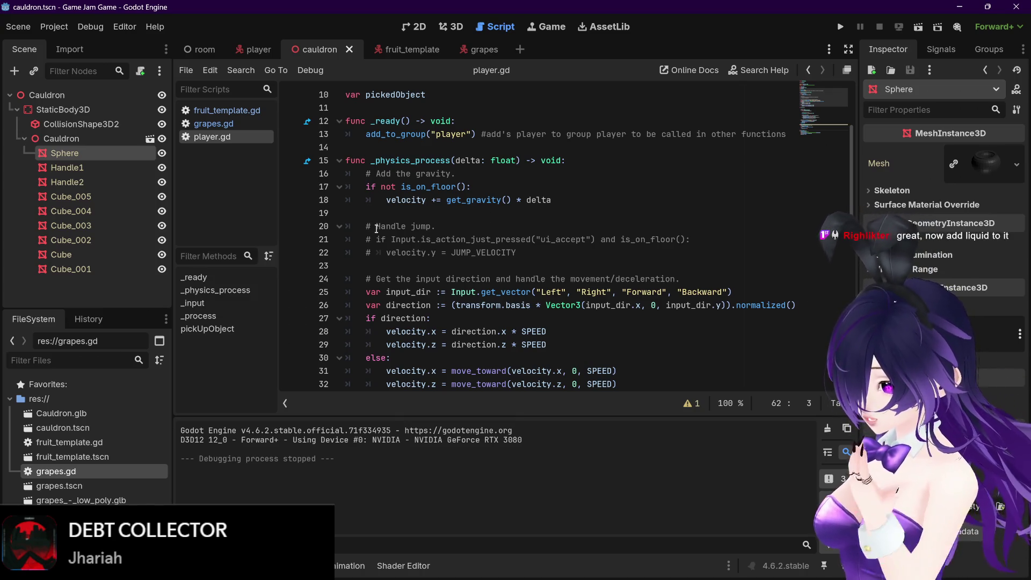
scroll(369, 225, "up", 3)
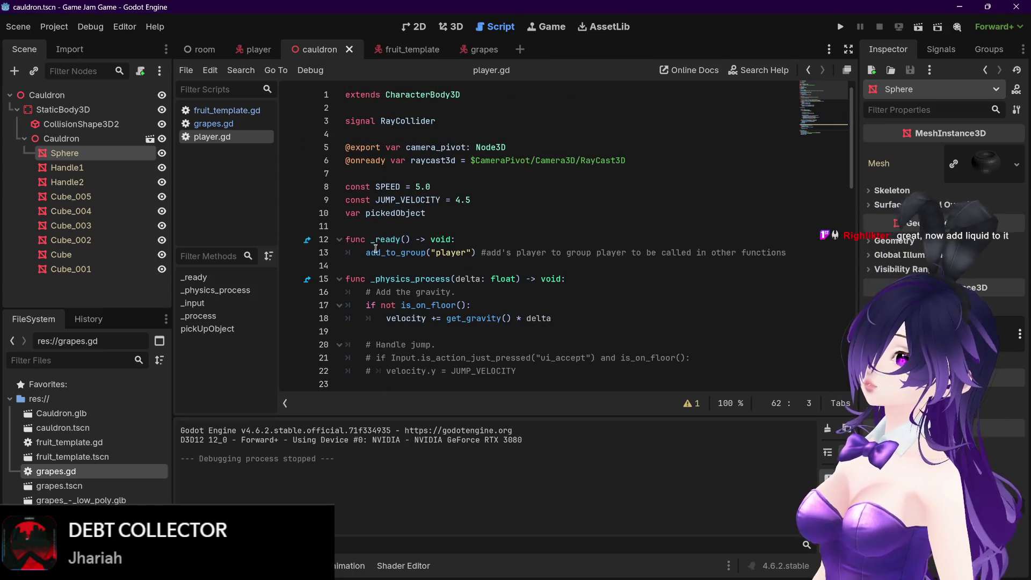
scroll(375, 247, "down", 3)
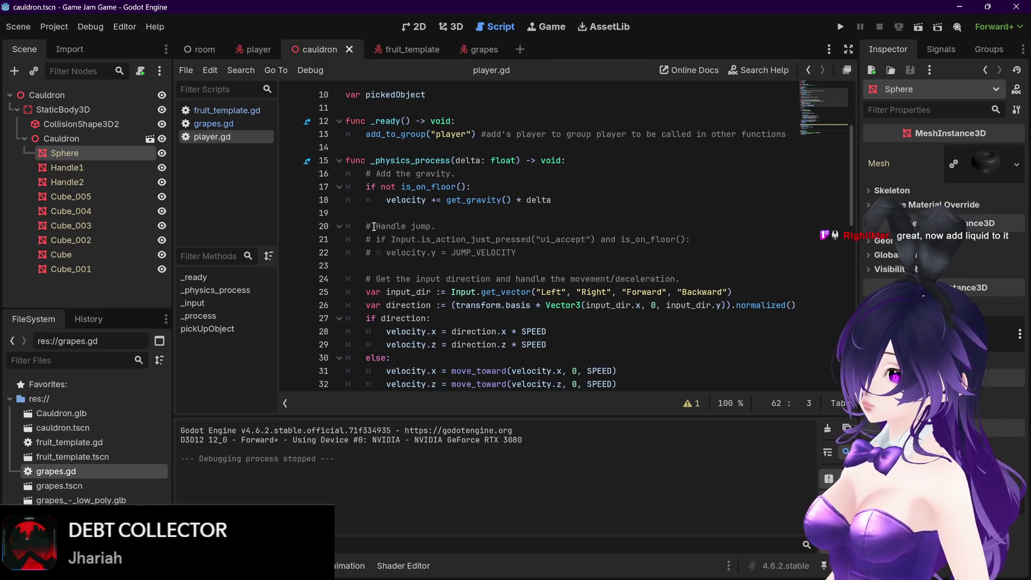
Uncomment the jump if-statement and velocity line, keep '# Handle jump.' commented, and save
left_click(376, 226)
key("BackSpace")
key("BackSpace")
key("Down")
key("BackSpace")
key("BackSpace")
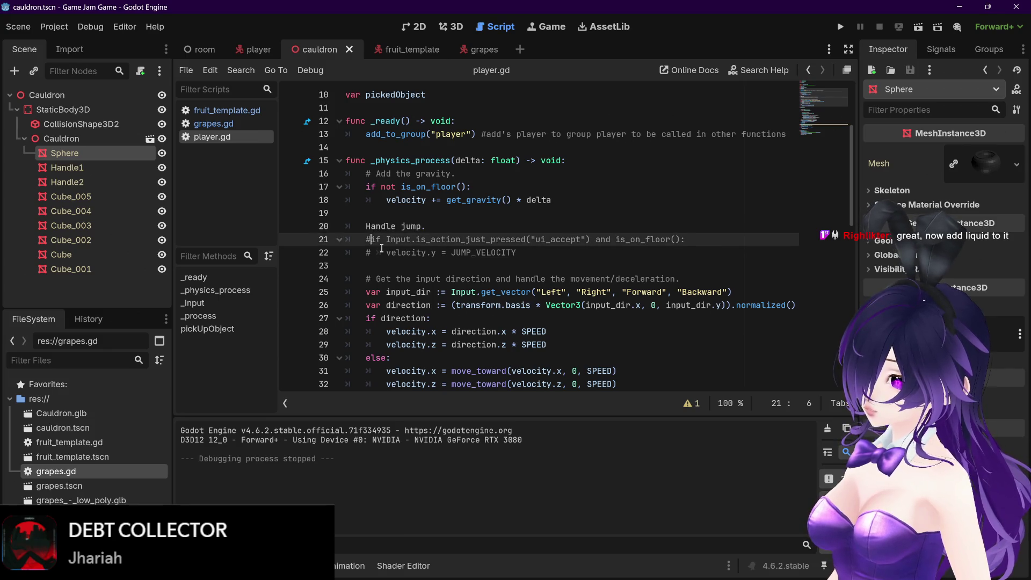
left_click(377, 252)
key("BackSpace")
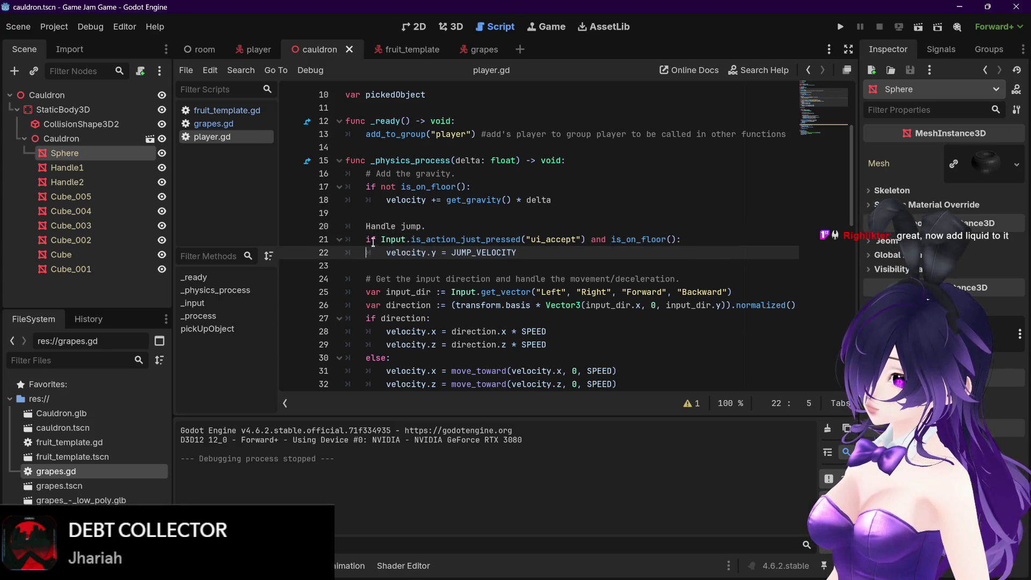
left_click(363, 228)
type("#")
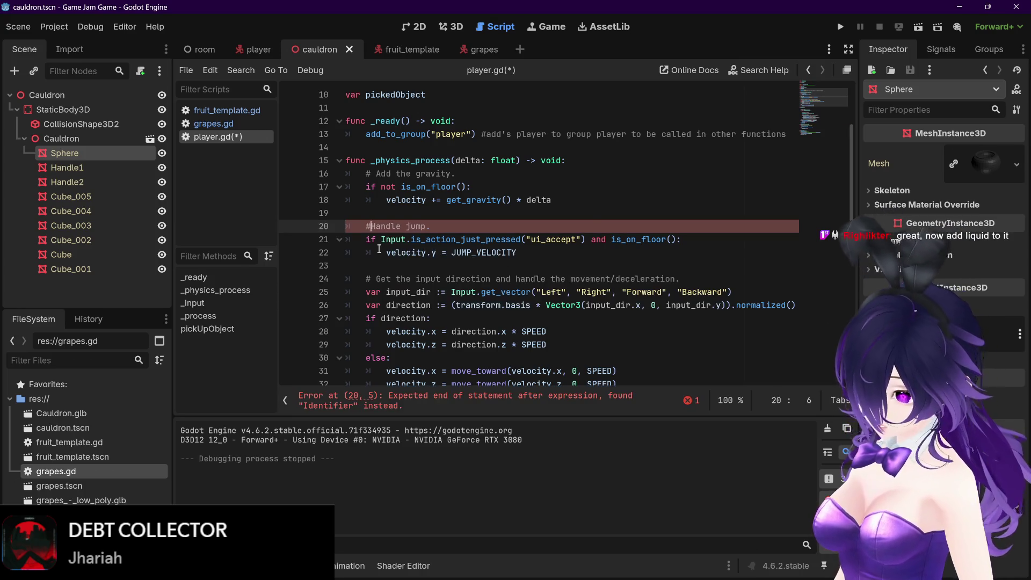
left_click(525, 252)
key("ctrl+s")
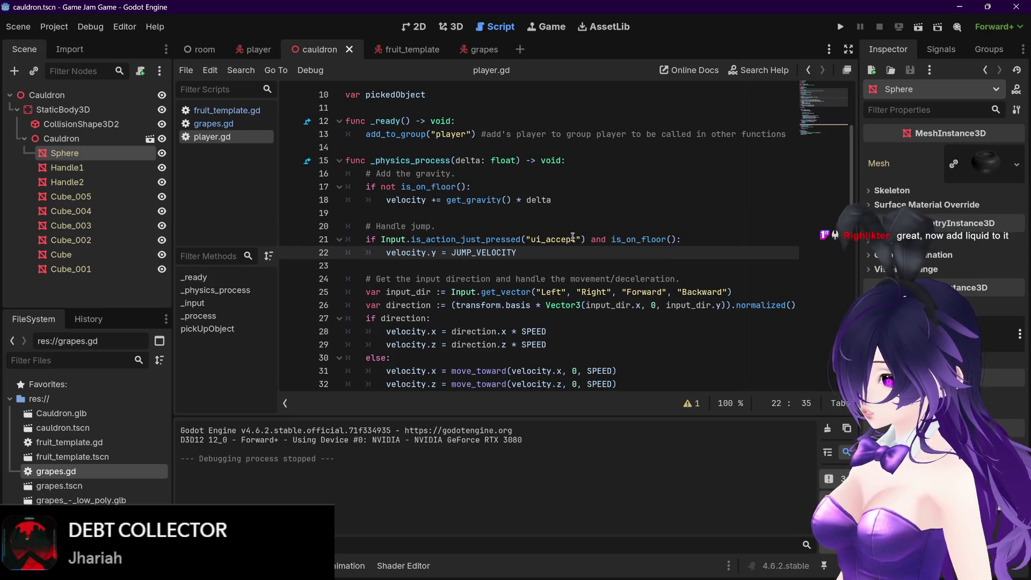
left_click(53, 27)
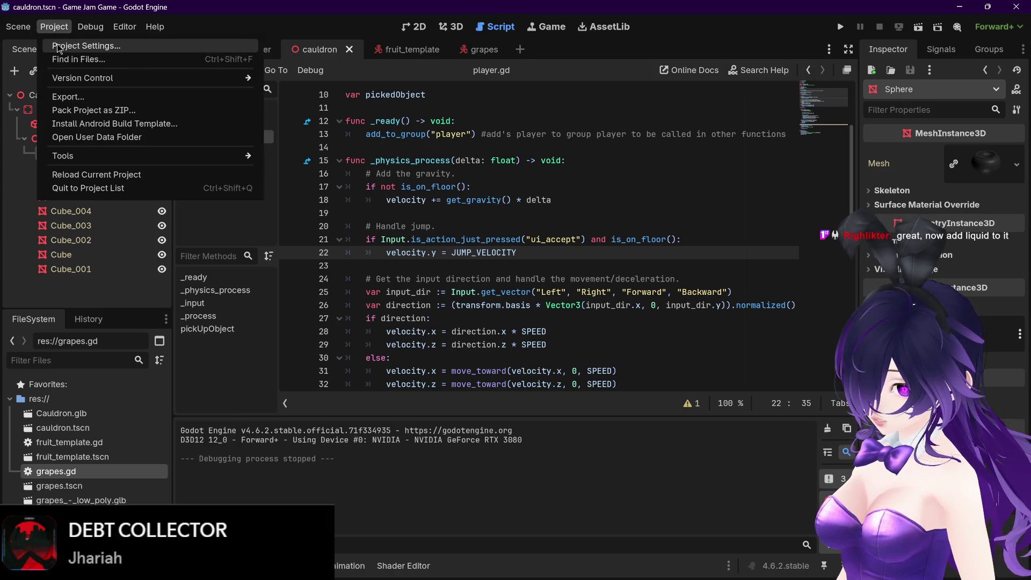
Add a 'Jump' action bound to Space in the Project Settings Input Map, then close it
left_click(59, 47)
left_click(238, 95)
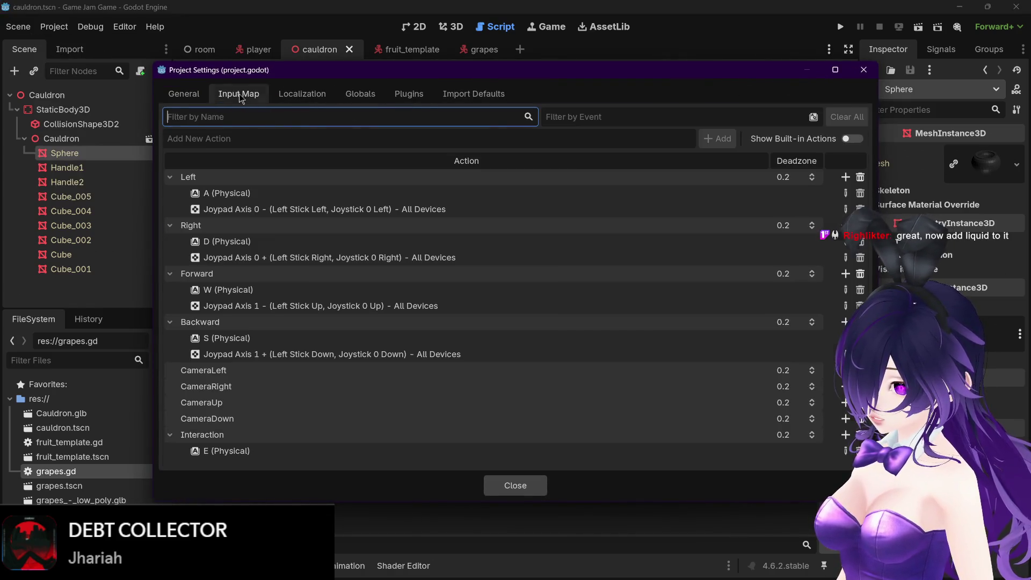
left_click(609, 138)
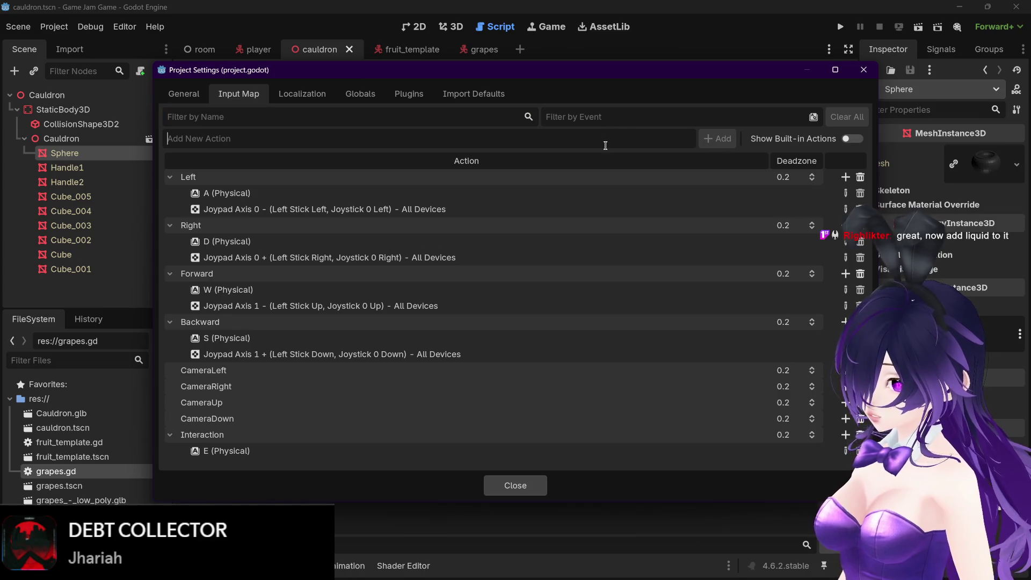
type("Jump")
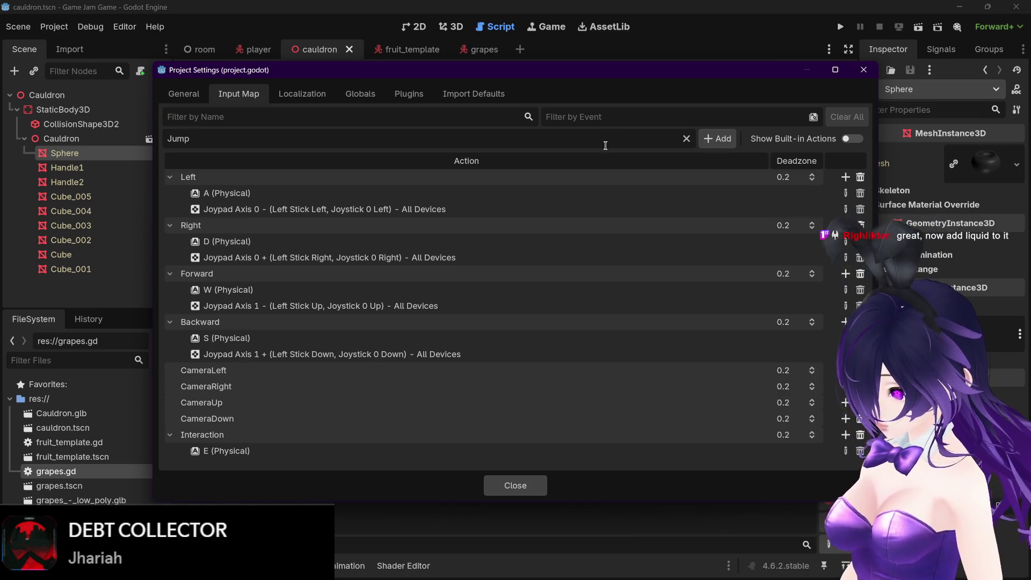
left_click(718, 138)
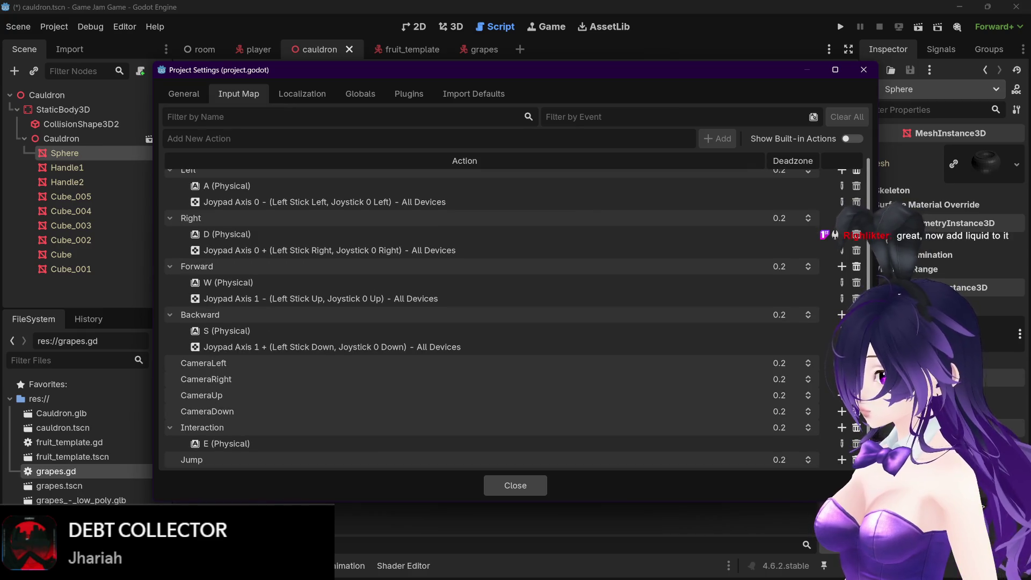
scroll(827, 451, "down", 1)
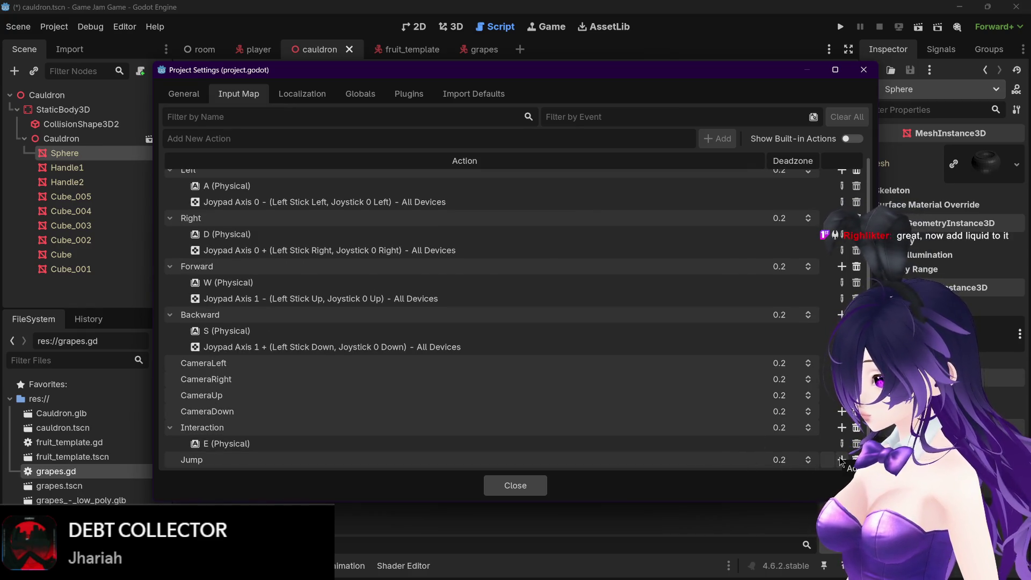
left_click(842, 460)
key("space")
left_click(434, 394)
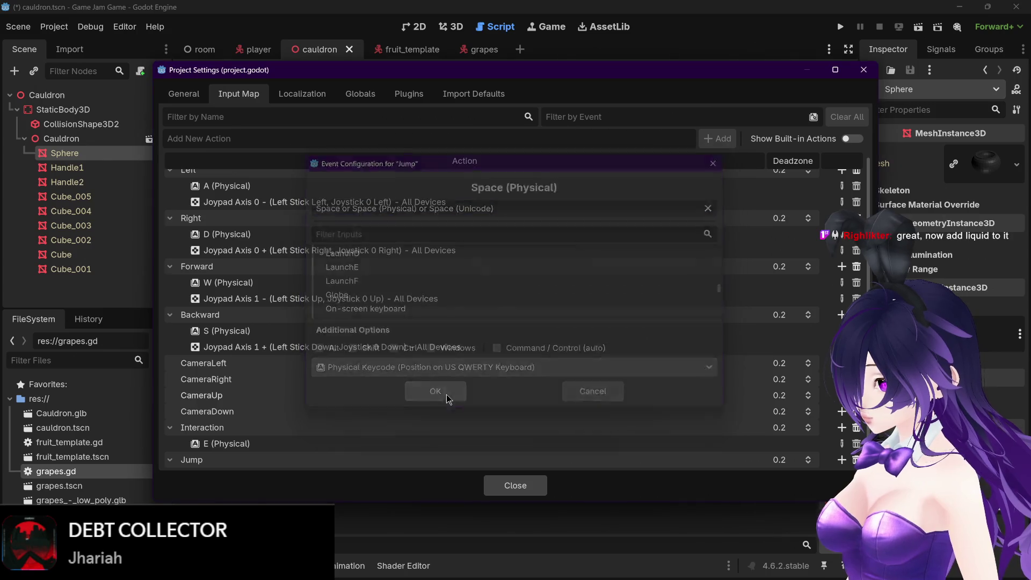
left_click(863, 72)
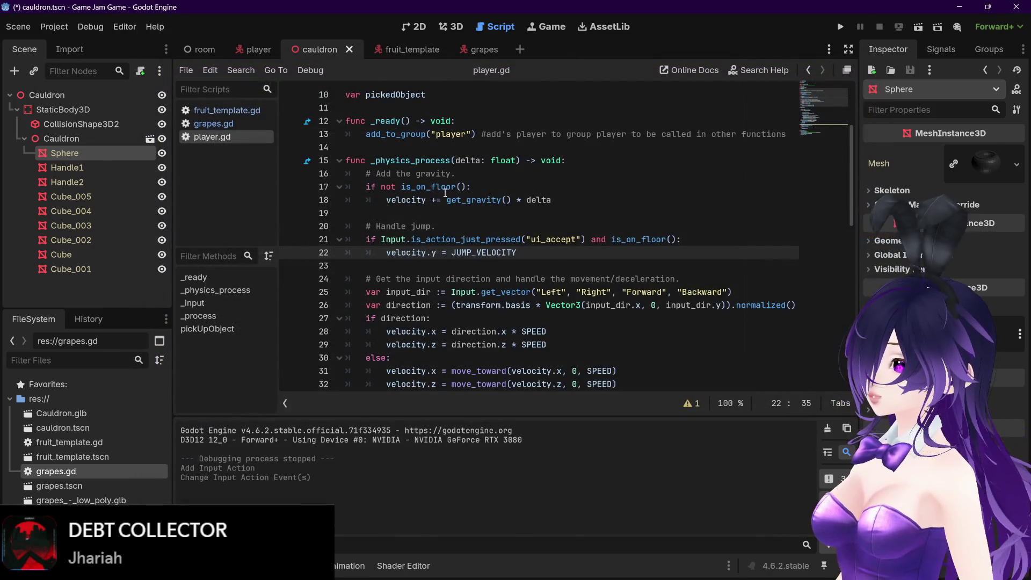
Replace ui_accept with 'Jump' on line 21 of player.gd and save
left_click_drag(576, 240, 533, 239)
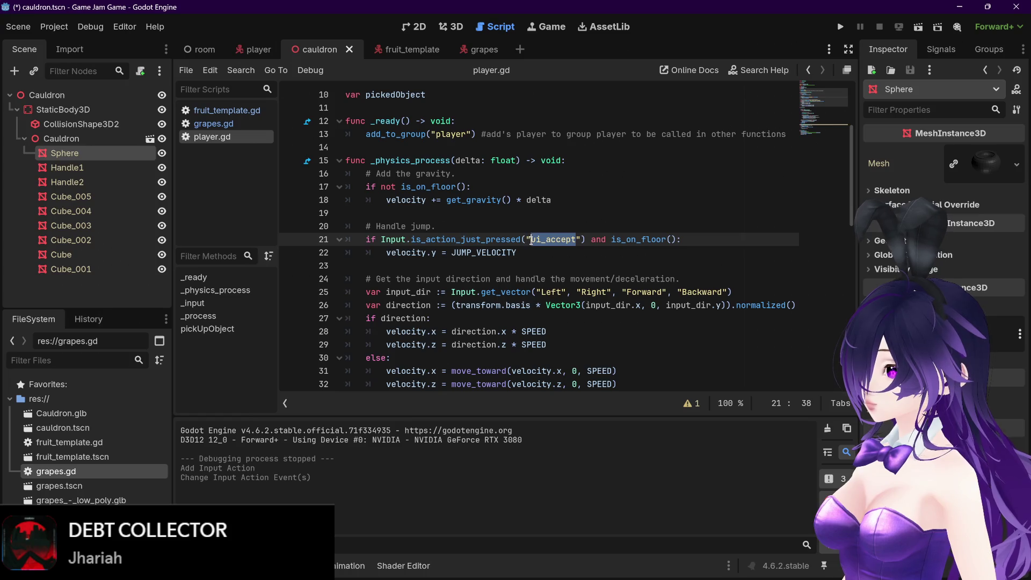
left_click(19, 27)
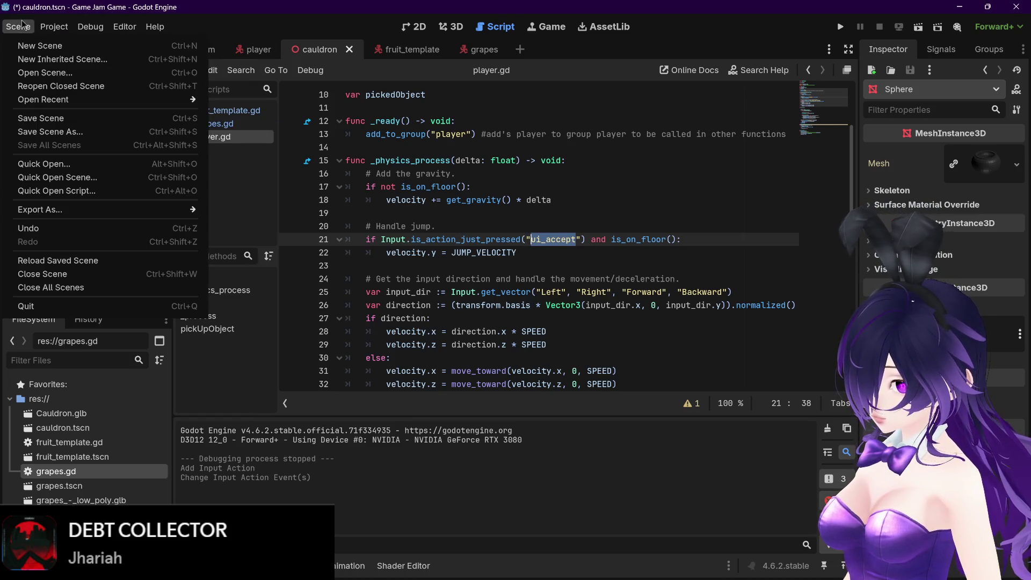
left_click(574, 239)
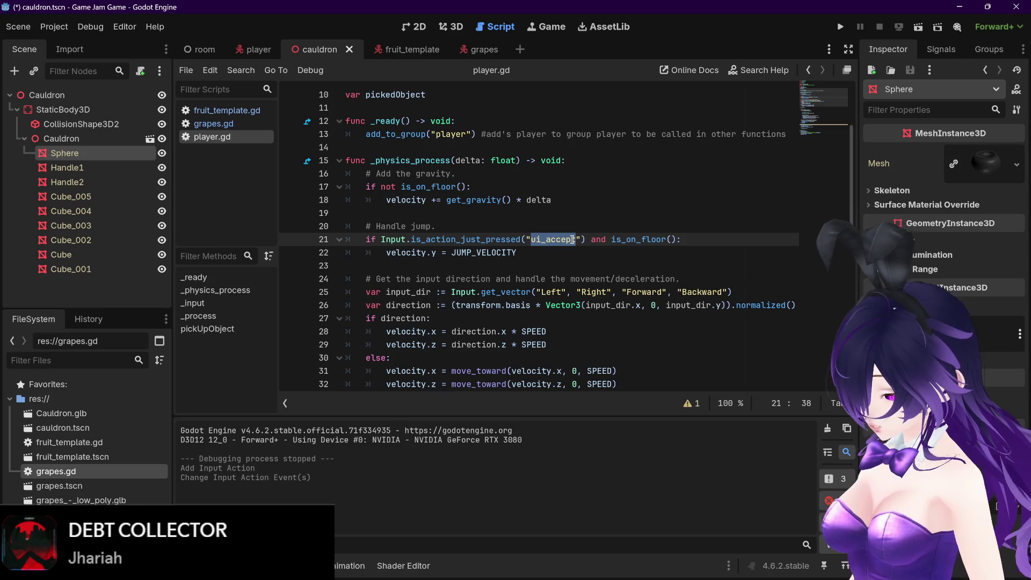
type("Jump")
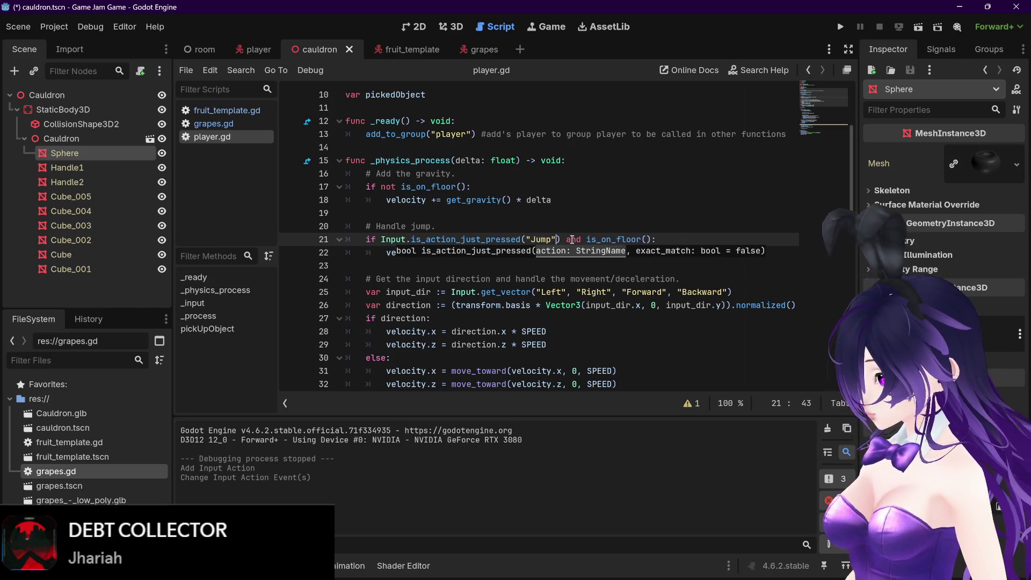
left_click(675, 239)
key("ctrl+s")
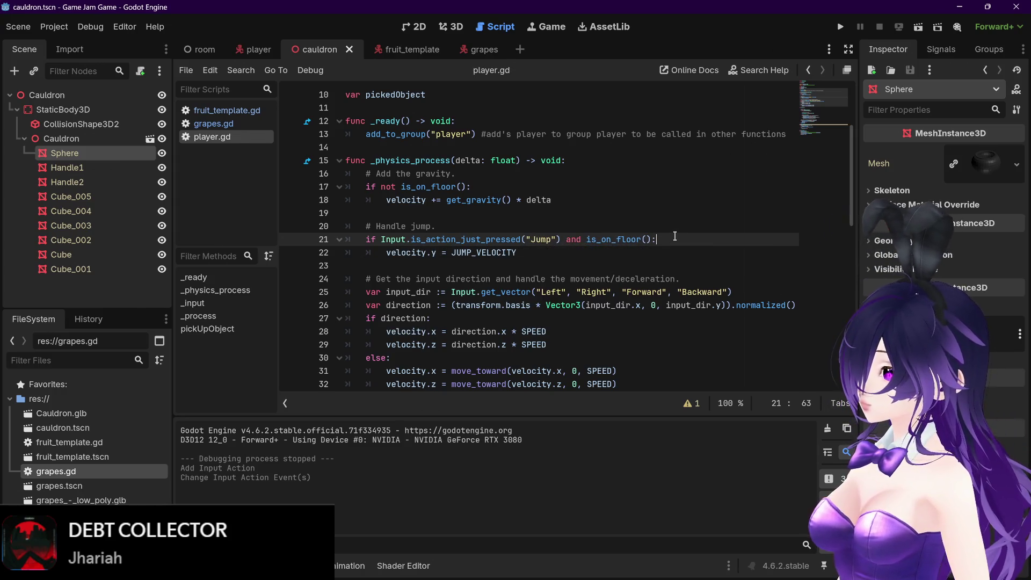
Run the project to test jumping
scroll(674, 237, "up", 3)
scroll(675, 238, "down", 2)
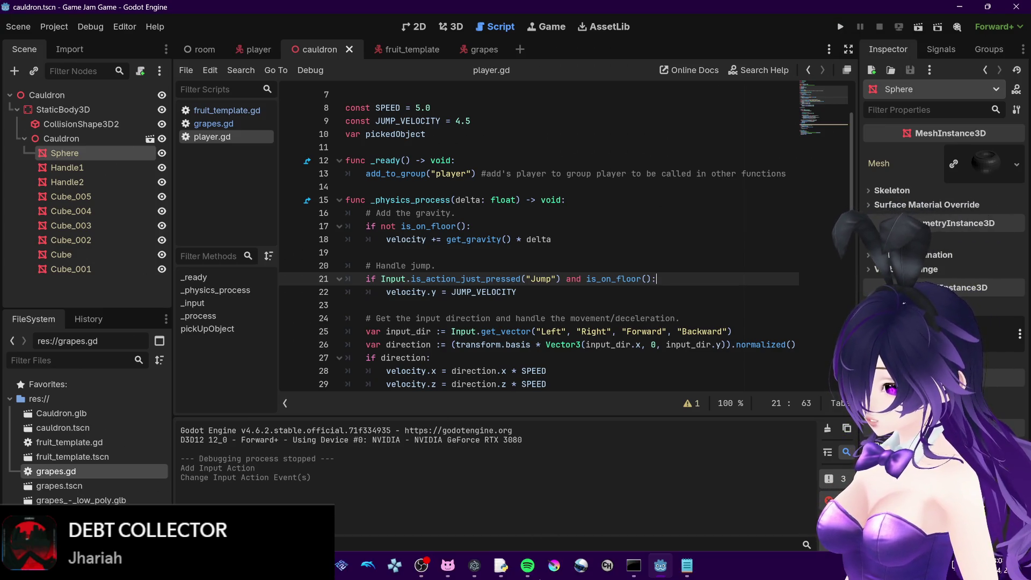
left_click(841, 27)
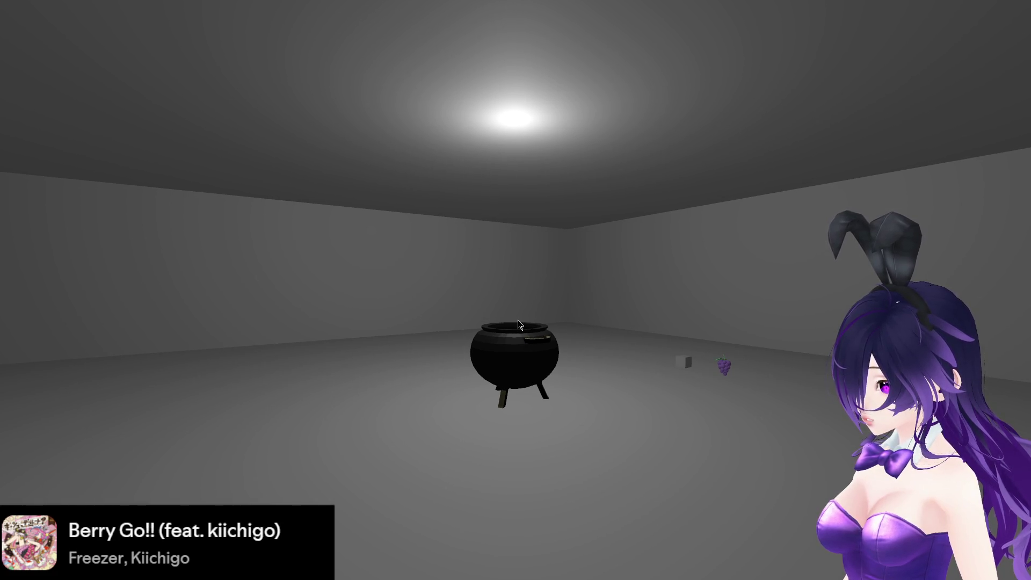
Rerun the game and walk the player around the cauldron toward the grapes, then stop it
mouse_move(516, 333)
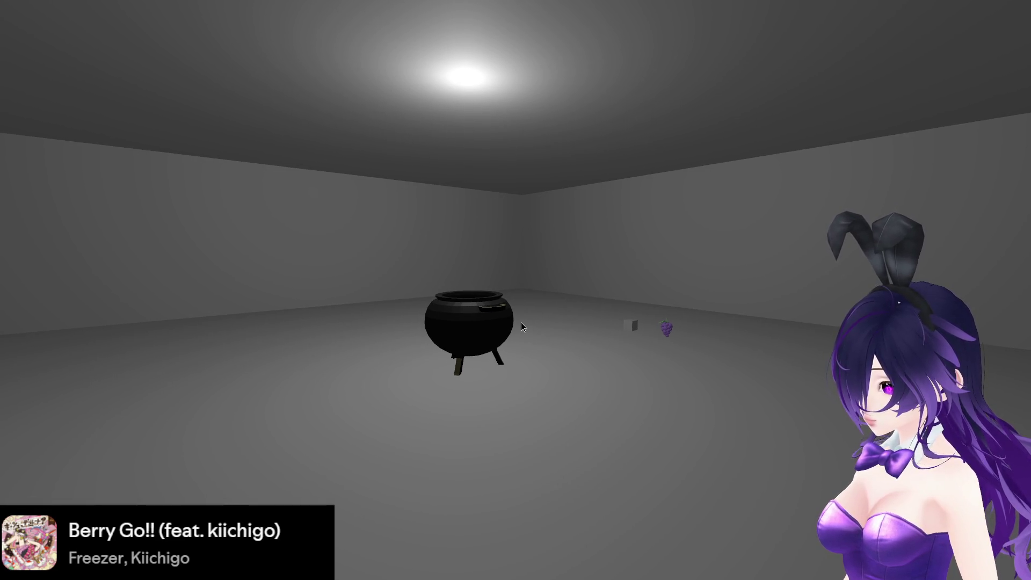
key("F8")
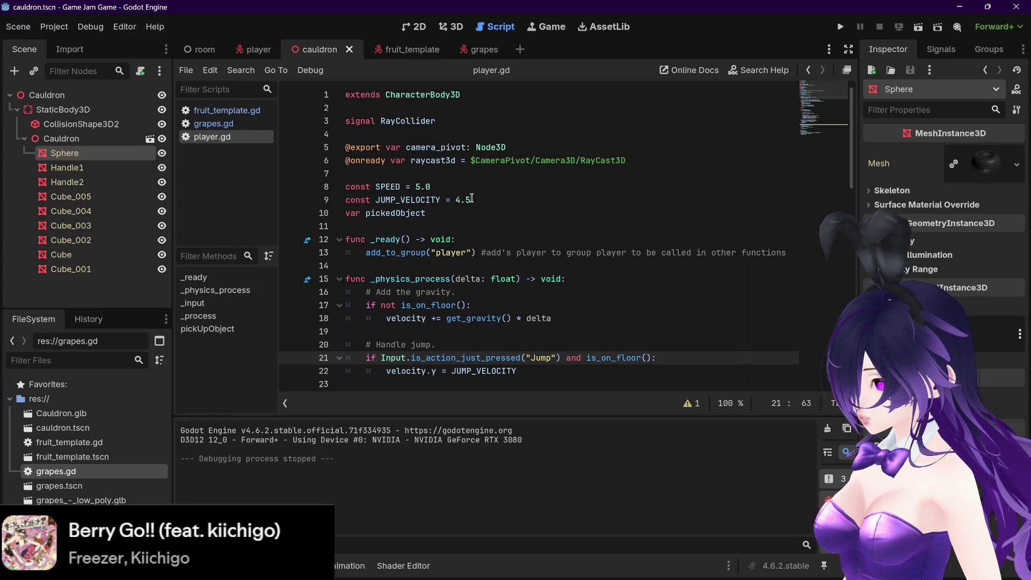
left_click(467, 201)
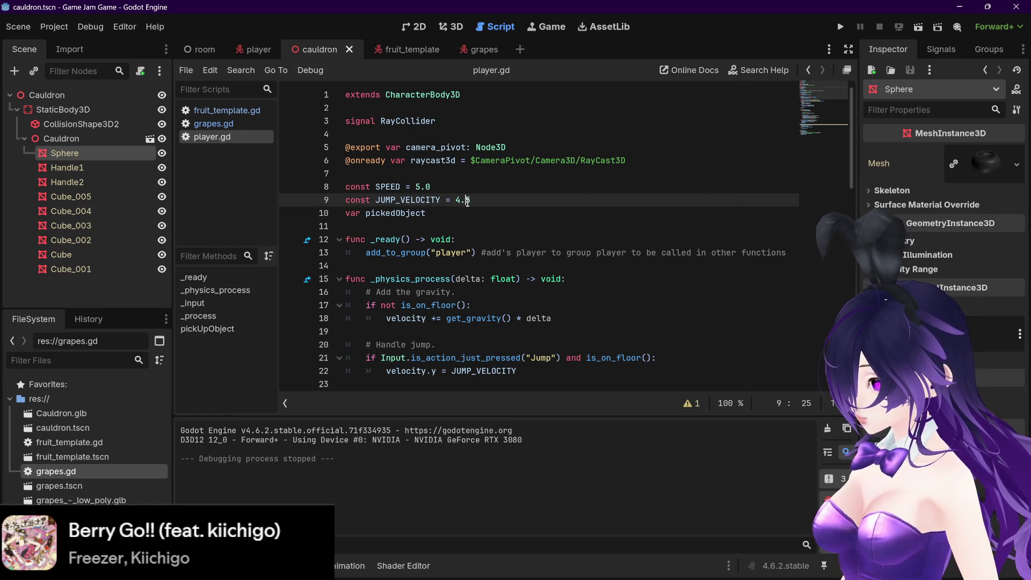
key("F5")
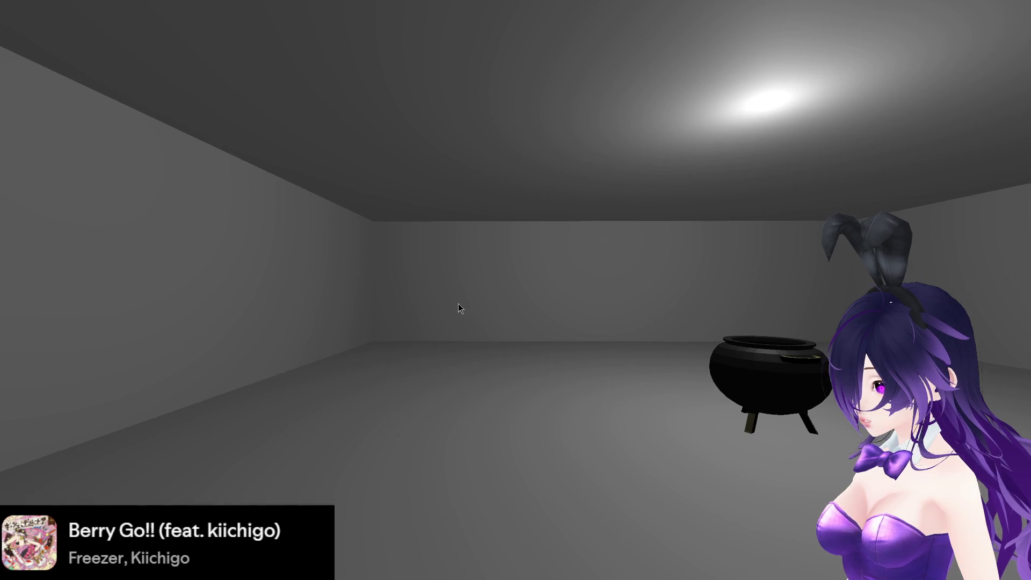
key("s")
key("w")
key("d")
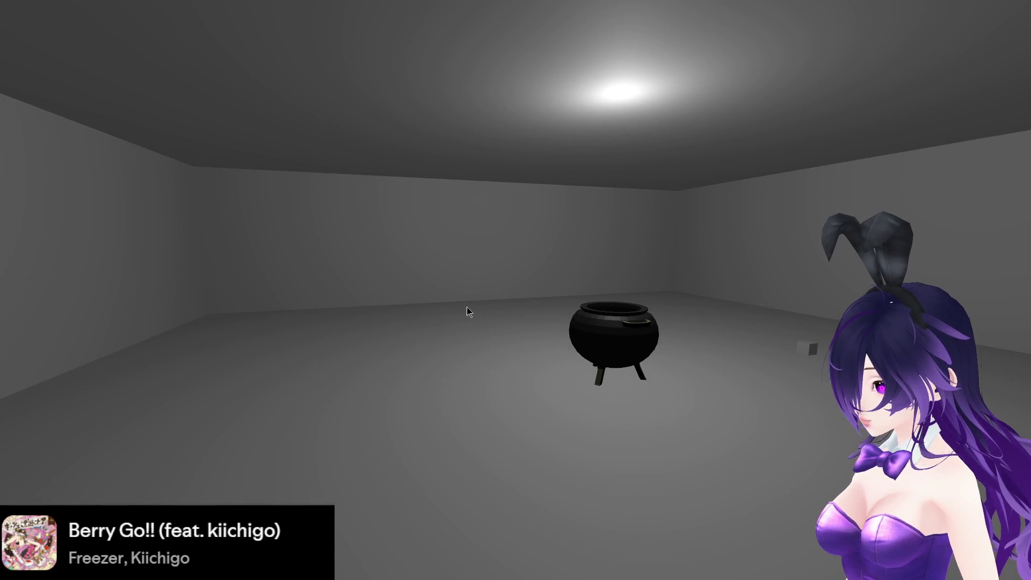
key("w")
key("a")
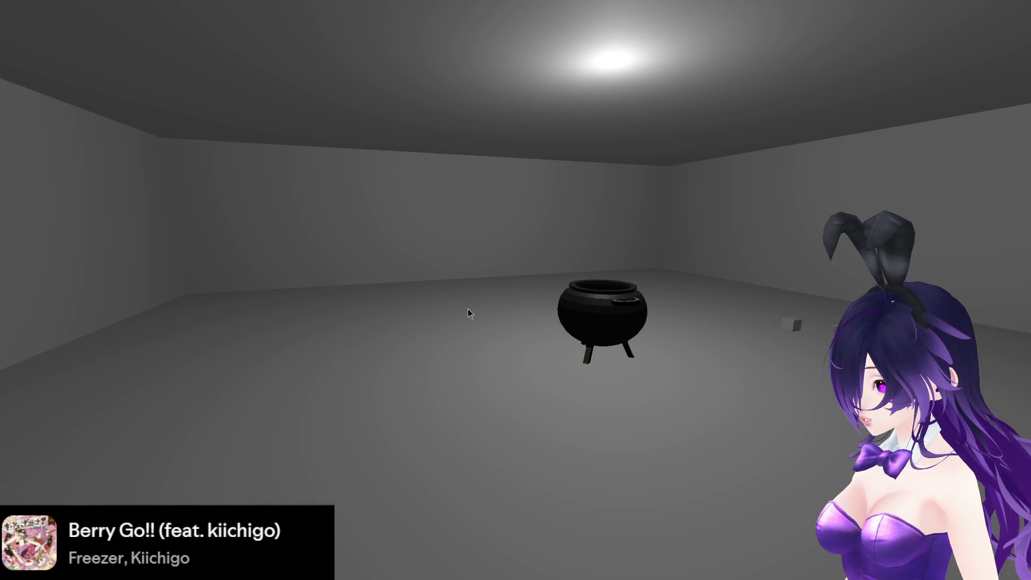
key("d")
key("s")
key("a")
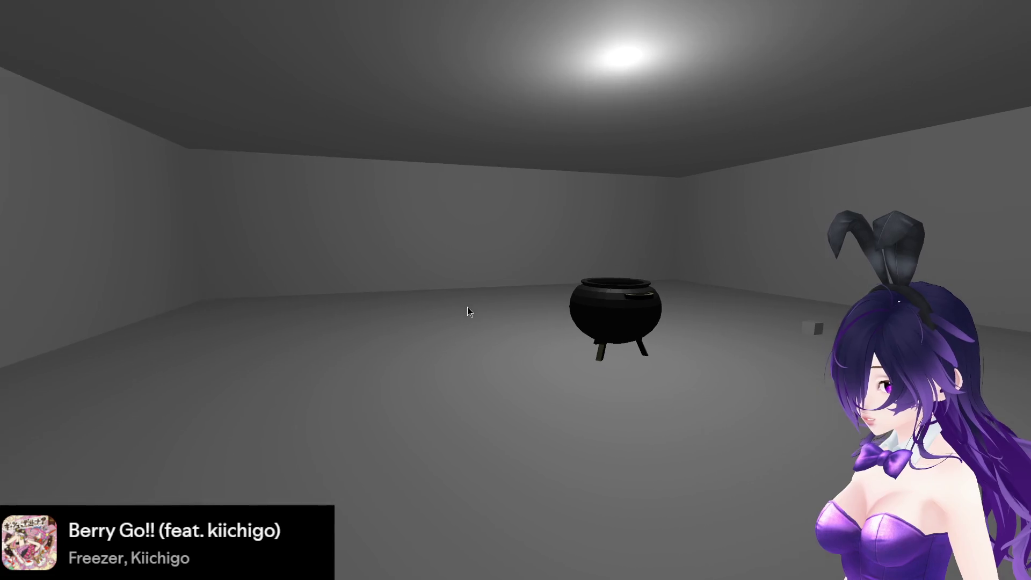
key("F8")
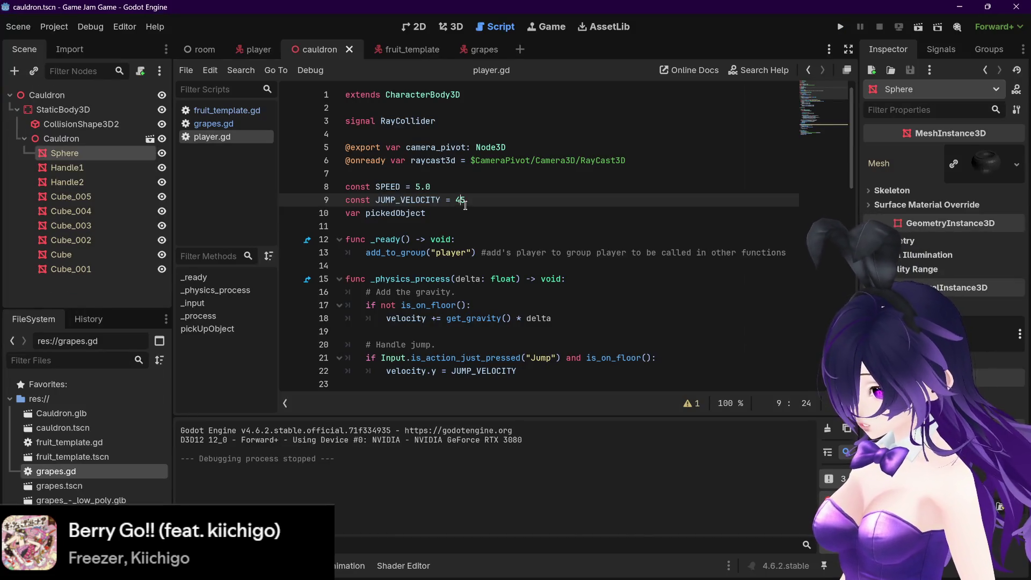
Set JUMP_VELOCITY to 10 on line 9, then test-run the jump and stop the game
left_click_drag(465, 201, 458, 204)
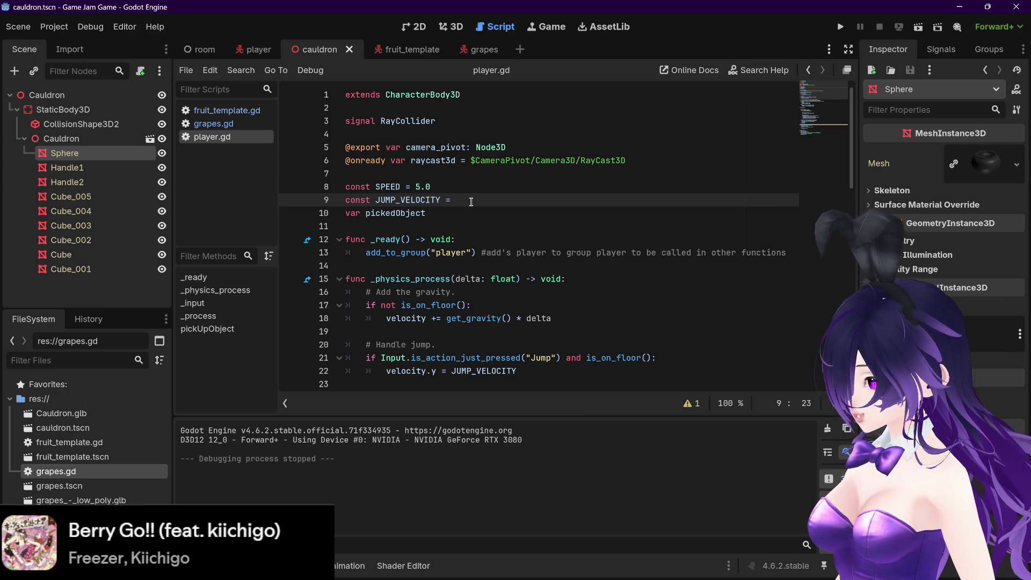
type("10")
key("F5")
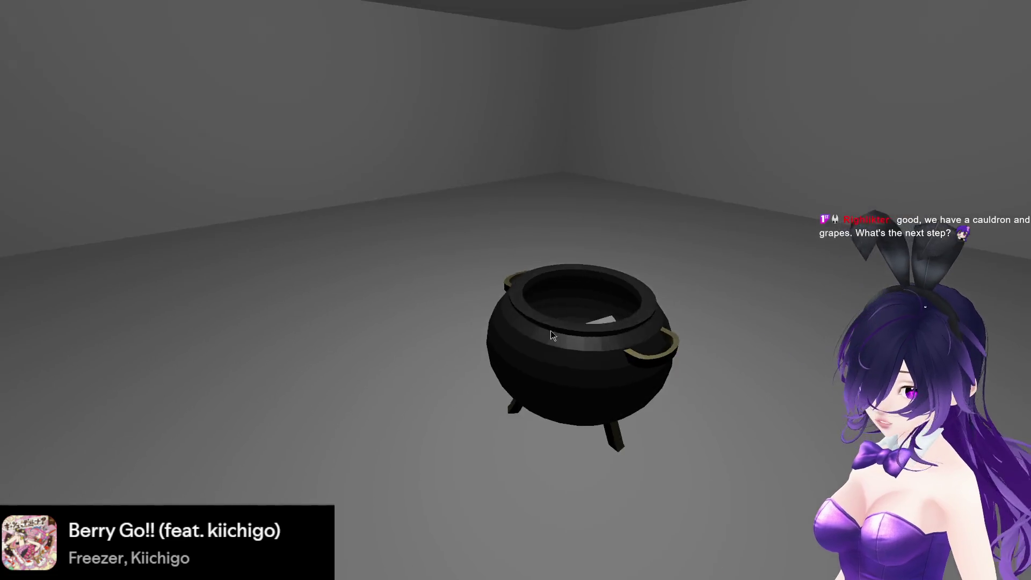
key("F8")
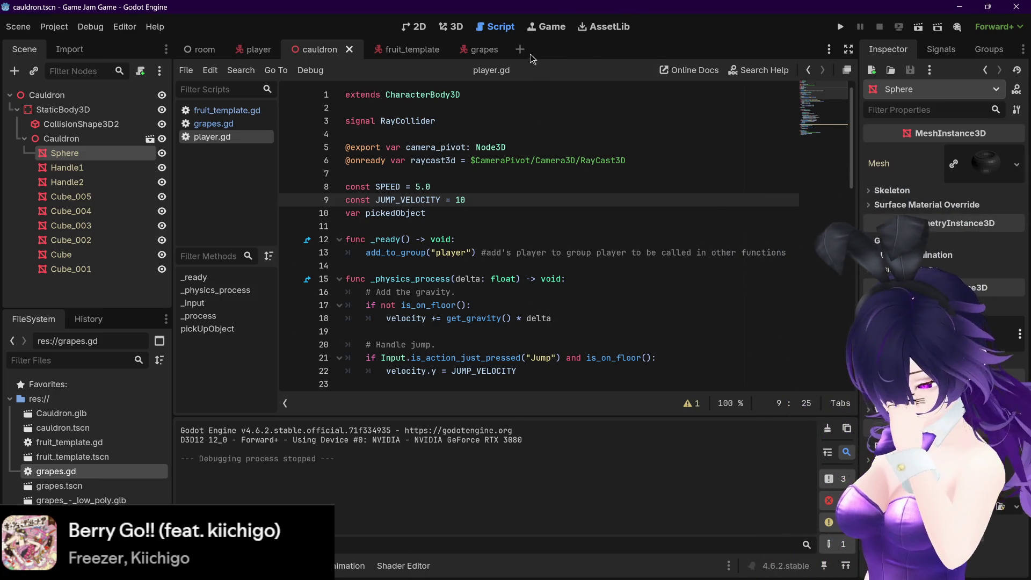
Show the grapes scene in the 3D workspace
left_click(483, 49)
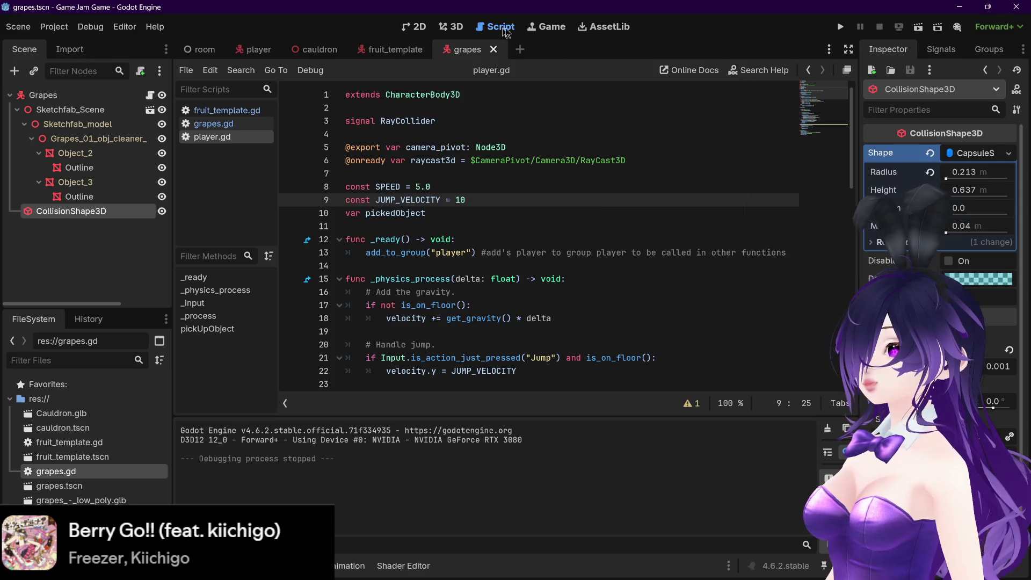
left_click(444, 30)
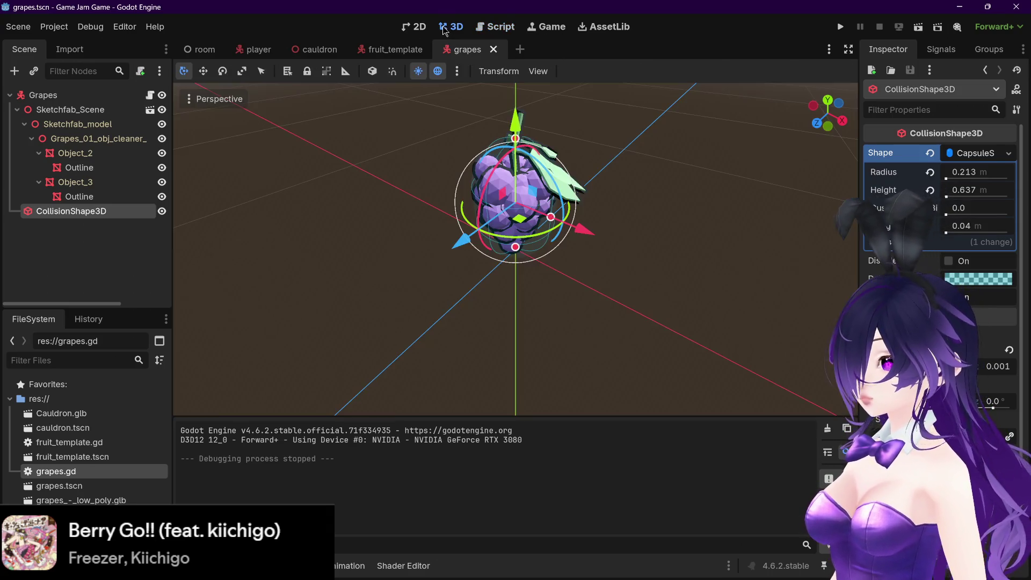
scroll(617, 140, "down", 5)
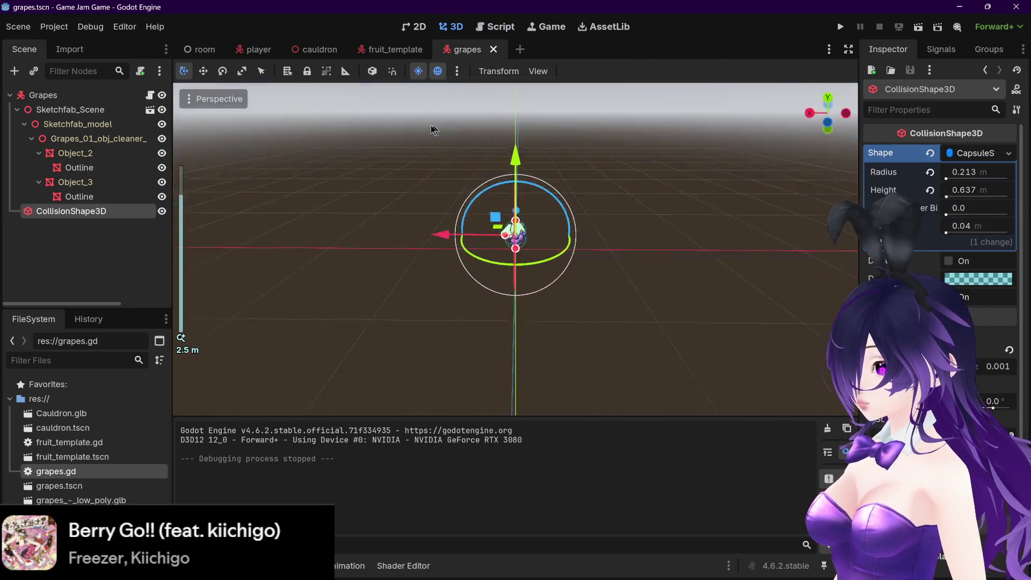
Switch to the cauldron scene and orbit around it, ending with a view down into it
left_click(293, 54)
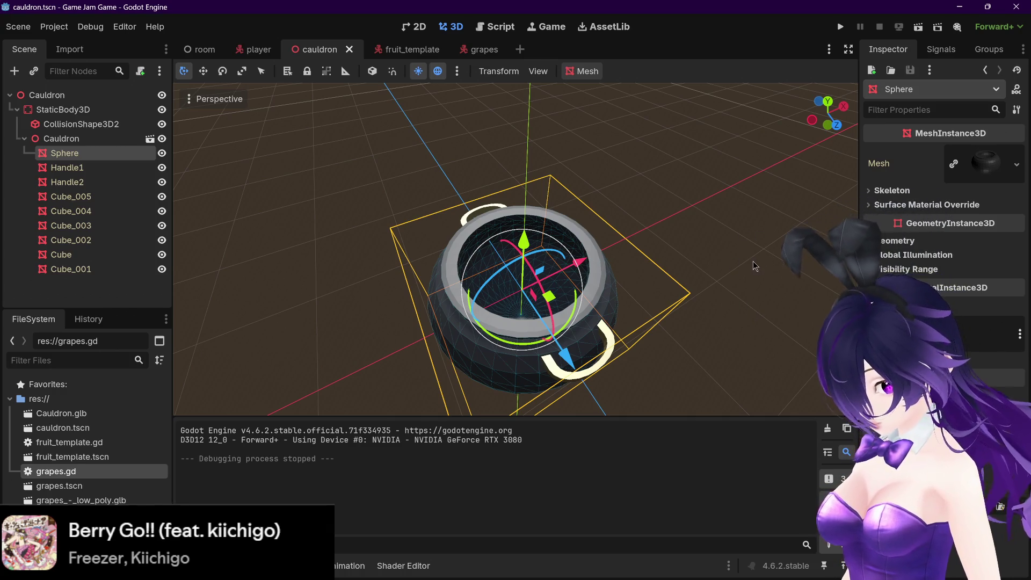
scroll(708, 299, "up", 5)
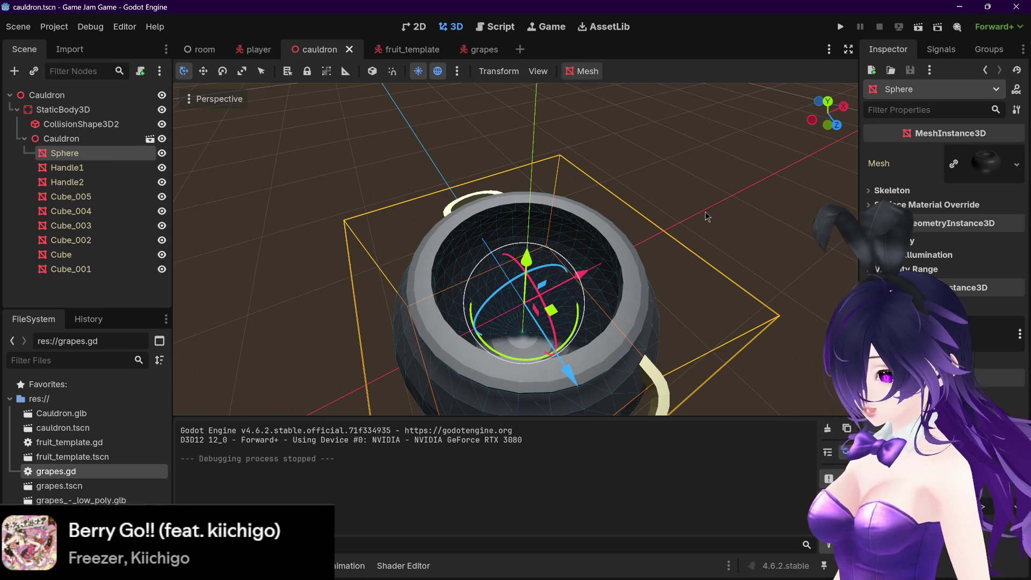
mouse_move(705, 212)
left_mouse_down()
mouse_move(630, 196)
mouse_move(724, 223)
left_mouse_up()
scroll(630, 194, "down", 2)
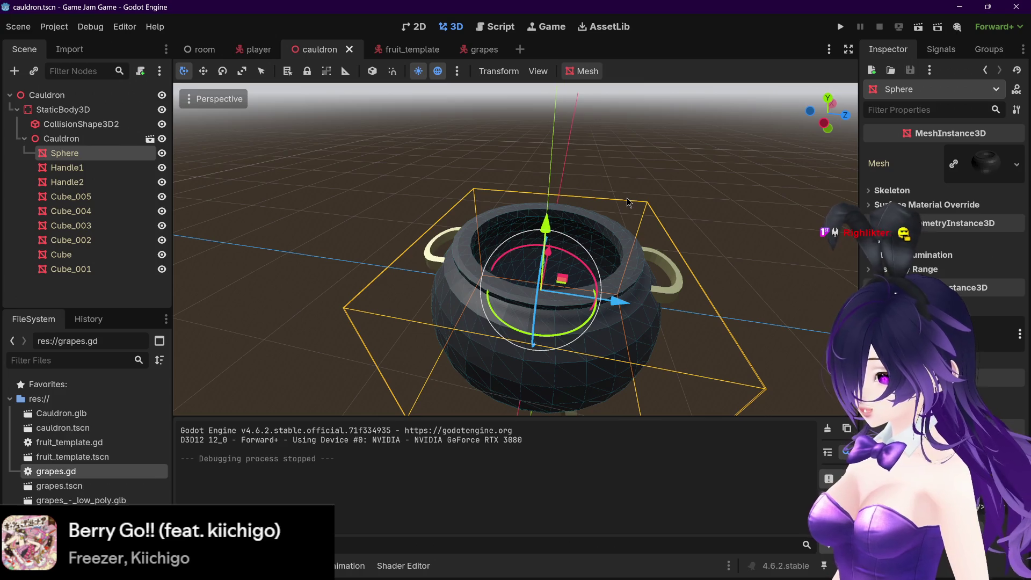
mouse_move(678, 571)
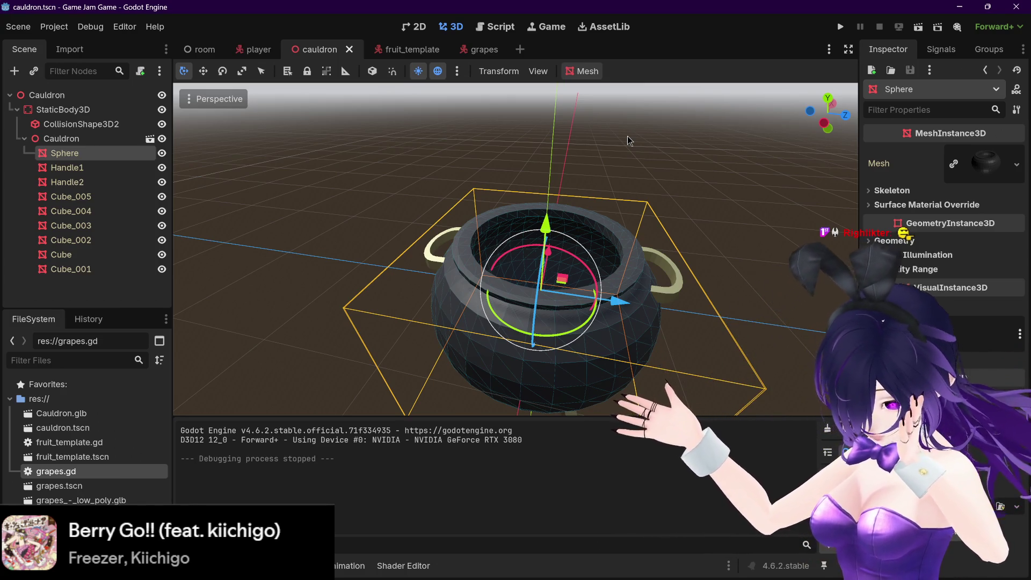
mouse_move(692, 217)
left_mouse_down()
mouse_move(655, 207)
mouse_move(589, 216)
mouse_move(635, 224)
left_mouse_up()
scroll(660, 206, "up", 1)
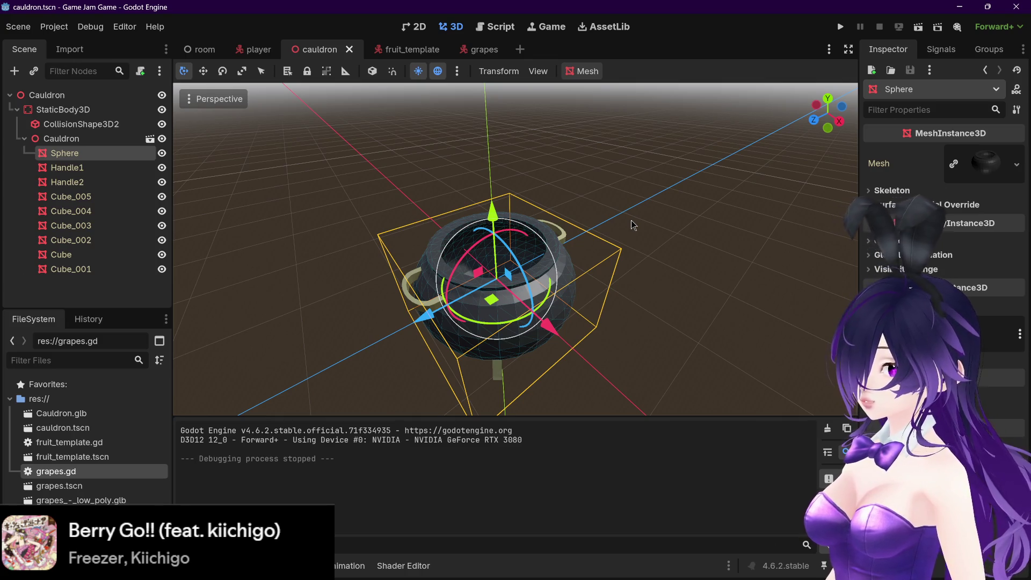
mouse_move(630, 220)
left_mouse_down()
mouse_move(609, 281)
mouse_move(591, 241)
left_mouse_up()
scroll(582, 288, "up", 3)
scroll(590, 242, "down", 3)
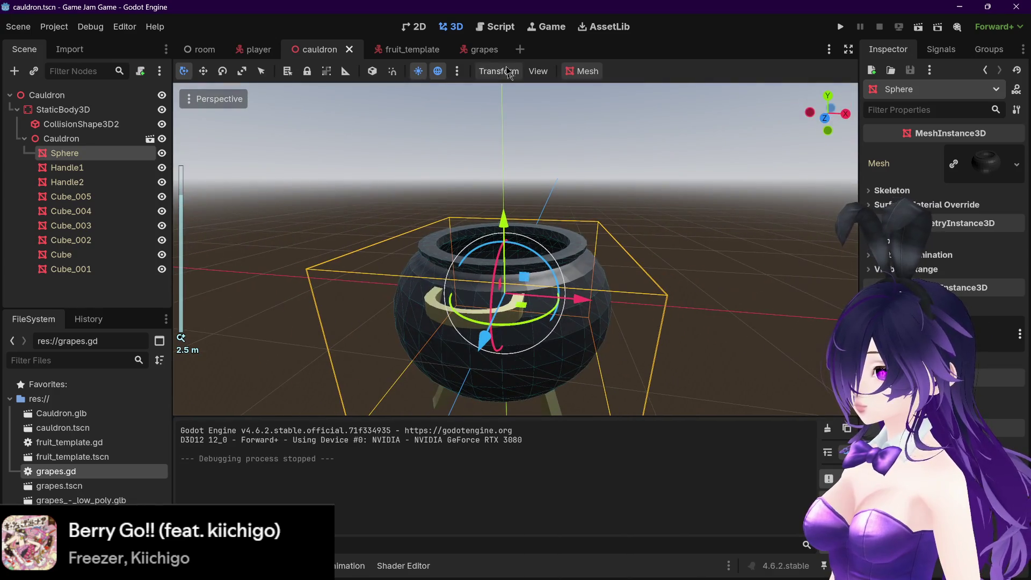
Open the grapes scene and orbit to look down on the grapes
left_click(473, 48)
scroll(375, 188, "up", 5)
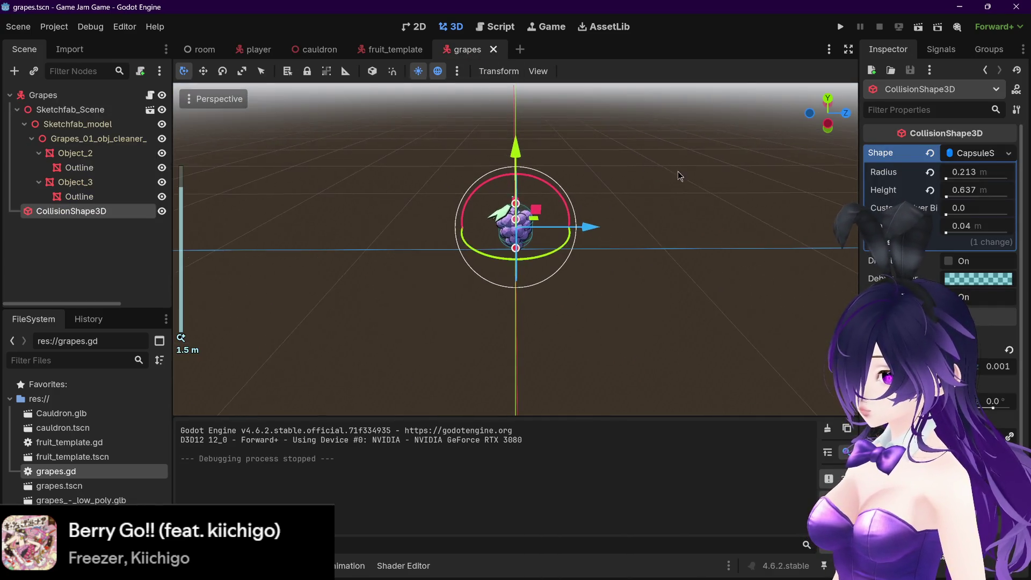
left_click_drag(333, 193, 230, 203)
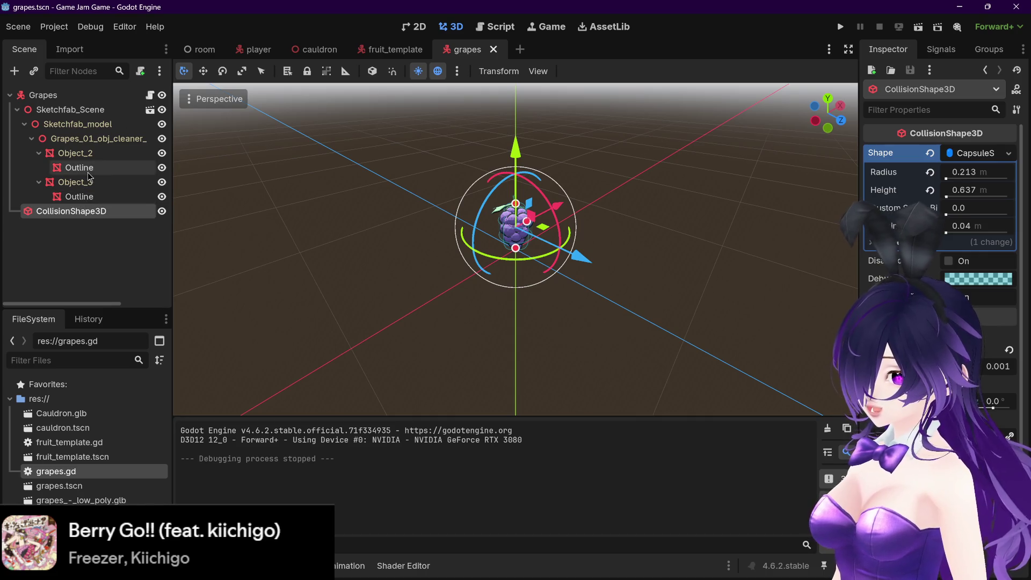
Bring the Sketchfab 'Grapes - Low Poly' browser page to the front
mouse_move(49, 579)
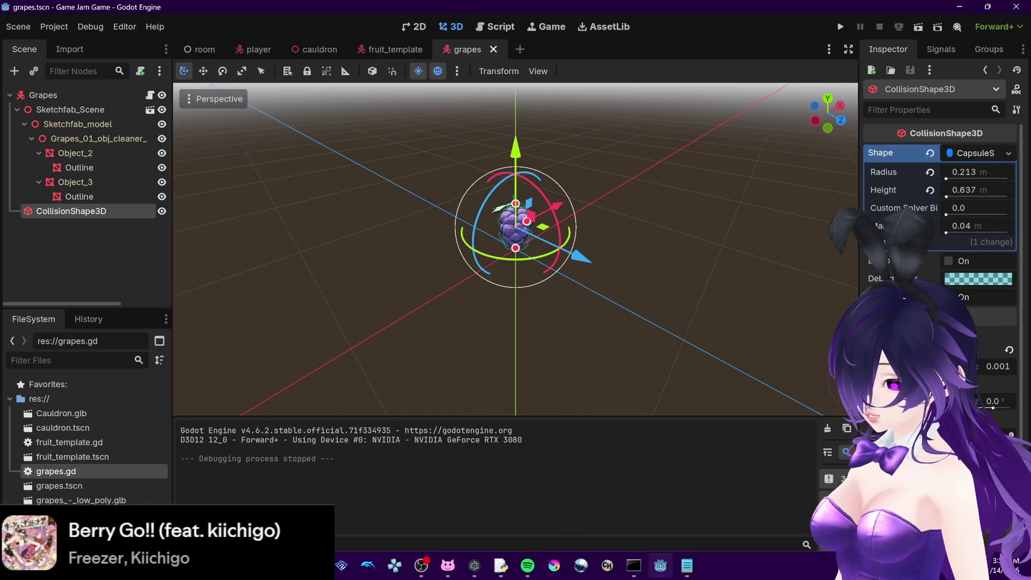
mouse_move(288, 565)
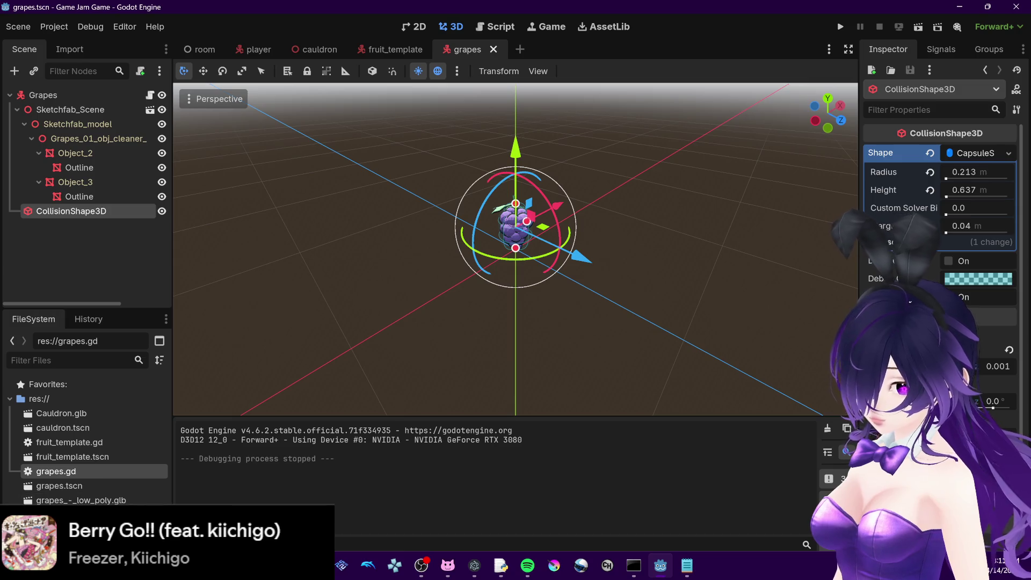
mouse_move(161, 543)
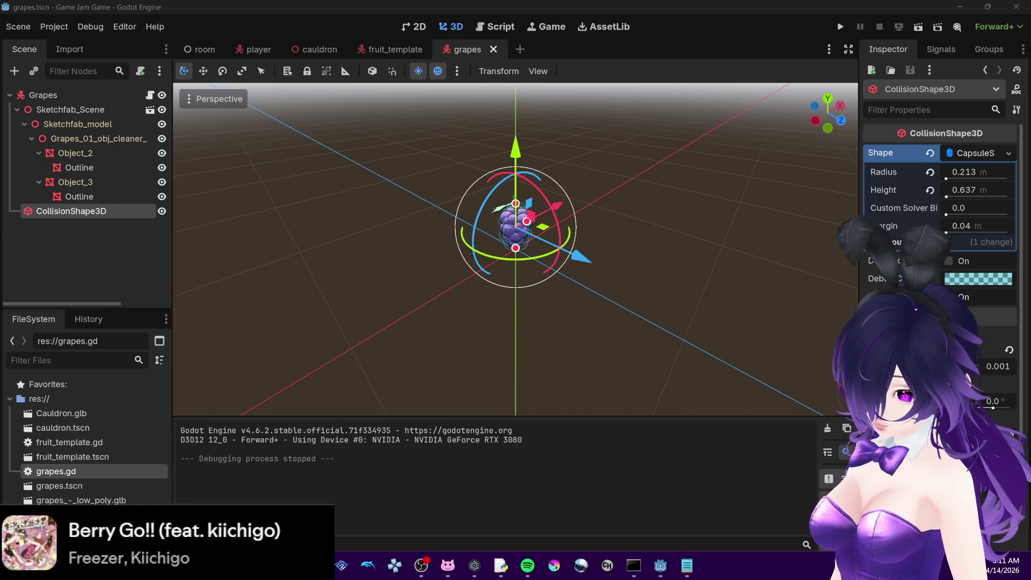
mouse_move(208, 566)
left_click(335, 472)
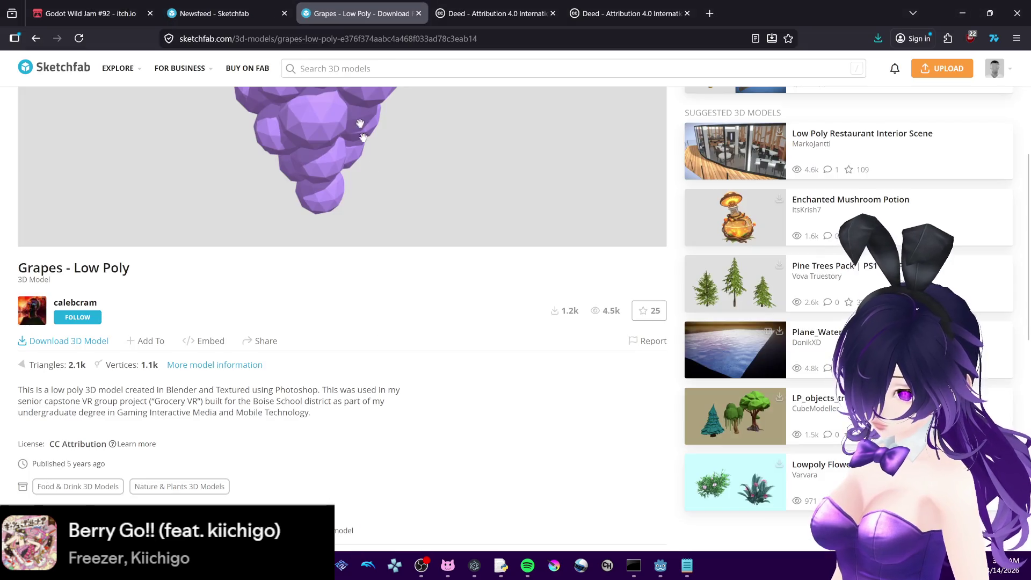
Search Sketchfab for fruits
left_click(228, 10)
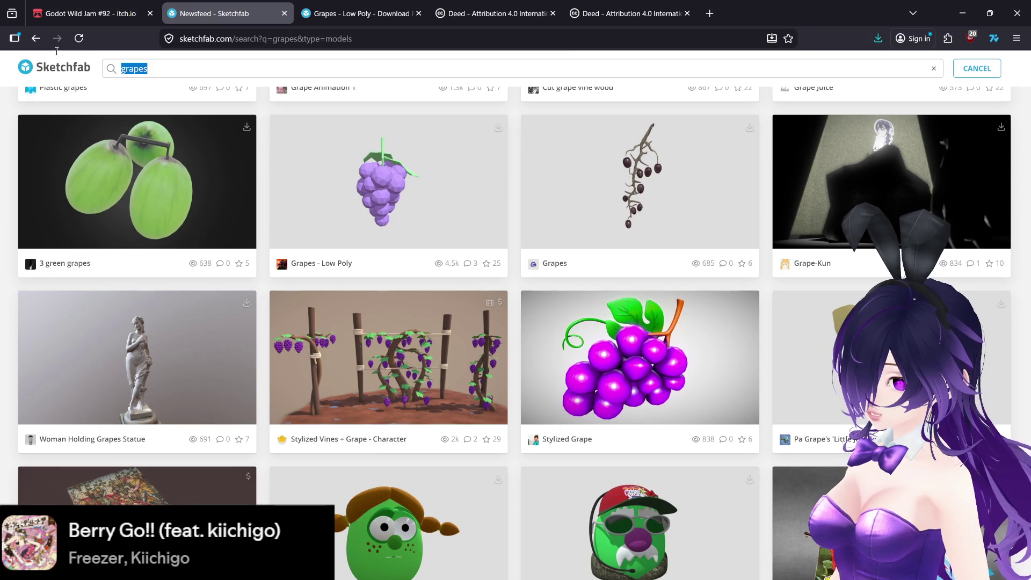
type("fruits")
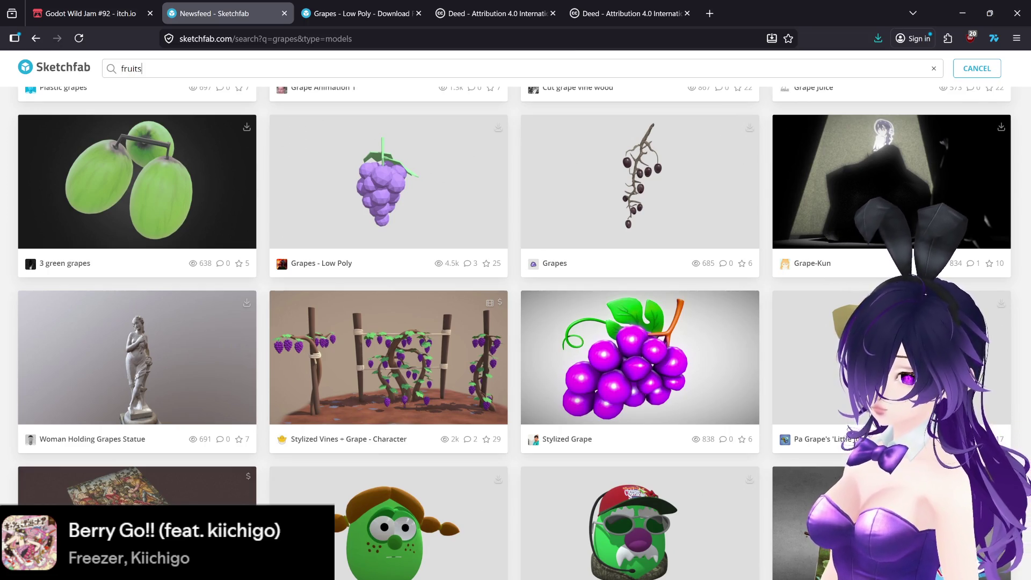
key("Return")
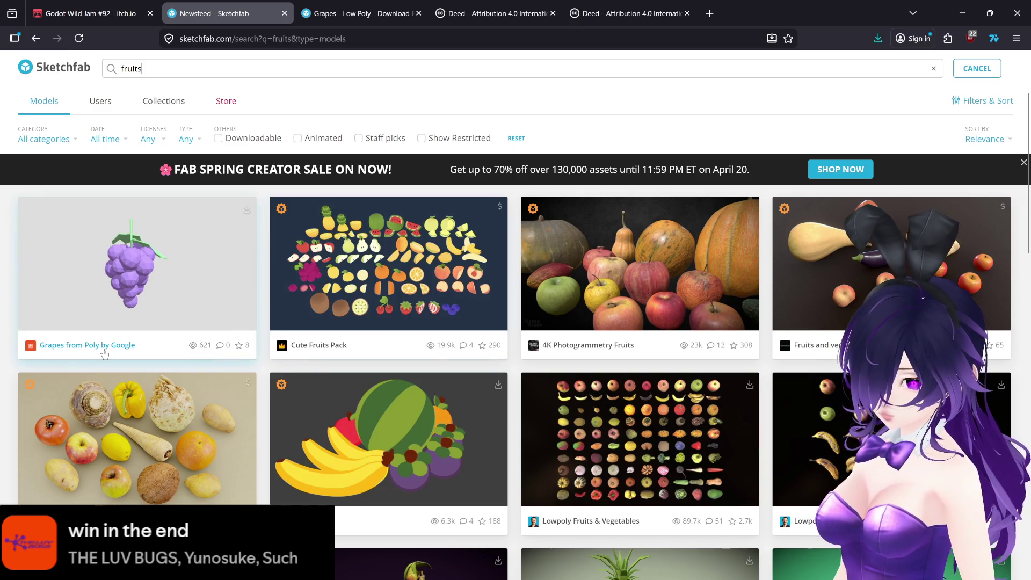
Move between the Grapes - Low Poly model page and the fruits search results
left_click(323, 6)
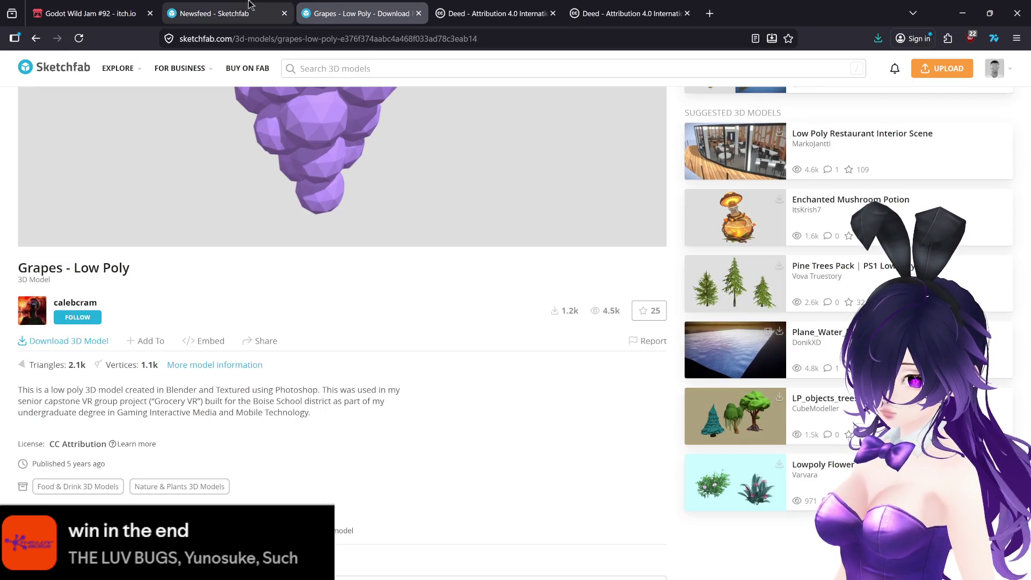
scroll(320, 231, "up", 3)
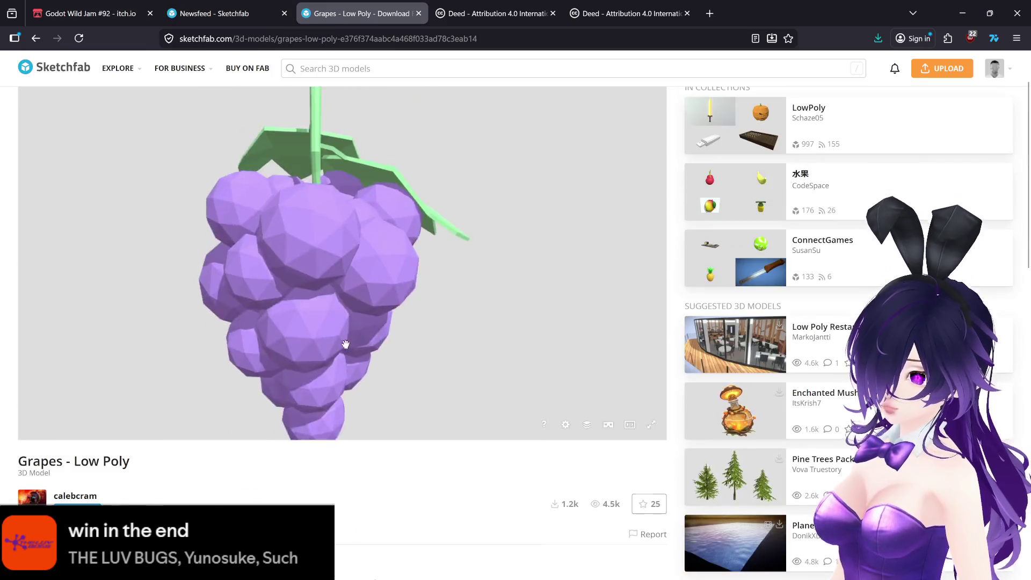
left_click(204, 6)
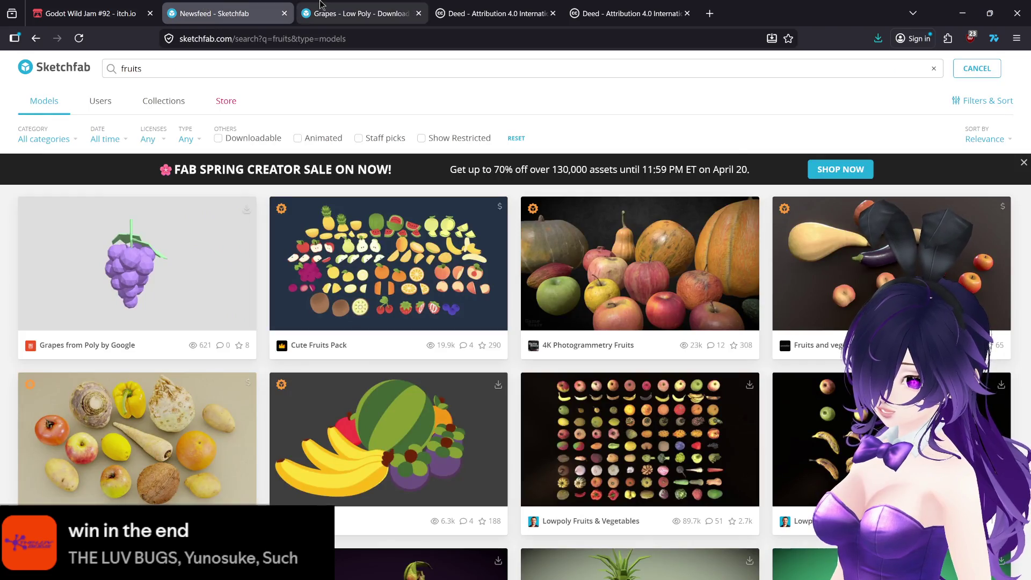
left_click(318, 6)
left_click(204, 5)
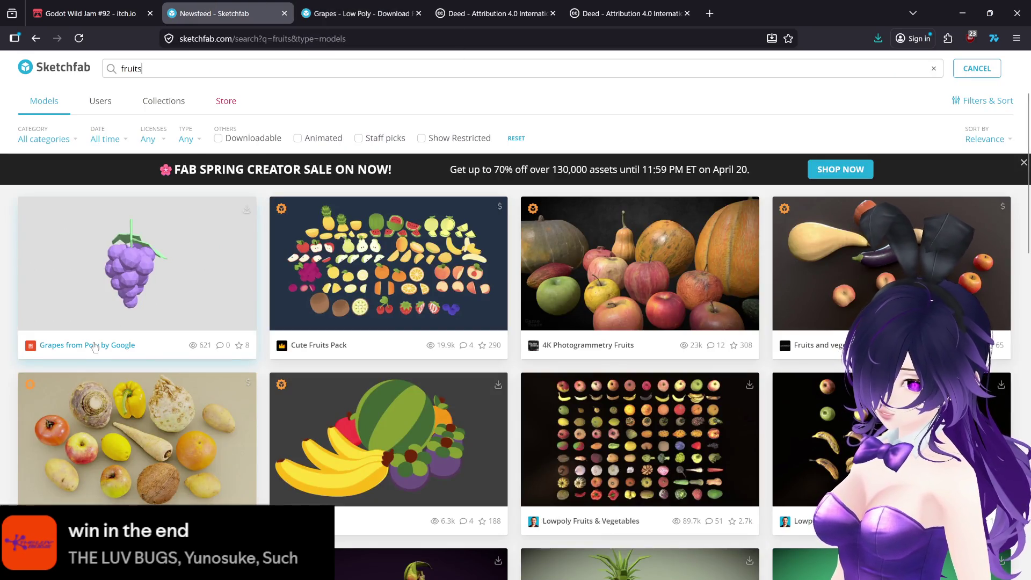
Preview the Grapes model from Poly by Google and scroll through its details
left_click(94, 346)
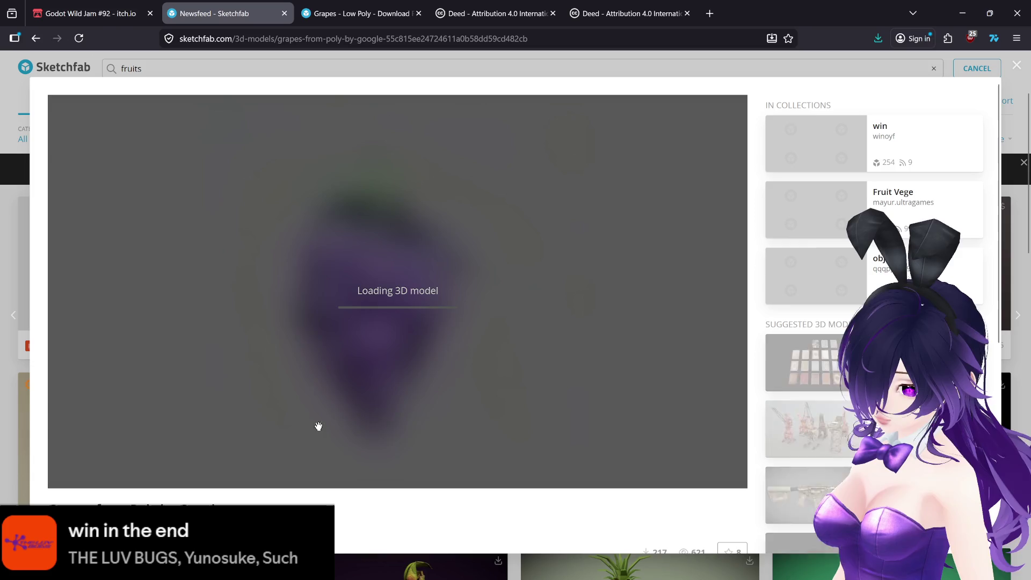
scroll(338, 499, "down", 4)
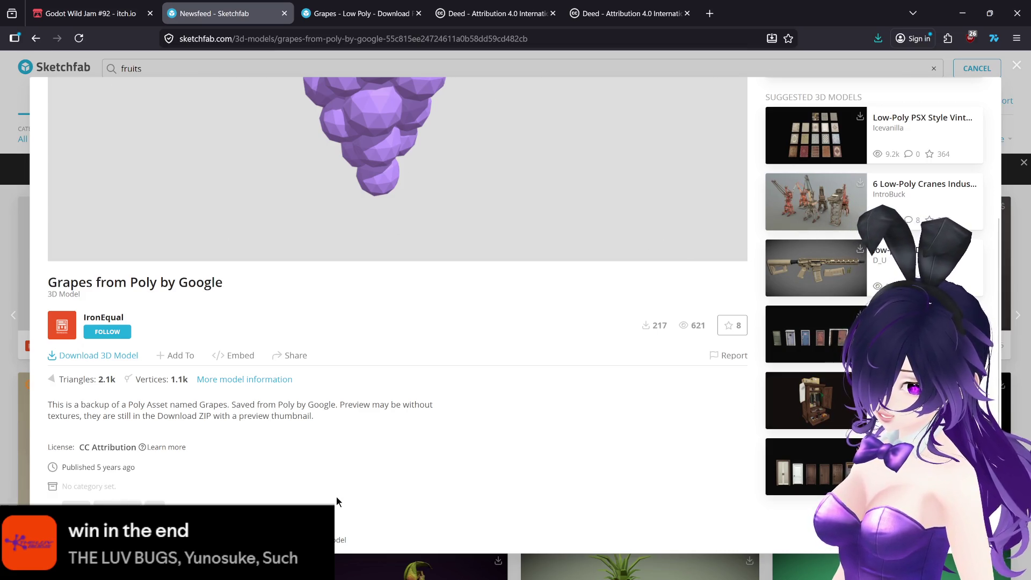
scroll(336, 496, "up", 4)
scroll(347, 518, "down", 5)
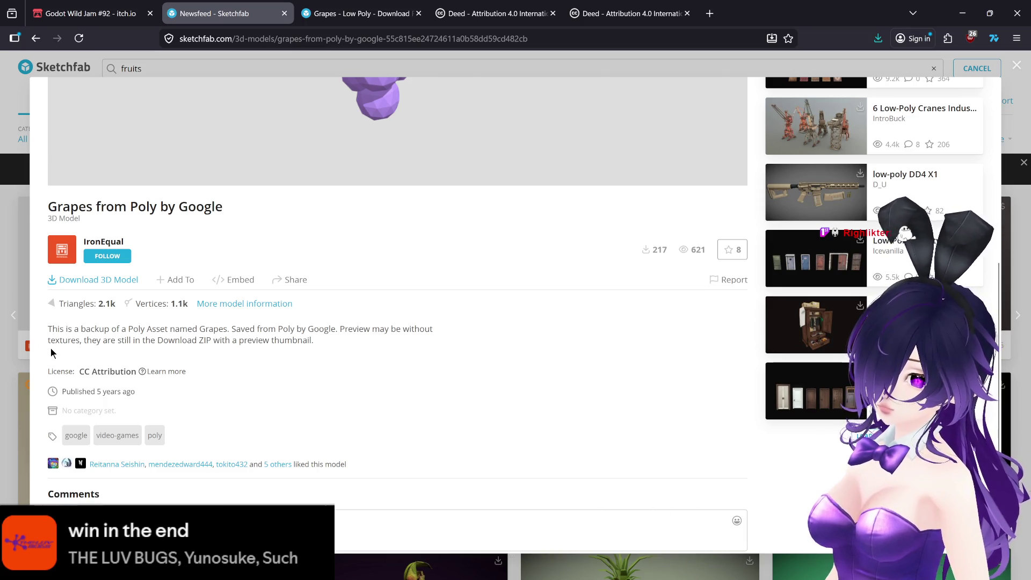
scroll(52, 351, "down", 1)
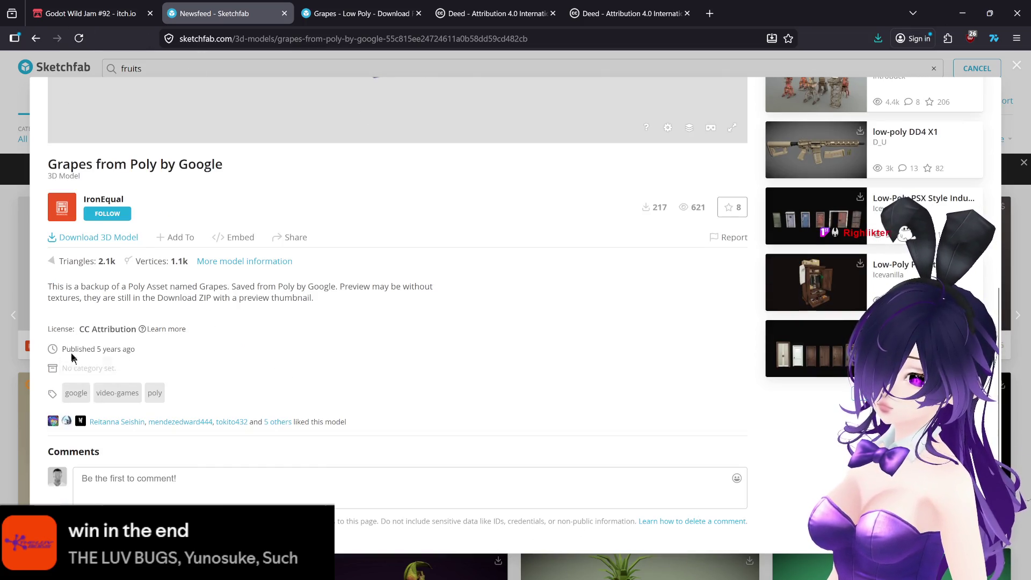
scroll(70, 213, "up", 5)
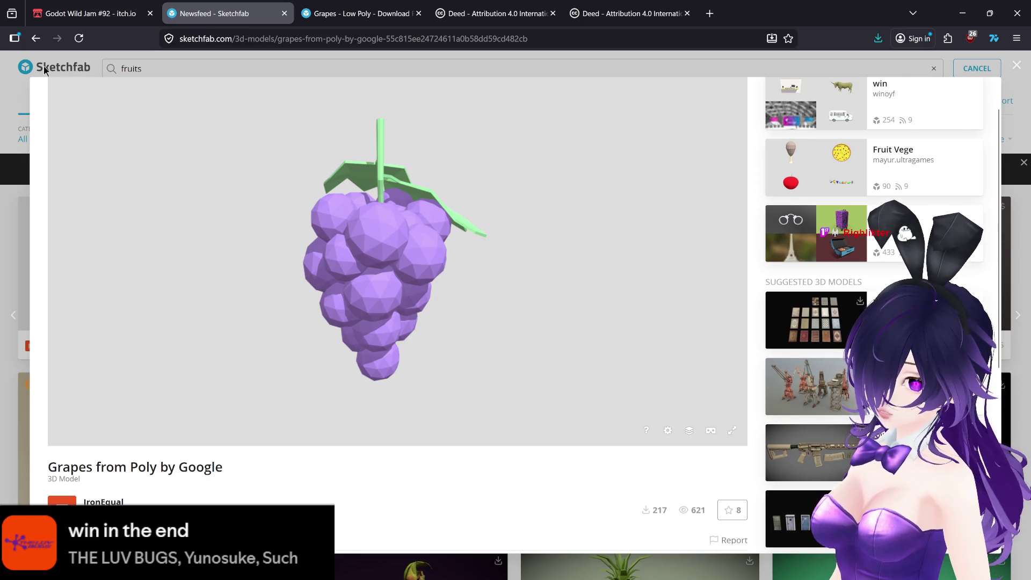
Close the grapes preview, scroll the fruits results back to the top, and switch tabs
left_click(11, 102)
scroll(160, 256, "down", 10)
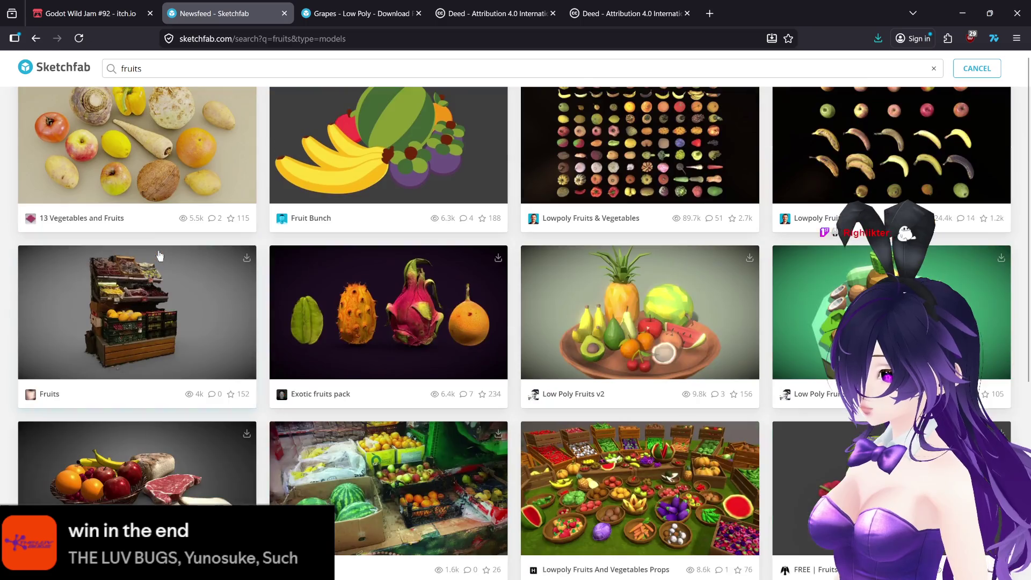
scroll(160, 255, "up", 8)
scroll(160, 255, "up", 3)
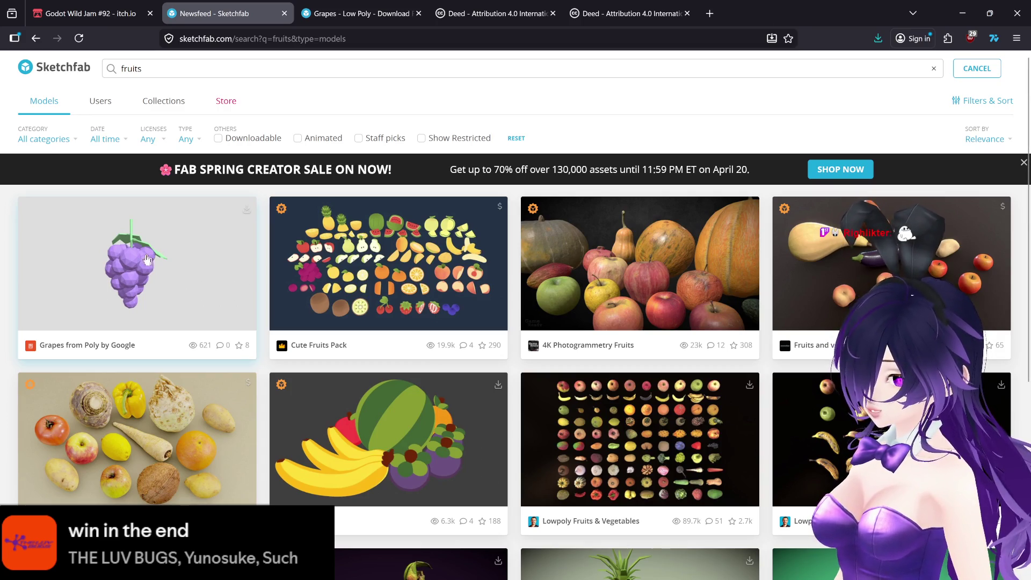
key("ctrl+shift+Tab")
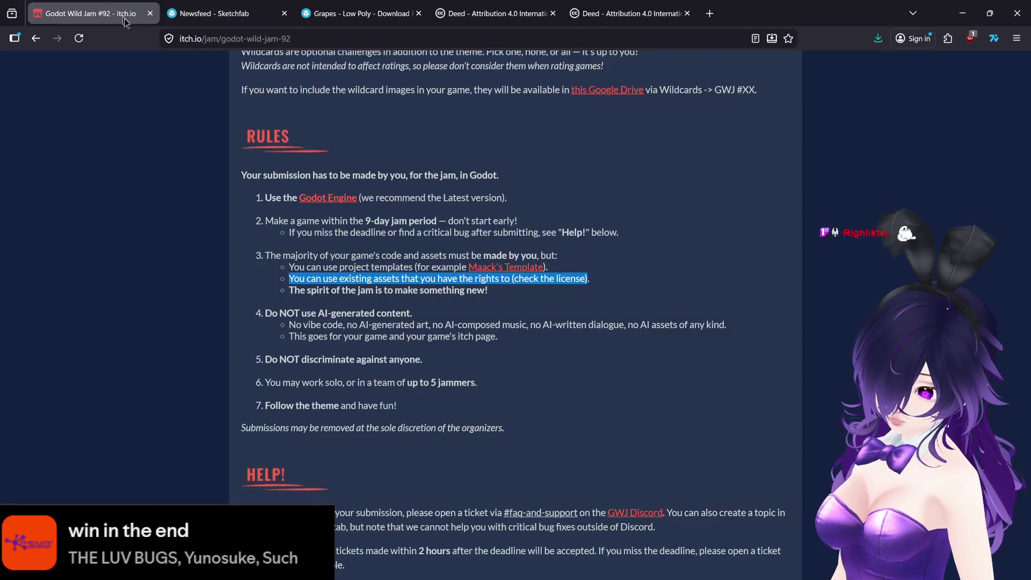
Scroll the Godot Wild Jam page through its Rules and Wildcards sections
scroll(424, 351, "down", 8)
scroll(424, 352, "down", 5)
scroll(419, 354, "up", 15)
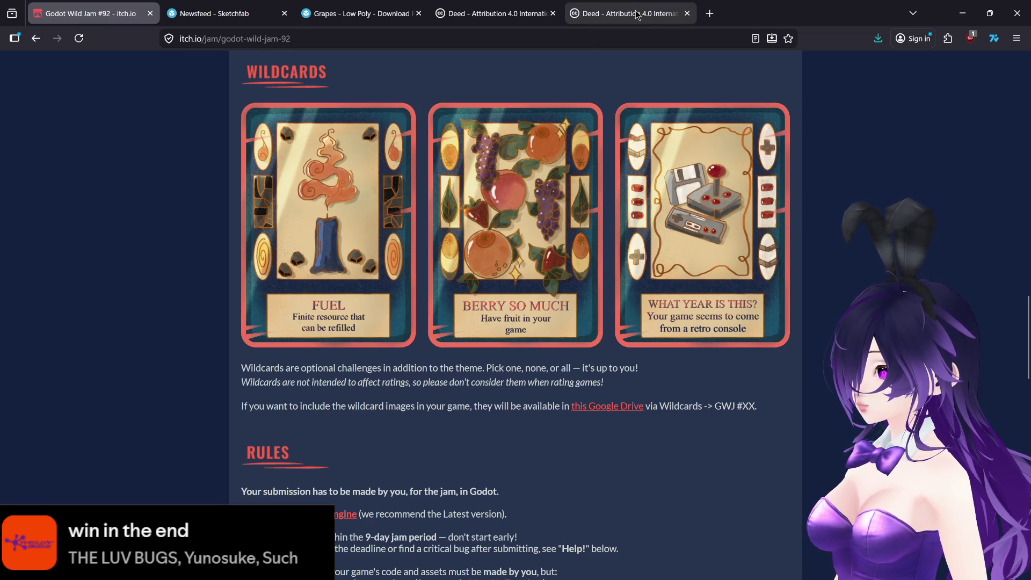
Check both CC Attribution 4.0 licence pages, then return to the Grapes - Low Poly page
mouse_move(637, 15)
left_click(490, 12)
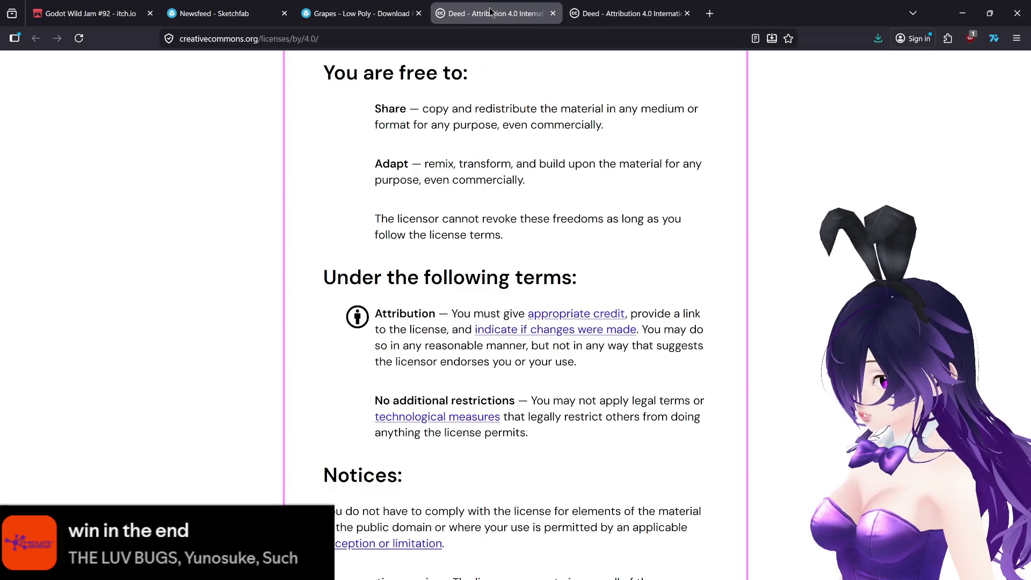
left_click(593, 11)
left_click(356, 13)
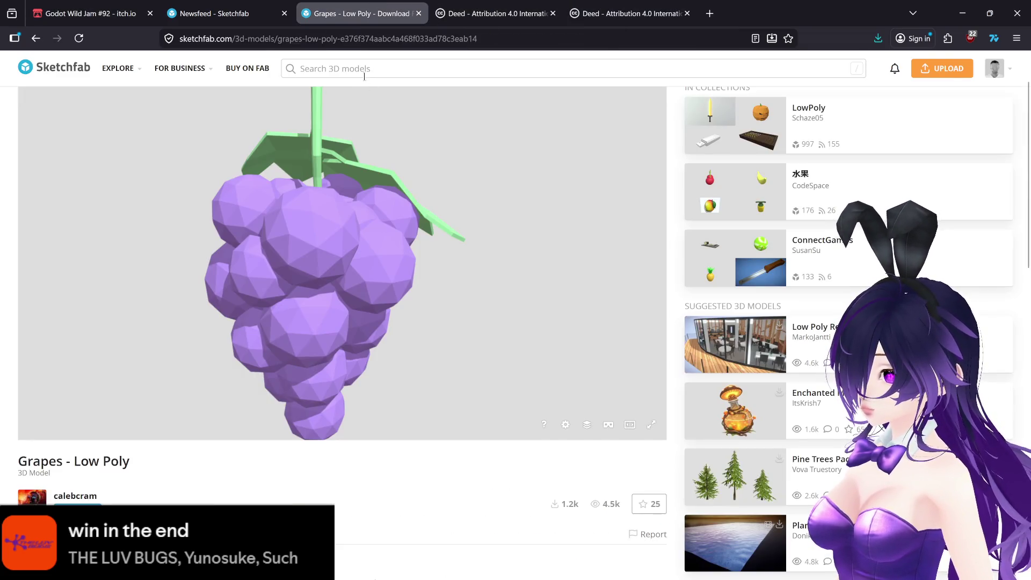
Search Sketchfab for 'orange low poly', browse the orange models, then return to Godot
left_click(360, 70)
type("ora")
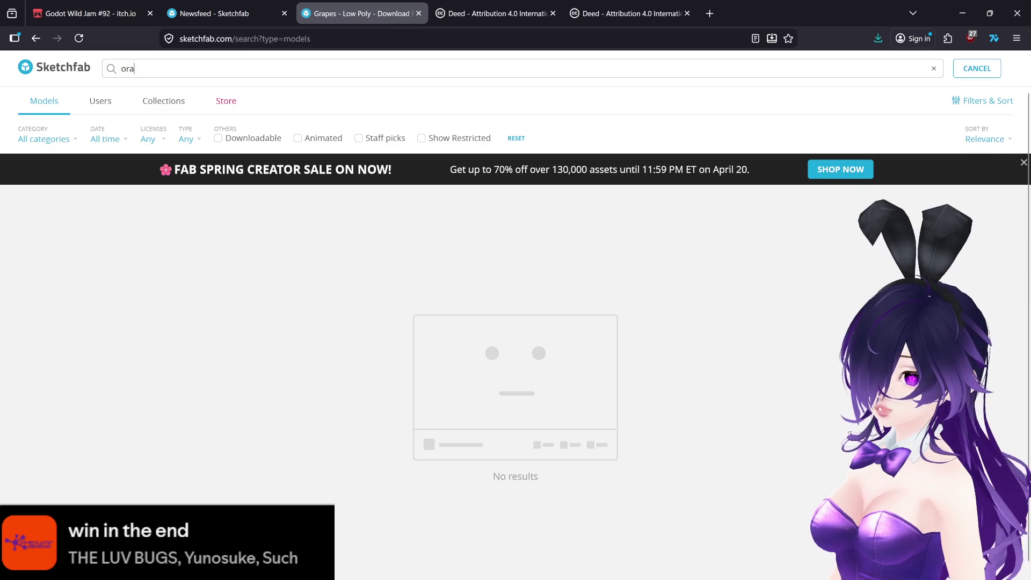
type("nge")
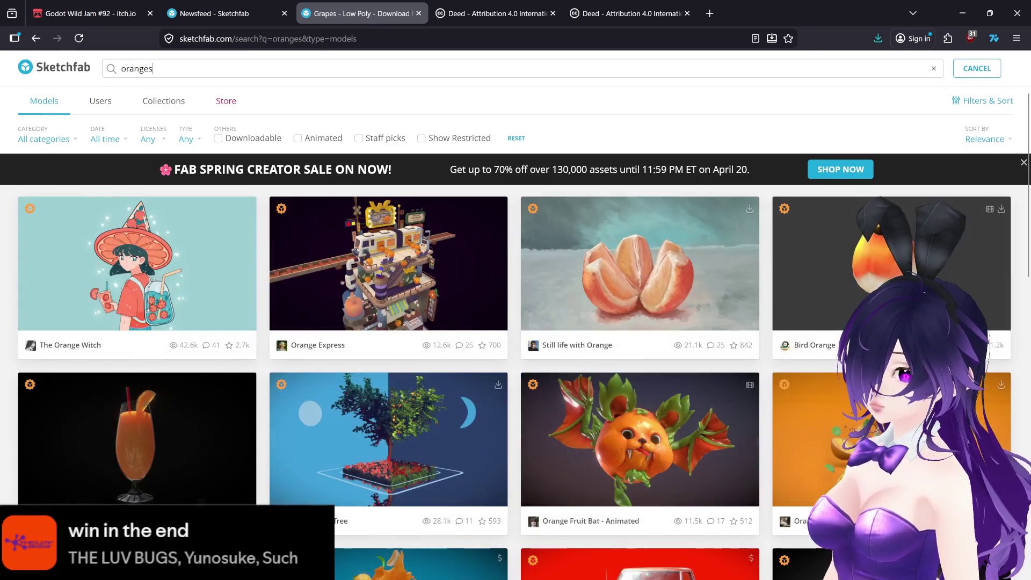
scroll(505, 277, "down", 12)
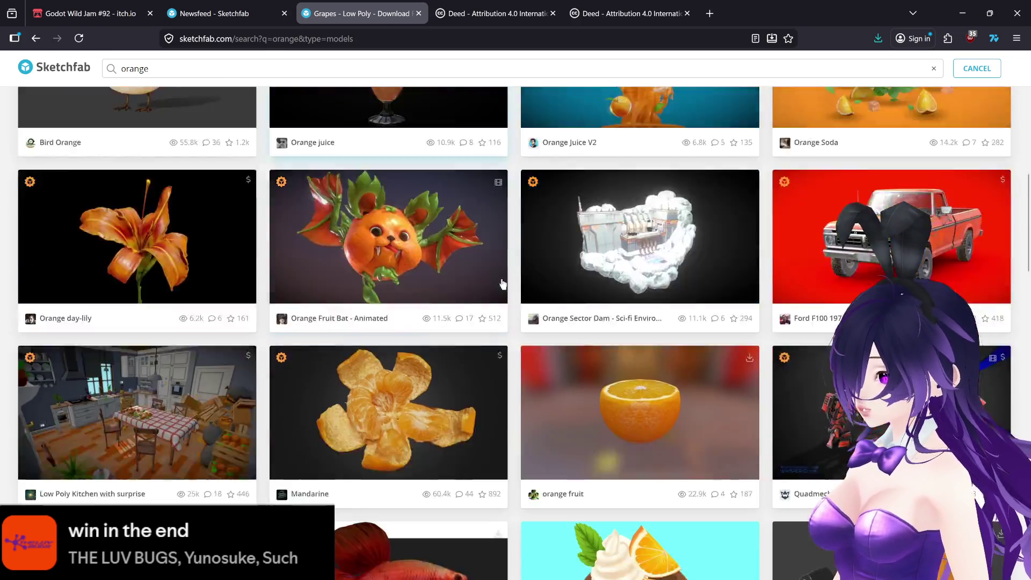
scroll(509, 277, "down", 2)
scroll(517, 276, "down", 4)
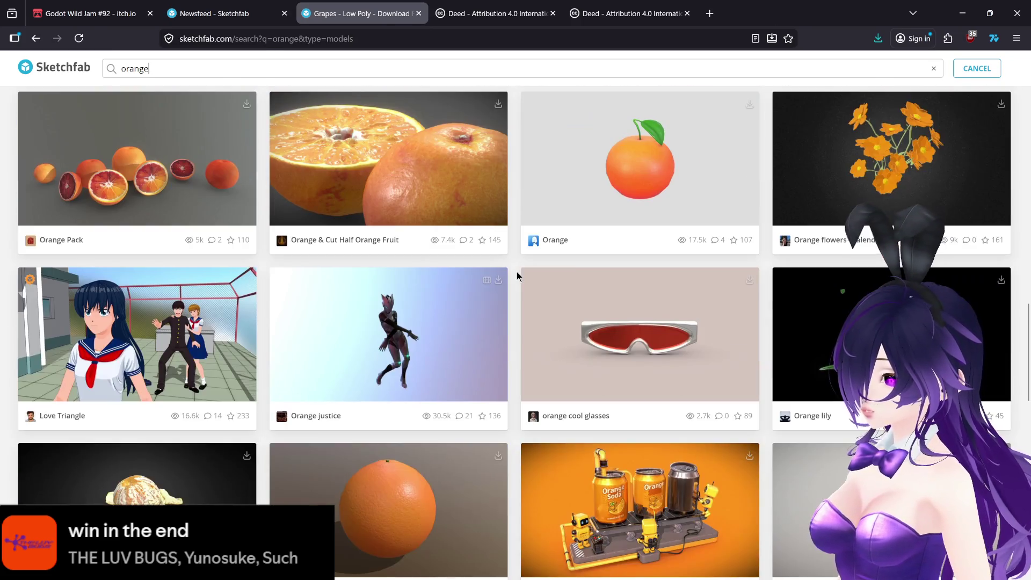
scroll(517, 272, "down", 8)
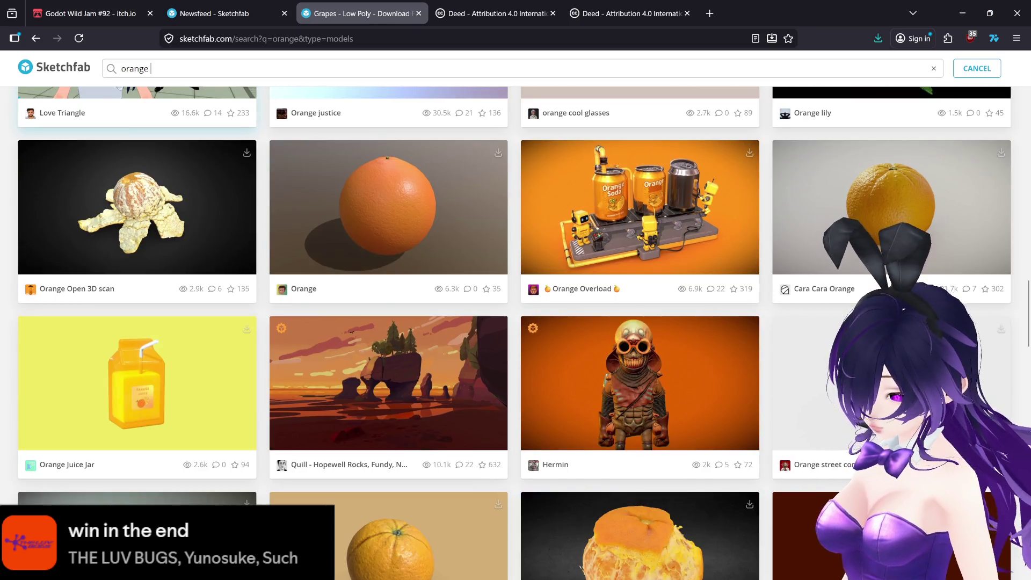
type("low poly")
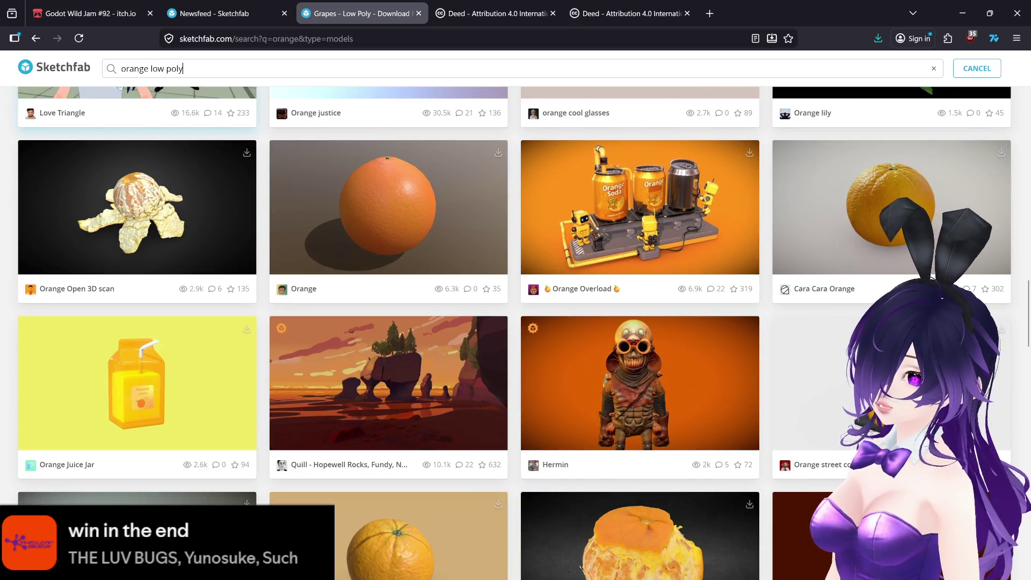
key("Return")
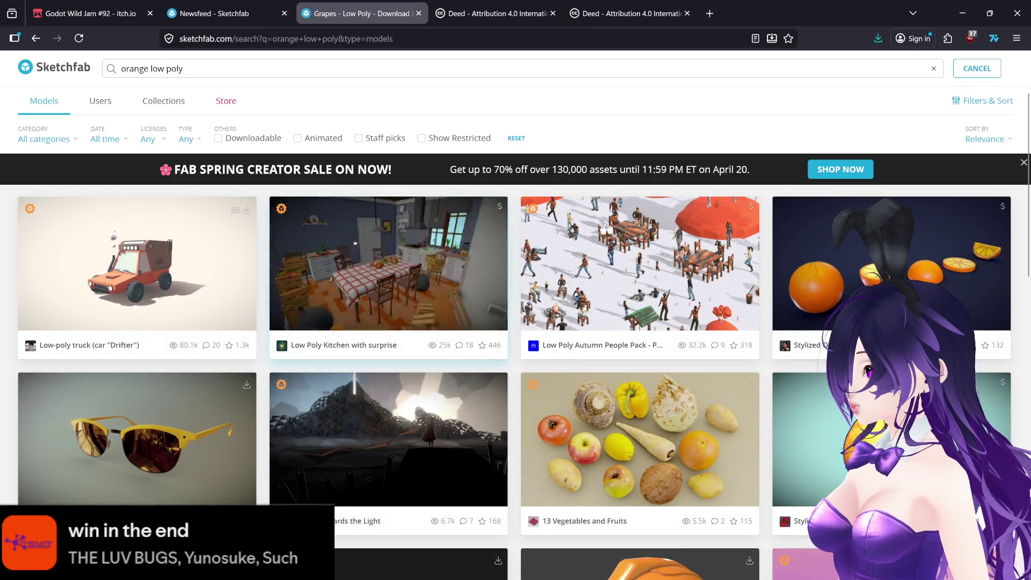
scroll(515, 333, "down", 5)
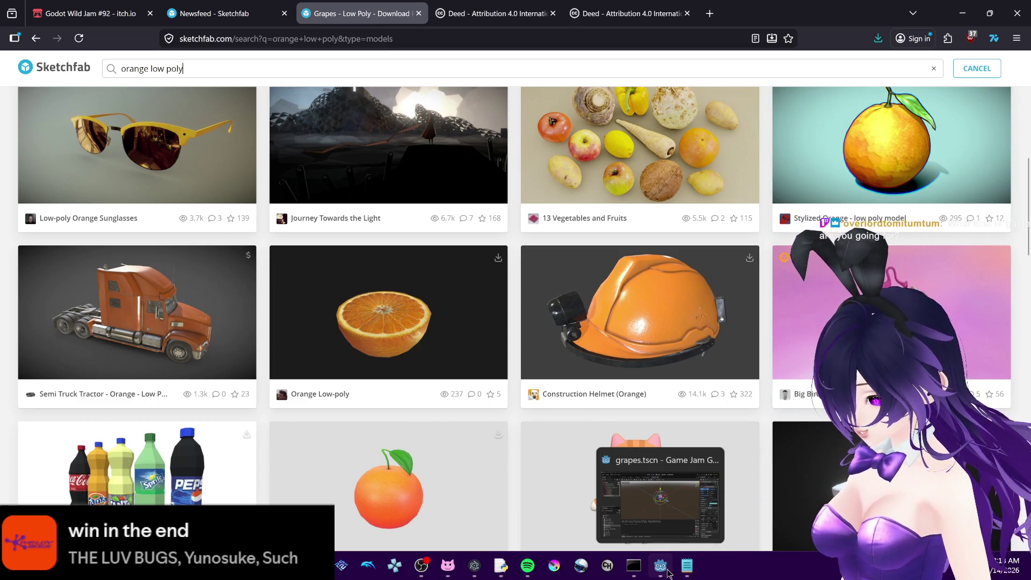
left_click(667, 573)
Run the project with F5 and walk the player toward the cauldron
key("F5")
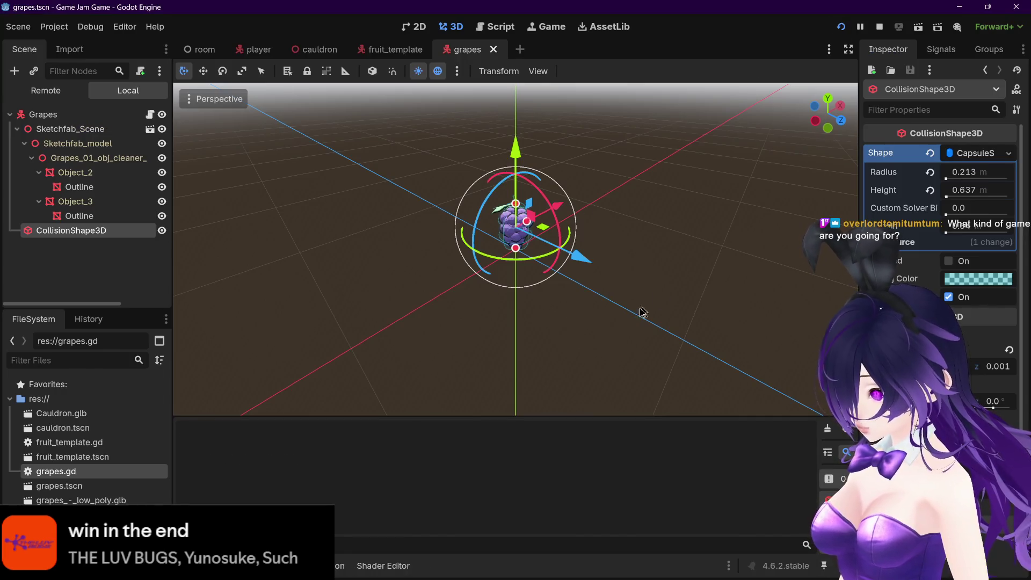
key("w")
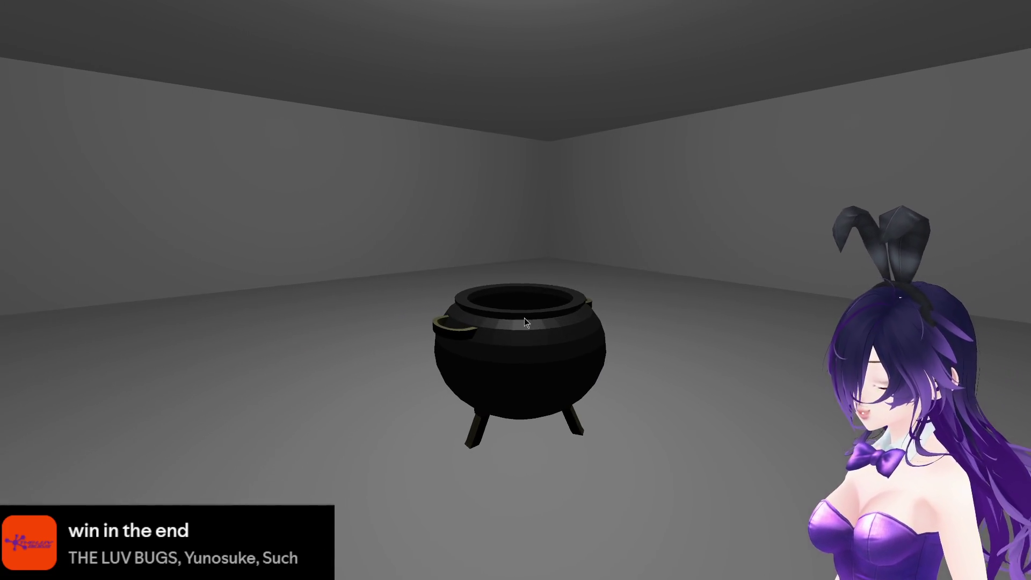
Stop the running game with F8
key("F8")
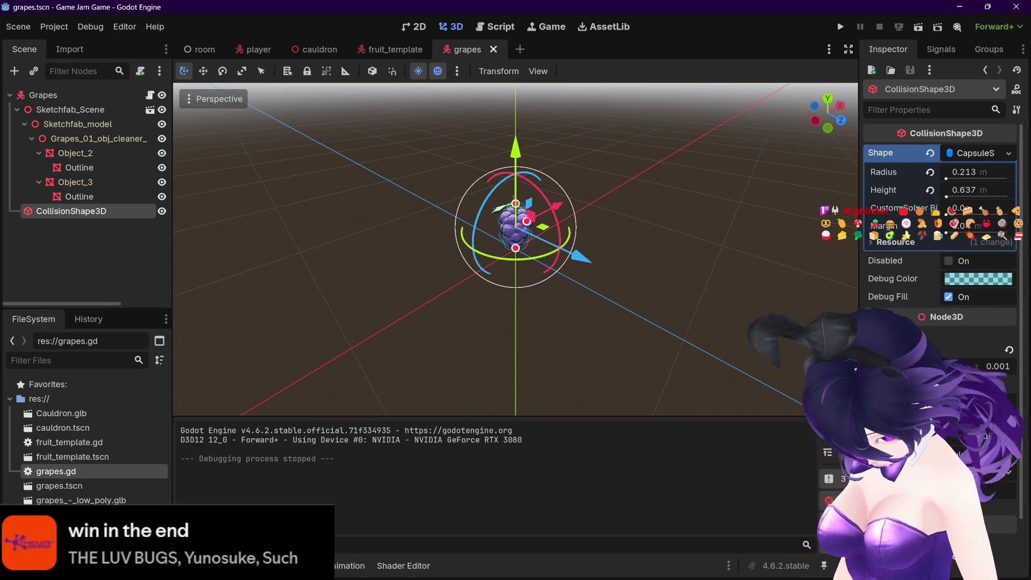
Orbit low around the grapes, then switch to the cauldron scene and view it from above
scroll(709, 290, "up", 5)
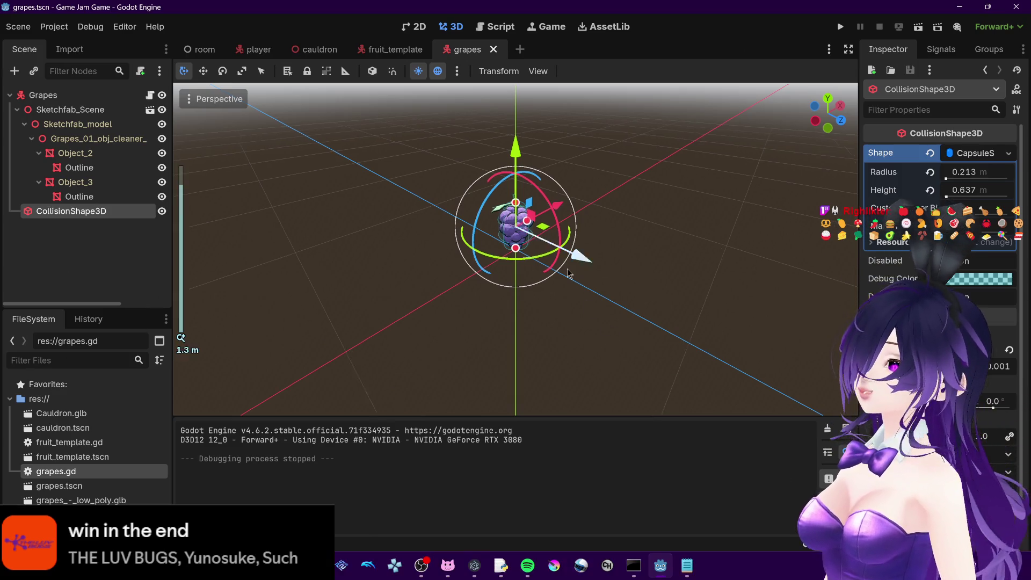
mouse_move(708, 290)
left_mouse_down()
mouse_move(676, 278)
mouse_move(674, 295)
left_mouse_up()
scroll(676, 281, "down", 3)
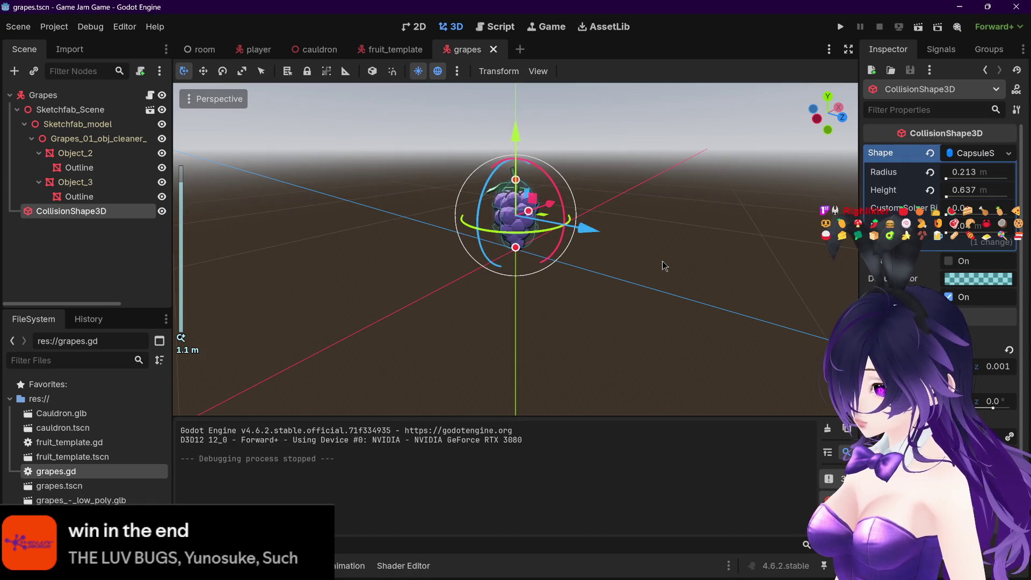
left_click(312, 50)
scroll(616, 259, "down", 5)
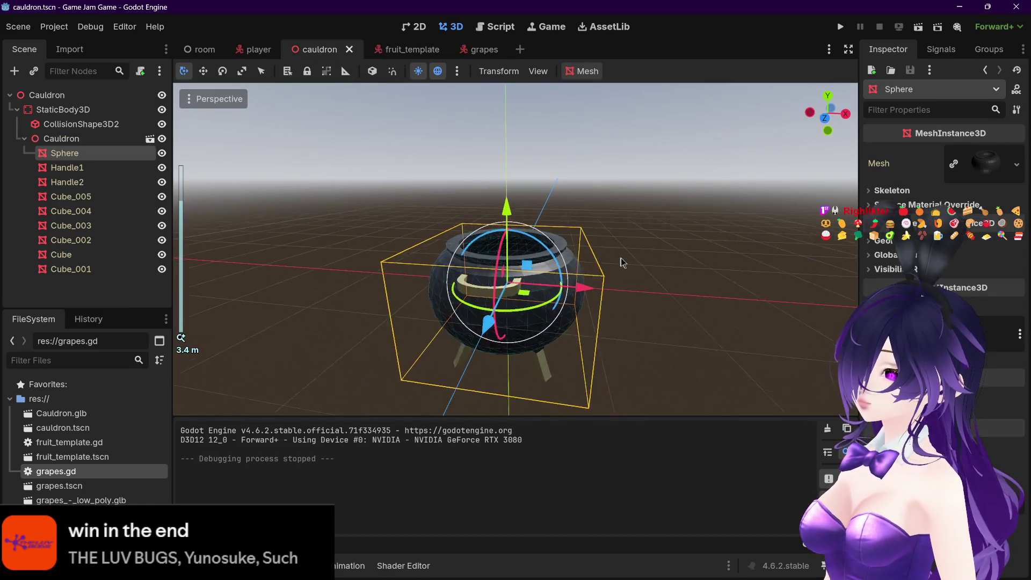
mouse_move(708, 256)
left_mouse_down()
mouse_move(703, 306)
mouse_move(693, 307)
mouse_move(536, 177)
mouse_move(510, 225)
mouse_move(497, 207)
left_mouse_up()
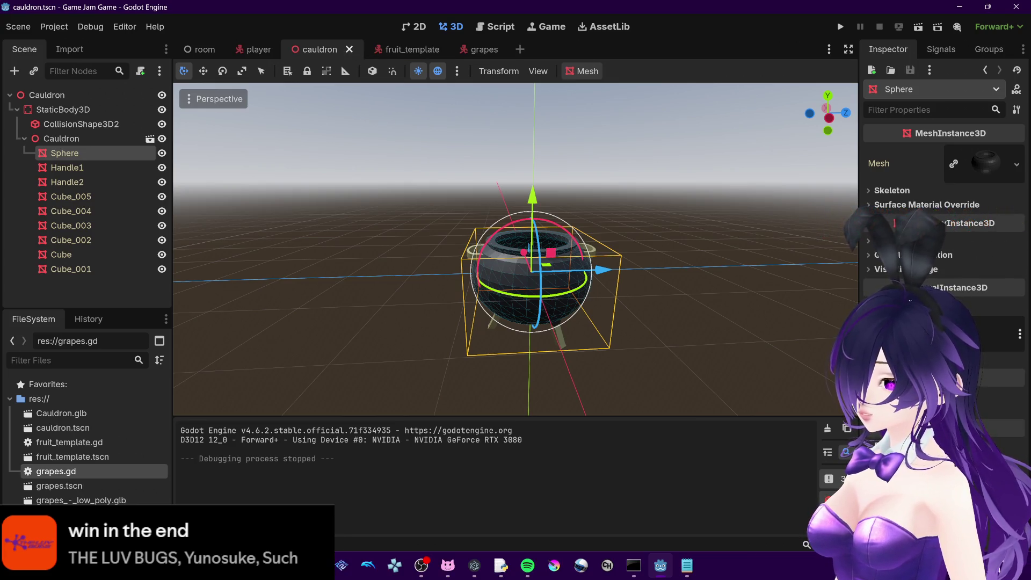
Open the Stylized Orange and Stylized Tangerine results in background tabs
mouse_move(209, 566)
left_click(311, 501)
scroll(859, 285, "down", 5)
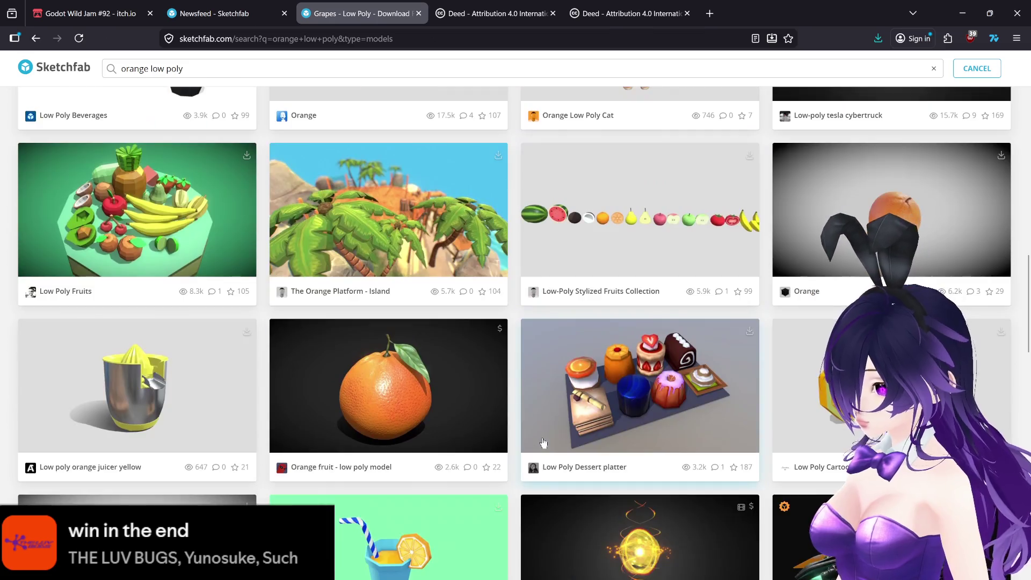
scroll(859, 284, "up", 10)
middle_click(859, 285)
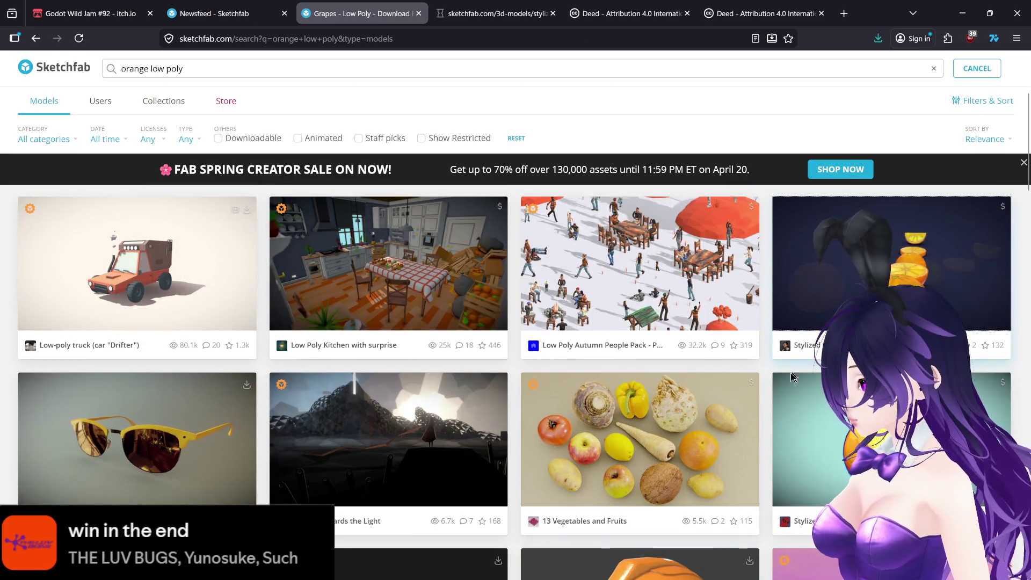
scroll(769, 384, "down", 8)
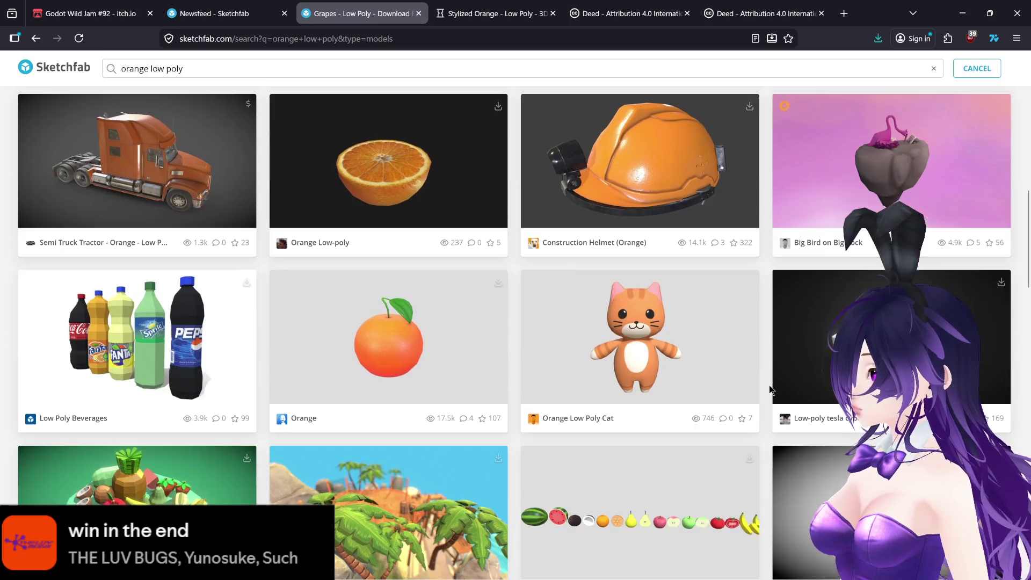
scroll(769, 387, "down", 5)
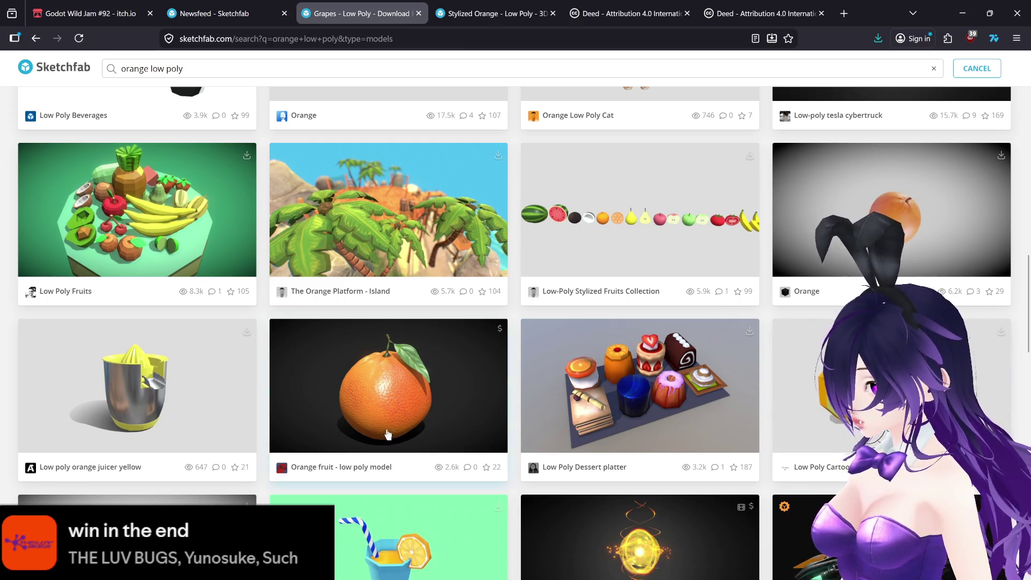
scroll(468, 433, "down", 4)
scroll(468, 434, "up", 6)
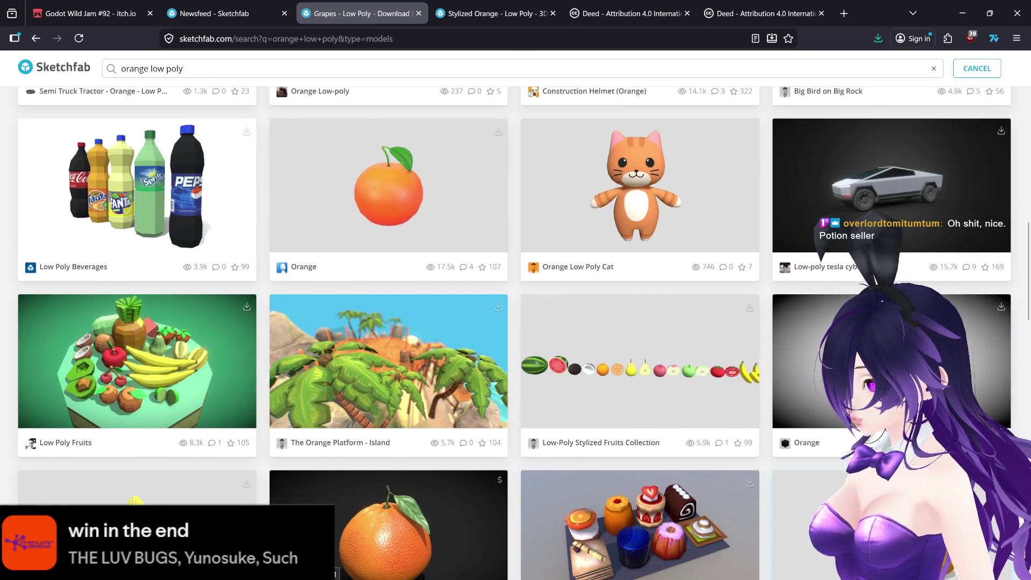
scroll(756, 472, "down", 1)
scroll(756, 471, "down", 8)
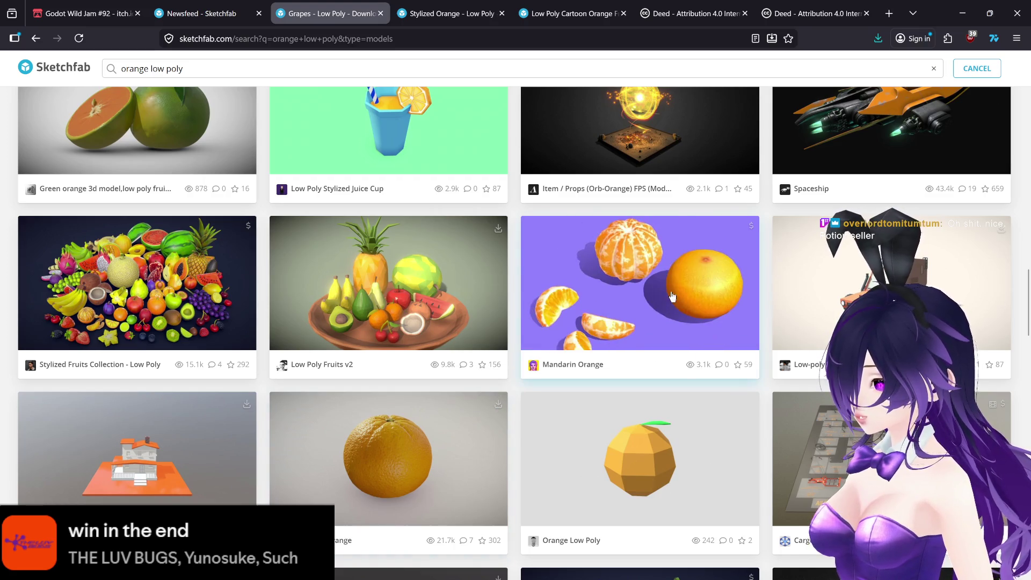
scroll(510, 383, "down", 5)
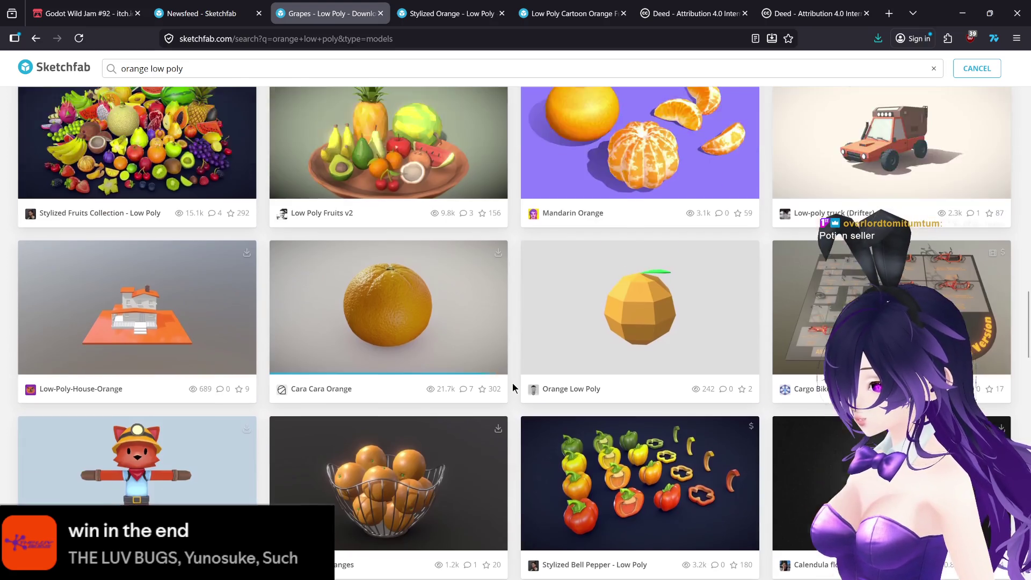
scroll(513, 354, "down", 5)
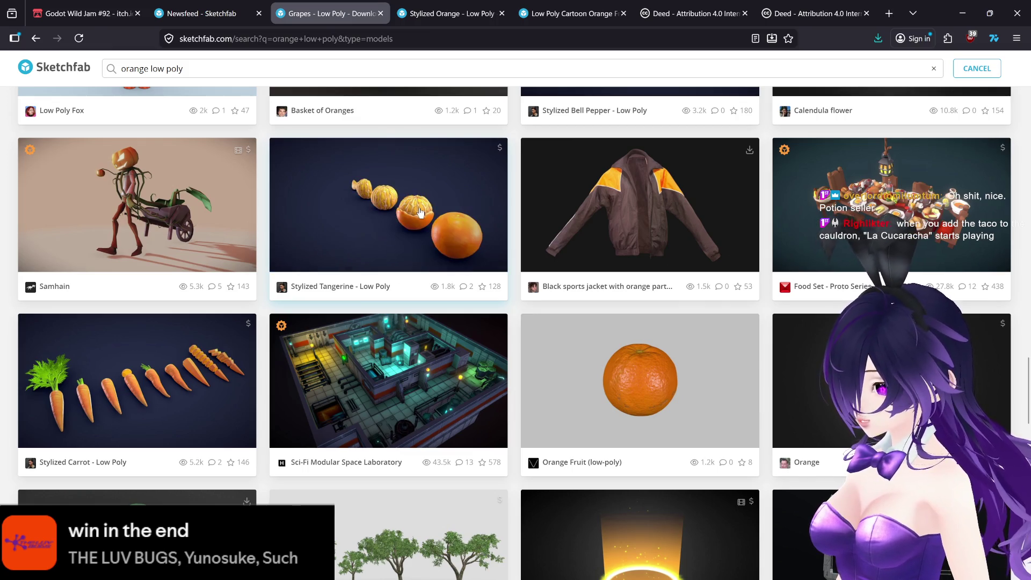
middle_click(363, 210)
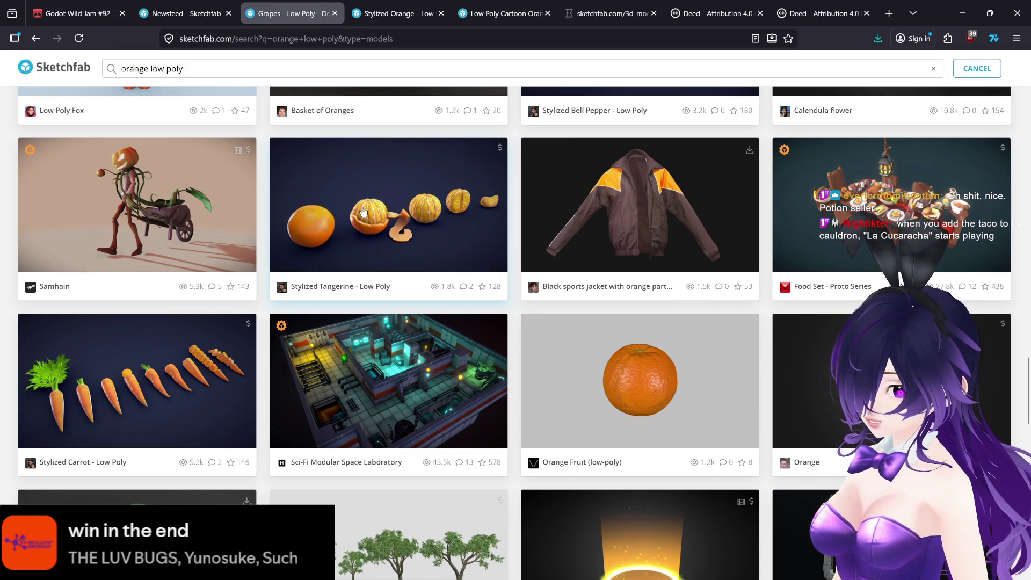
Open the Low Poly Pumpkin and Orange results in background tabs, then browse further results
scroll(529, 313, "down", 1)
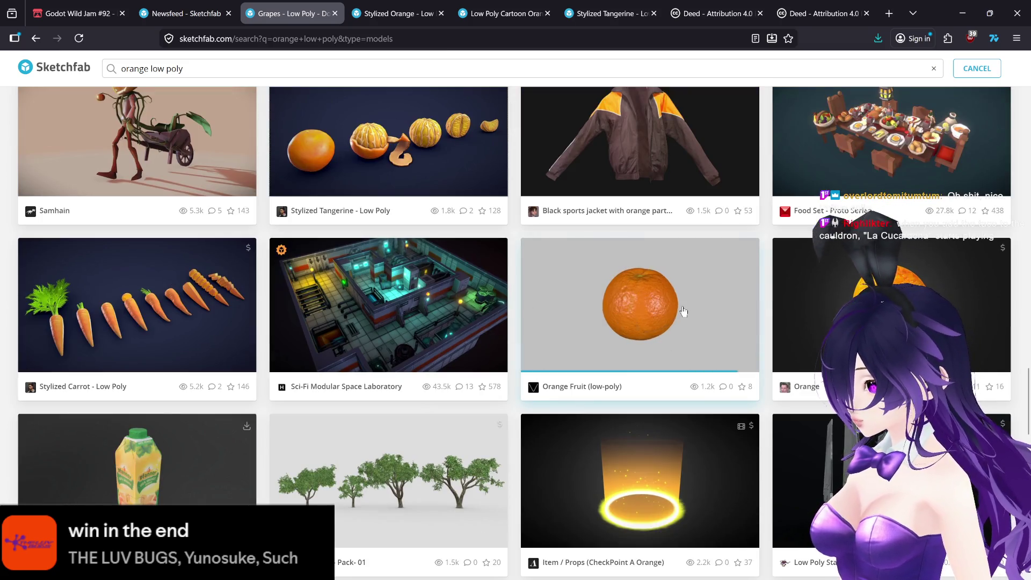
scroll(524, 392, "down", 3)
scroll(523, 391, "down", 11)
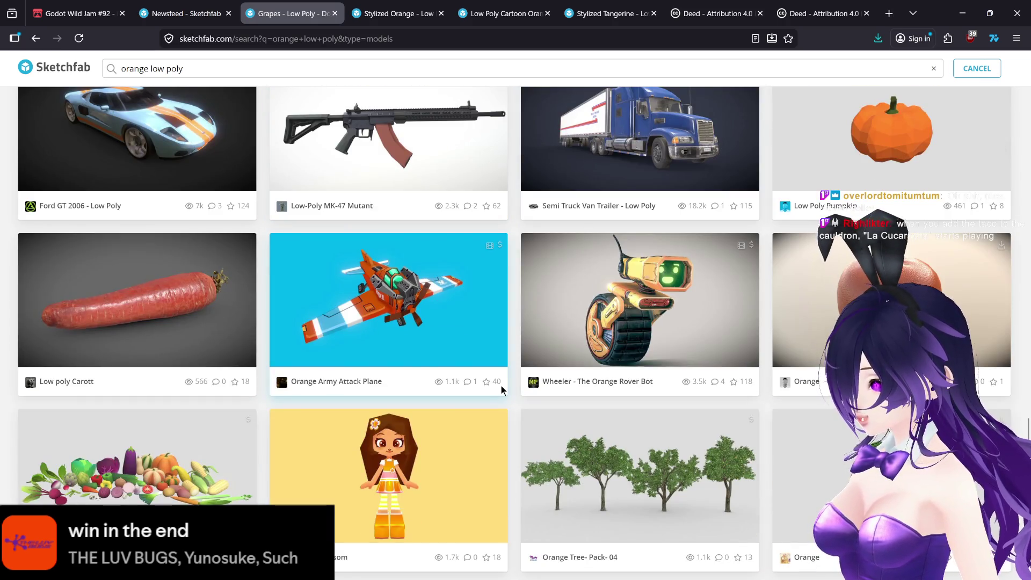
scroll(502, 387, "up", 1)
middle_click(790, 253)
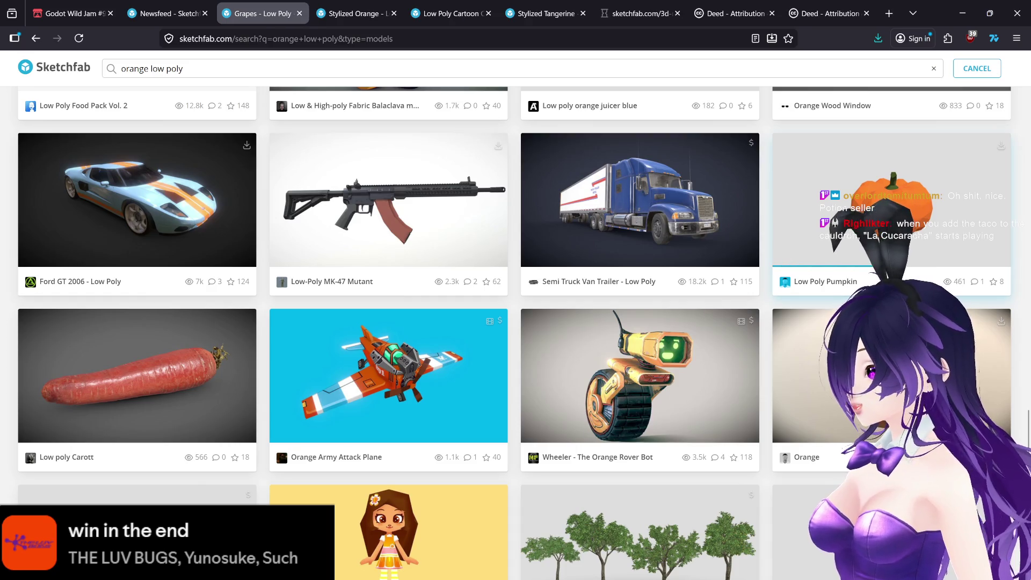
scroll(770, 306, "down", 2)
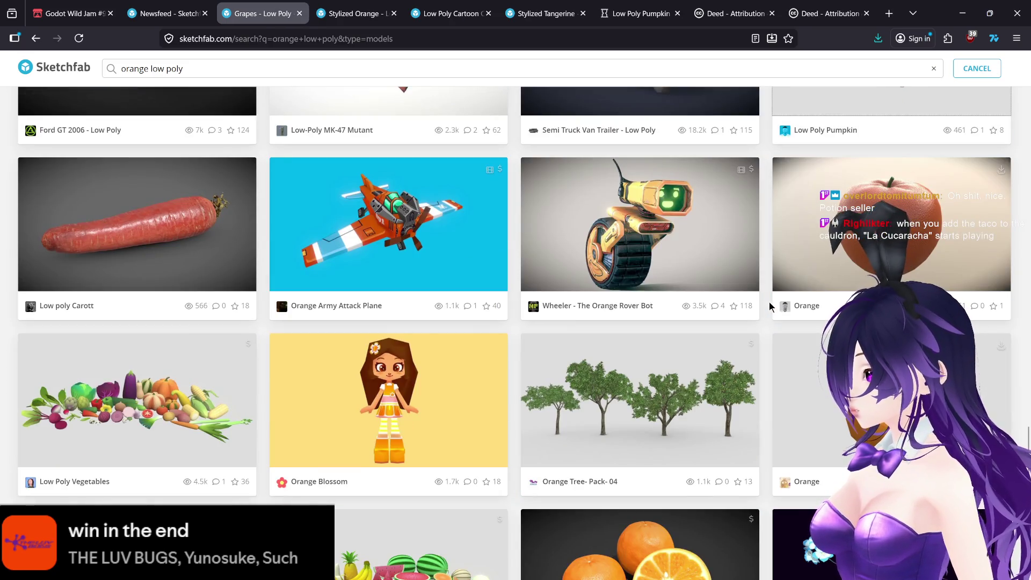
middle_click(775, 290)
scroll(762, 349, "down", 2)
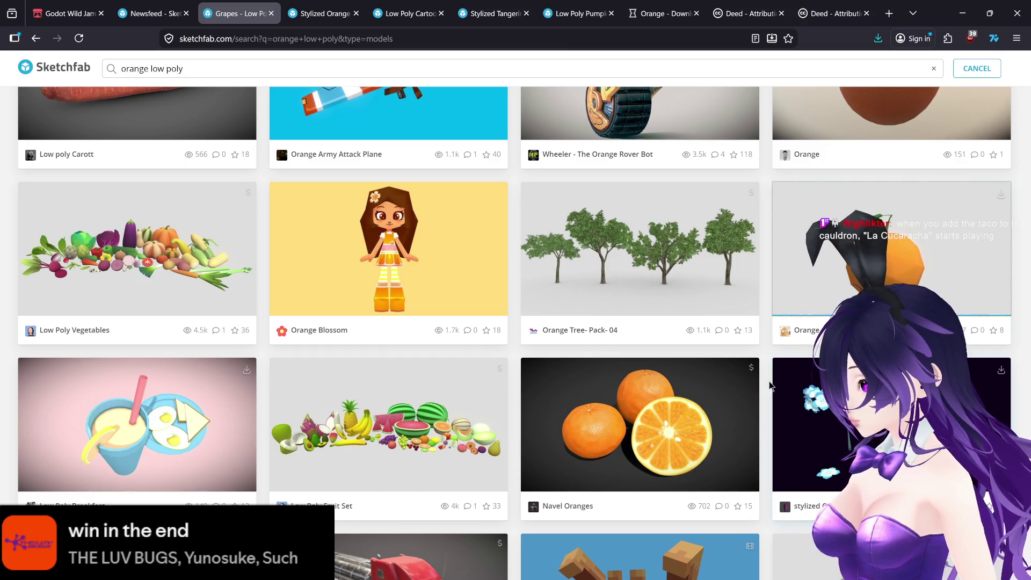
scroll(756, 379, "down", 4)
scroll(755, 379, "up", 7)
scroll(756, 379, "down", 10)
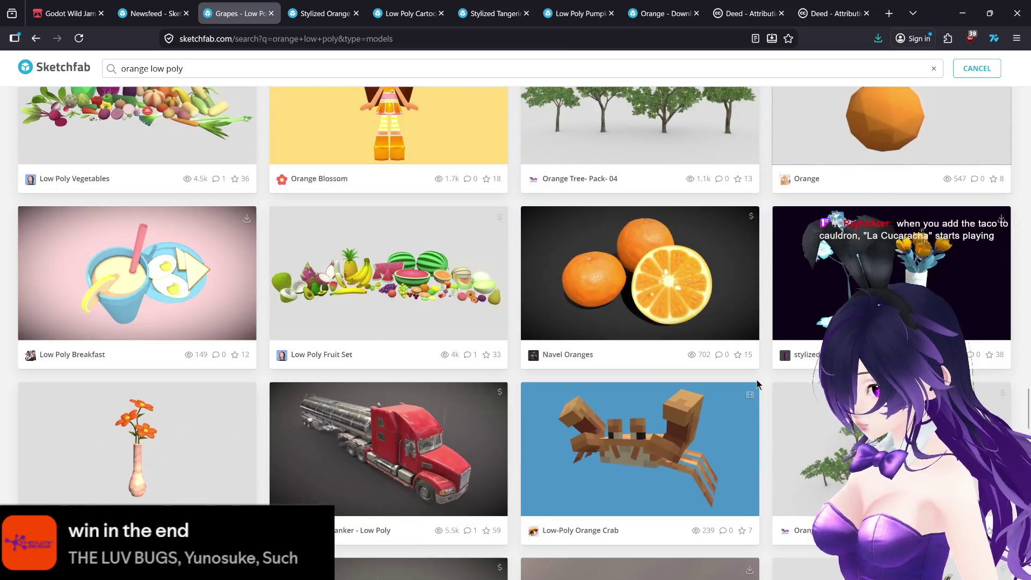
scroll(758, 384, "down", 5)
scroll(758, 385, "down", 1)
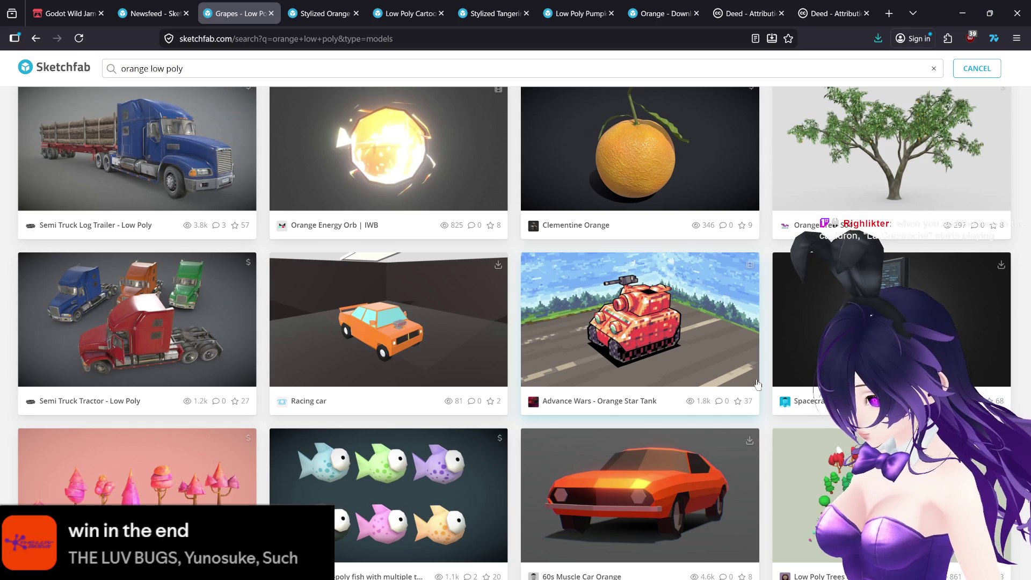
scroll(757, 384, "up", 1)
scroll(757, 385, "down", 5)
scroll(758, 384, "down", 2)
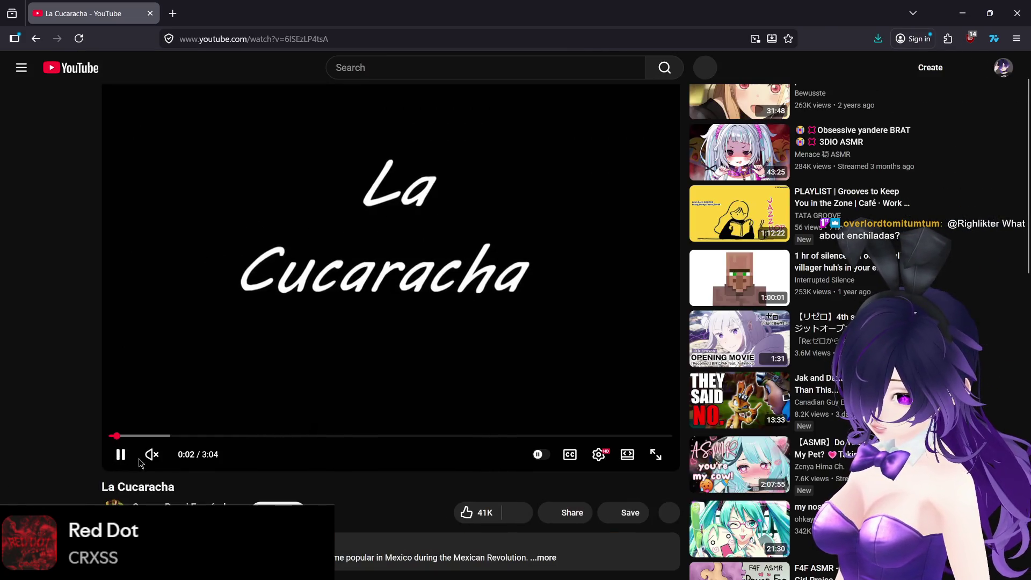
Unmute the La Cucaracha video and move playback back near its start
left_click(146, 455)
left_click_drag(124, 490, 126, 491)
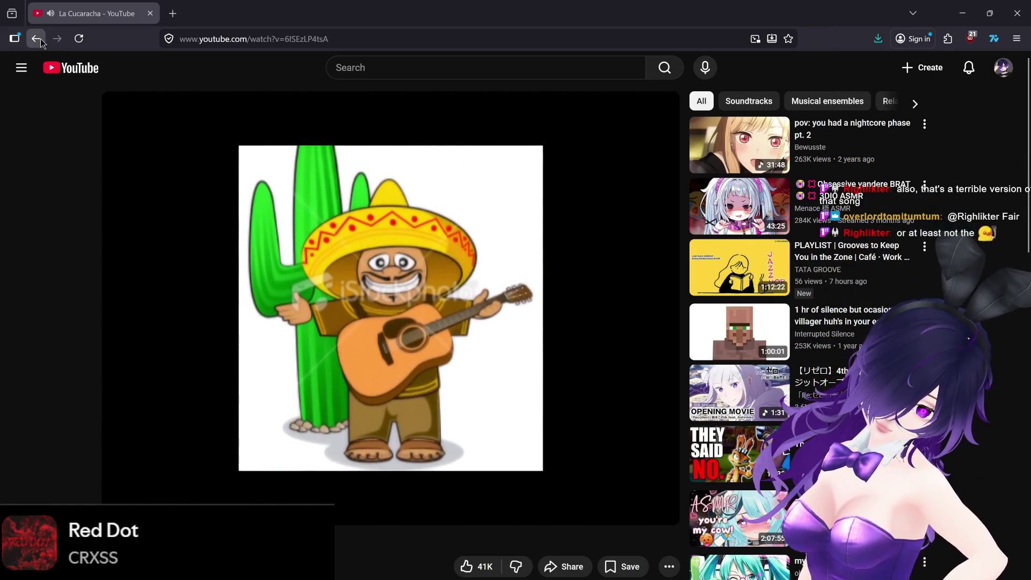
Return to the La Cucaracha search results and play The Mariachis' version
left_click(38, 39)
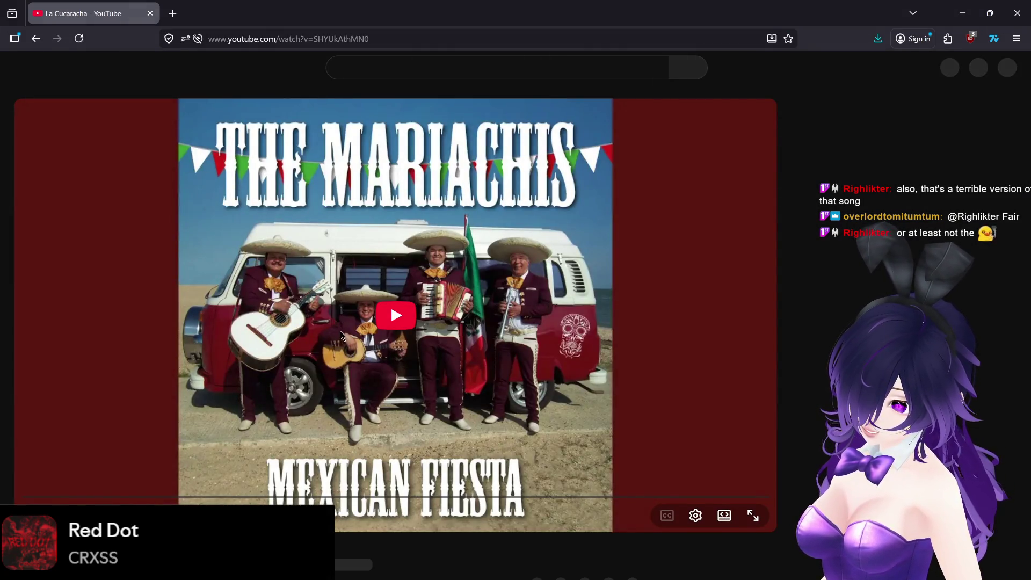
scroll(321, 366, "down", 4)
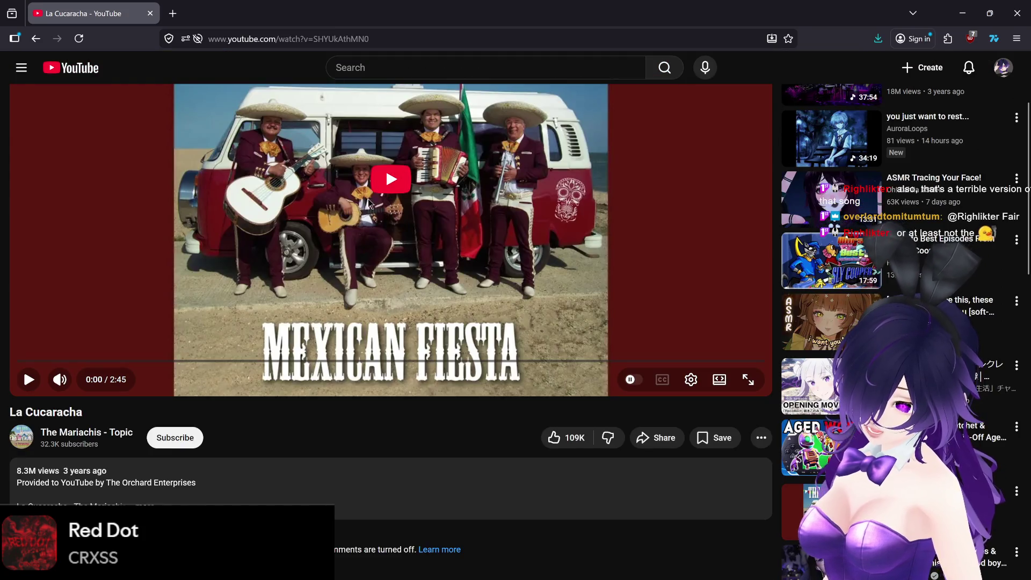
scroll(333, 365, "up", 3)
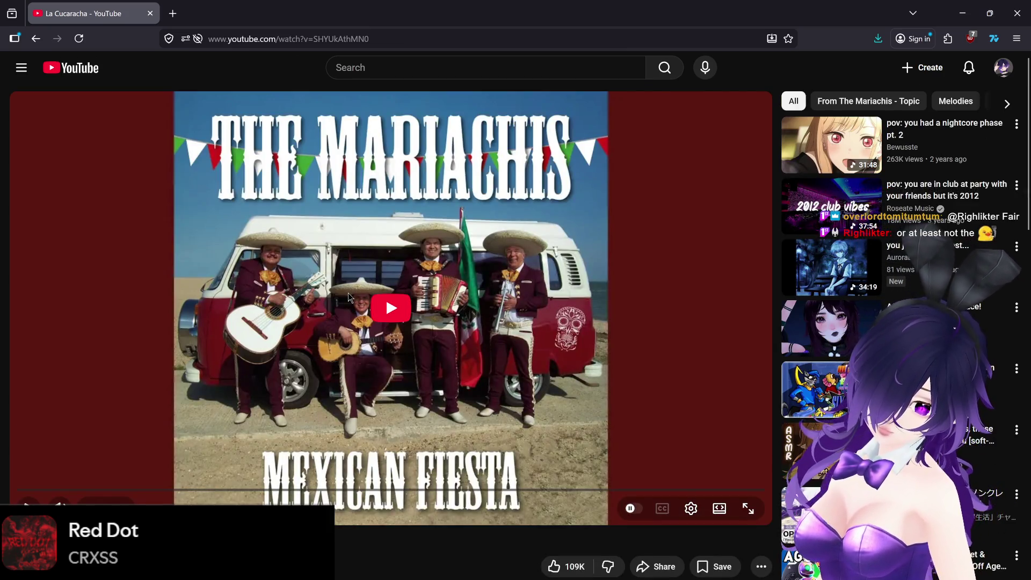
left_click(393, 305)
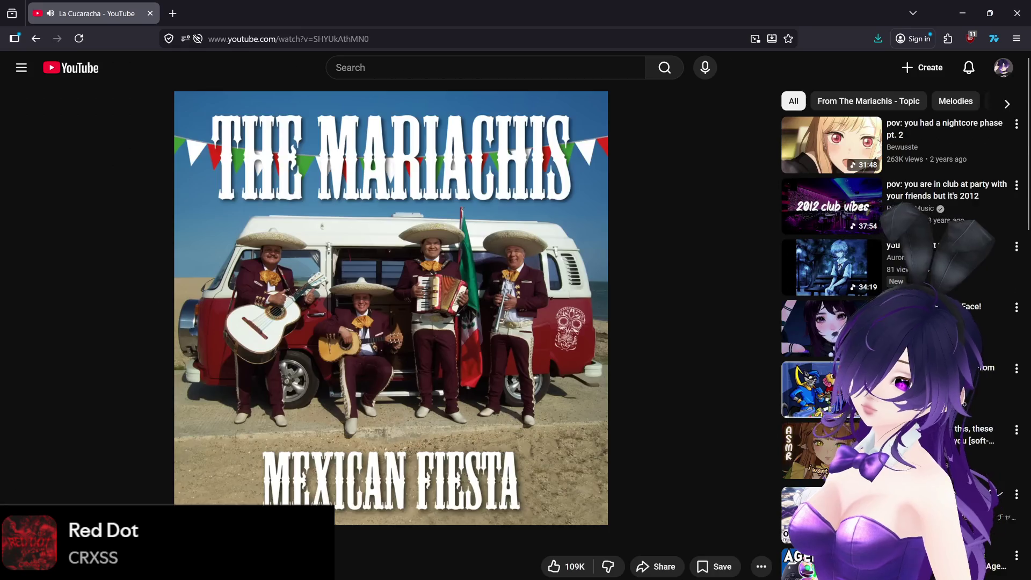
scroll(391, 301, "down", 10)
scroll(391, 300, "up", 8)
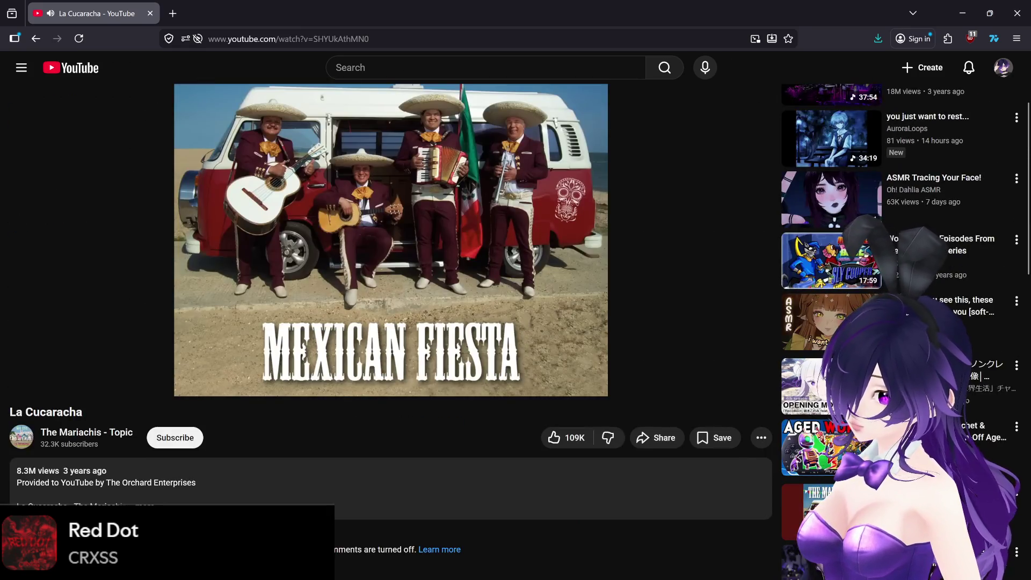
scroll(391, 322, "up", 3)
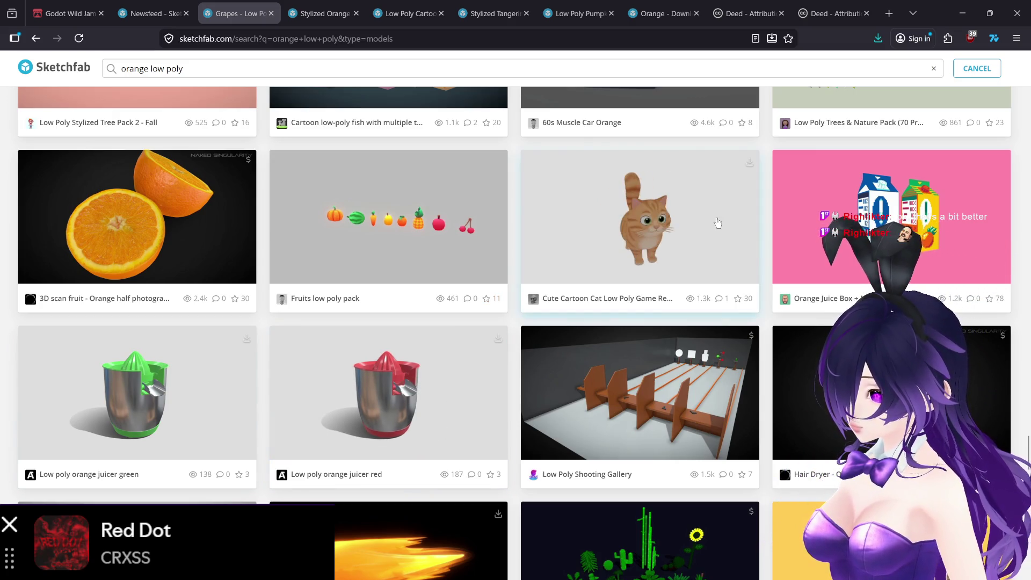
Close the Grapes and Stylized Orange tabs; inspect and close the Stylized Tangerine model
left_click(271, 14)
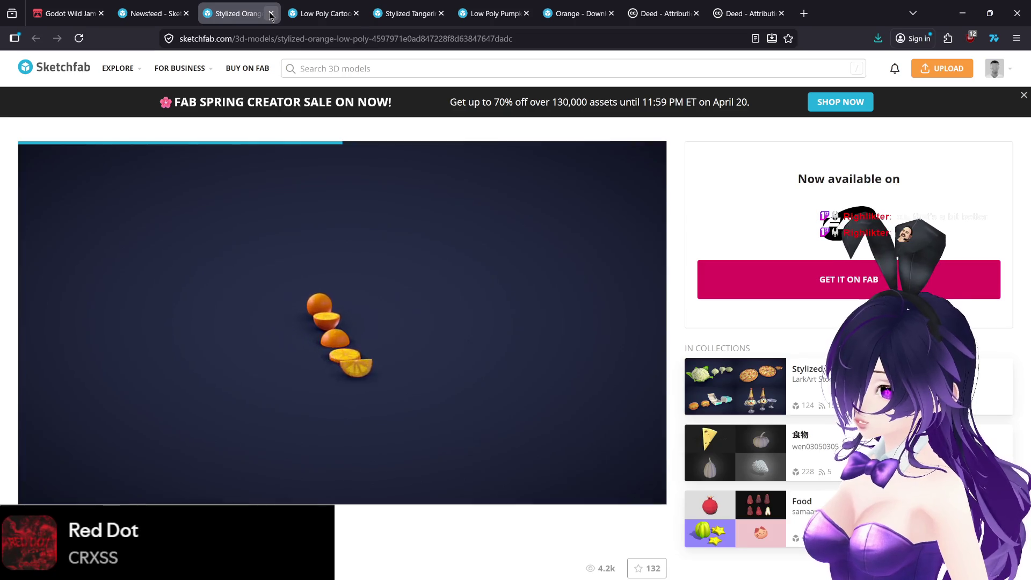
left_click(271, 13)
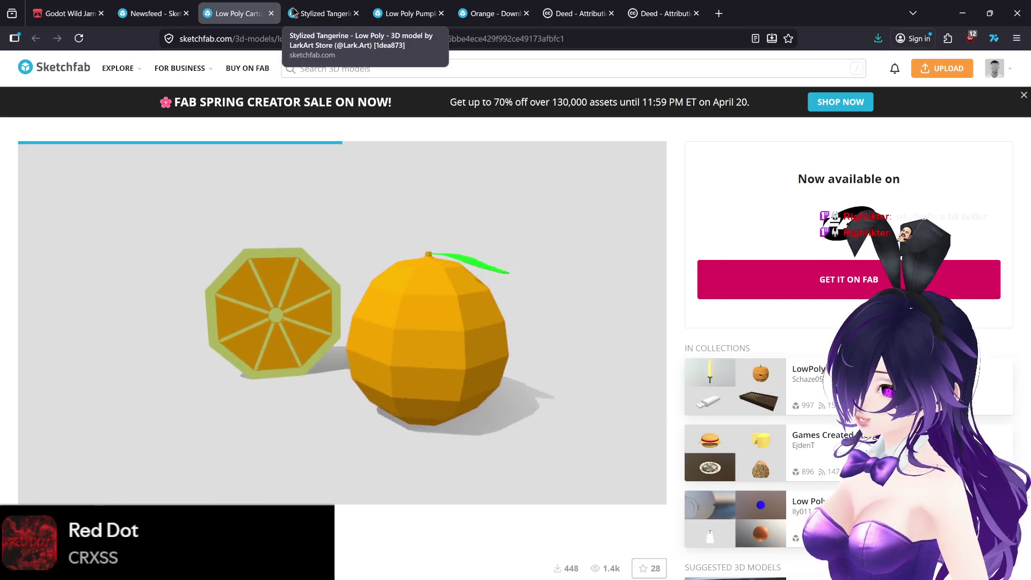
left_click(322, 13)
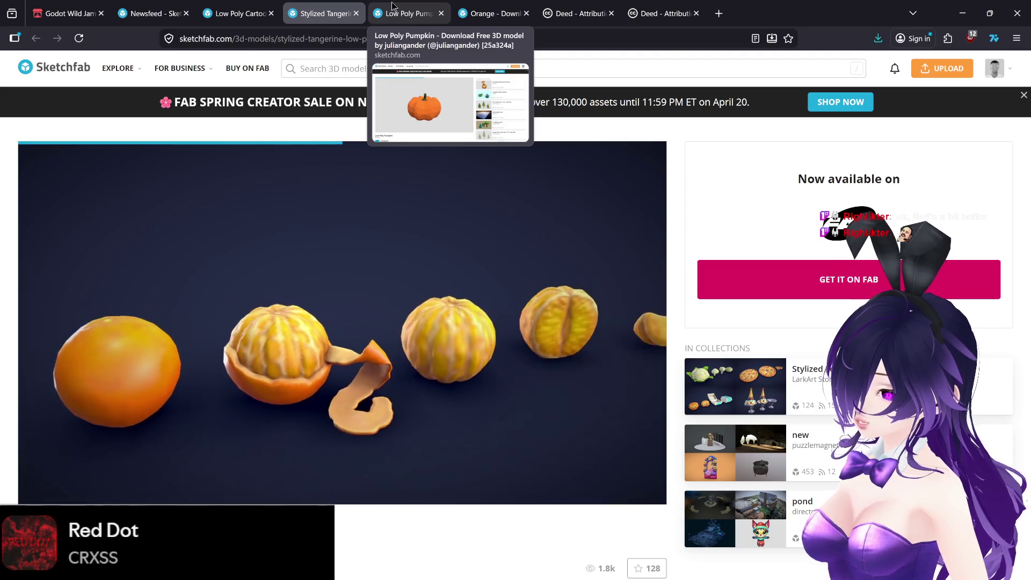
mouse_move(329, 288)
left_mouse_down()
mouse_move(359, 290)
mouse_move(323, 299)
mouse_move(404, 301)
left_mouse_up()
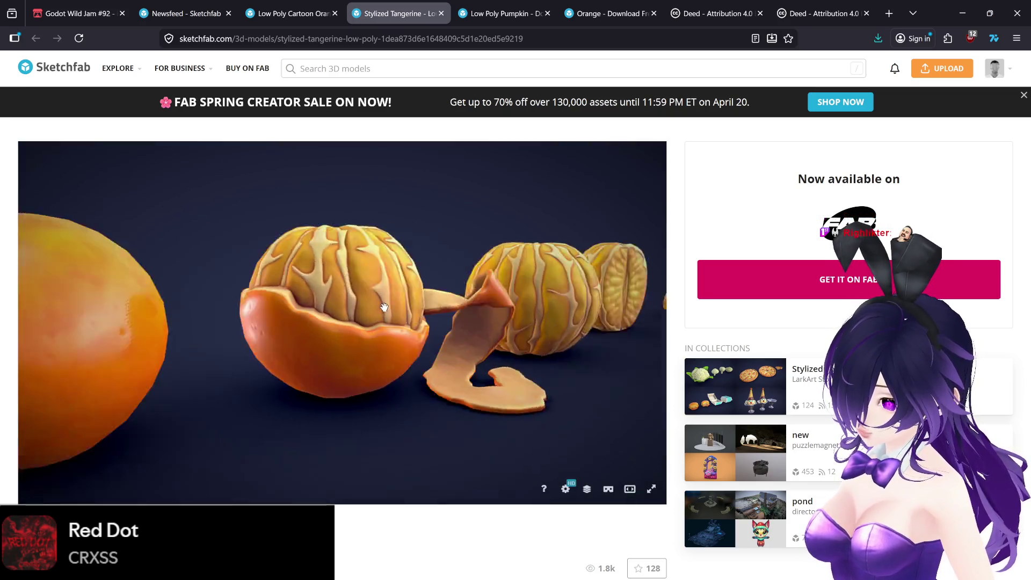
middle_click(348, 11)
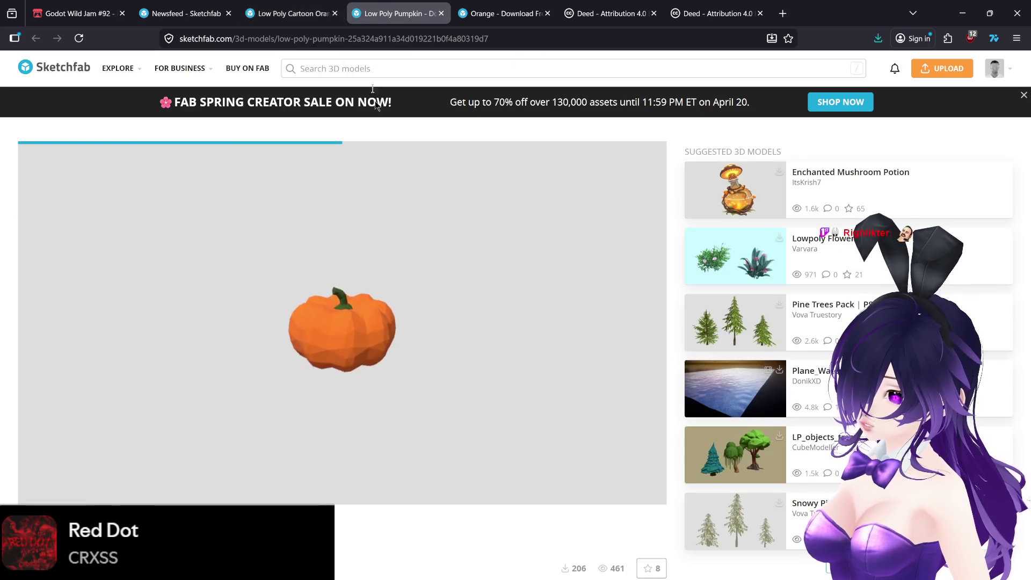
key("ctrl+Tab")
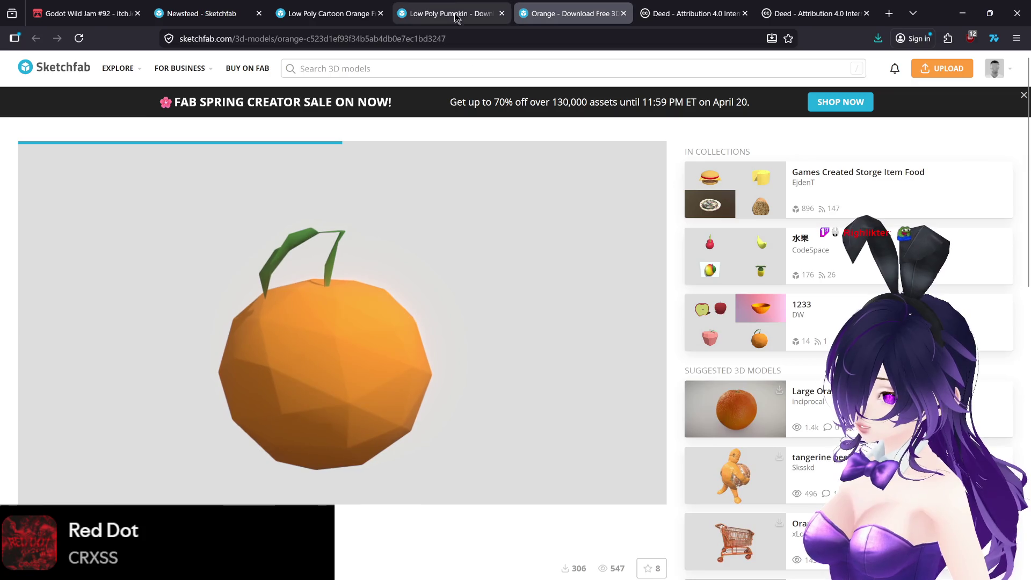
Close the Low Poly Cartoon Orange tab and settle on the Orange model page
left_click(367, 11)
left_click(379, 12)
left_click(456, 13)
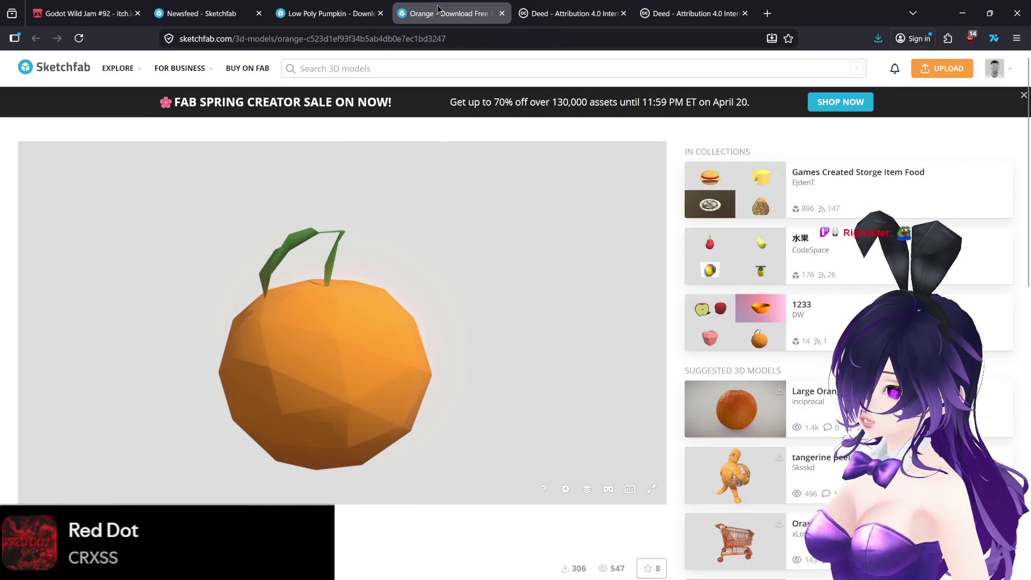
left_click(339, 7)
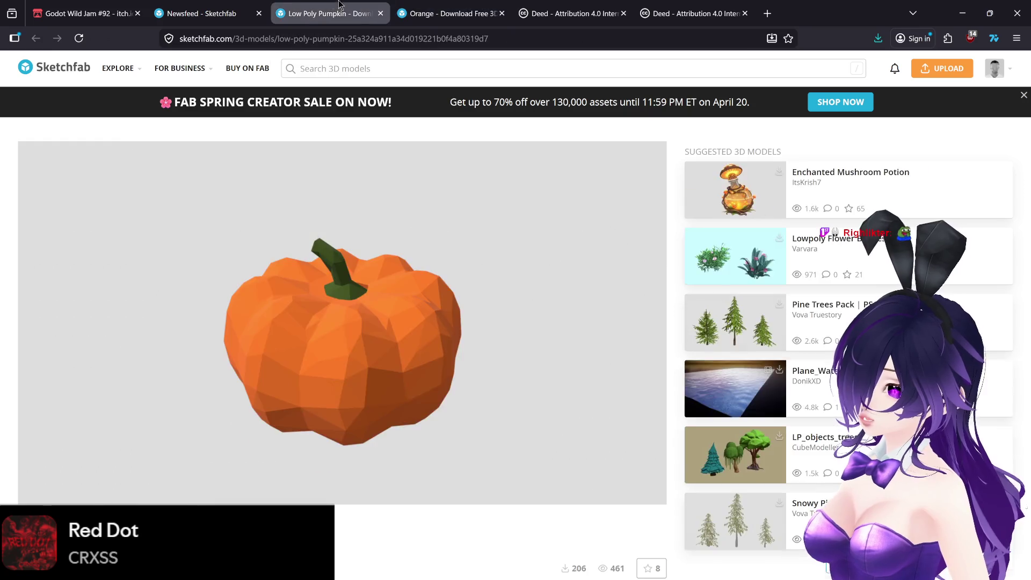
left_click(209, 13)
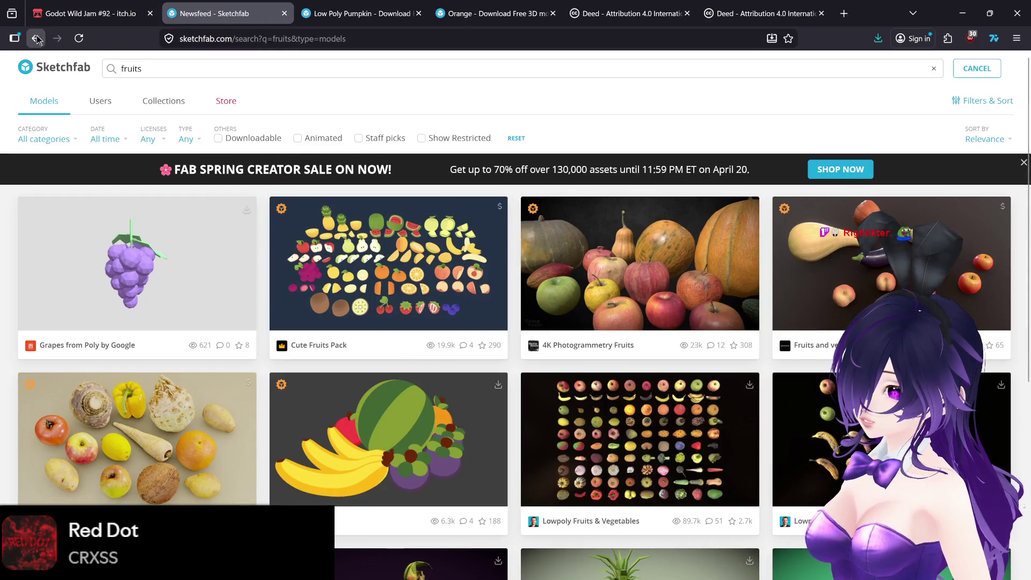
left_click(360, 13)
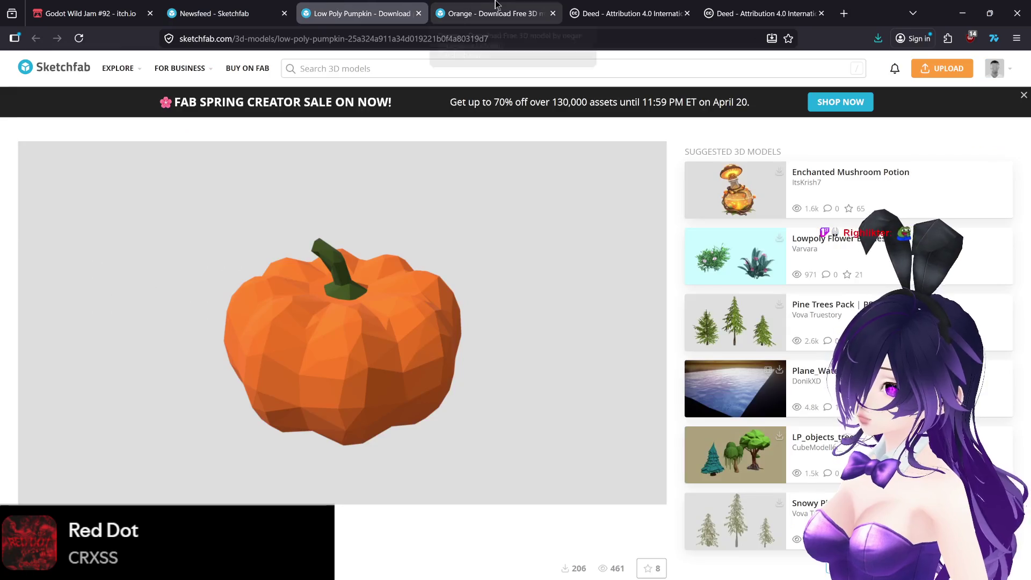
left_click(509, 15)
scroll(704, 406, "down", 5)
scroll(671, 404, "up", 5)
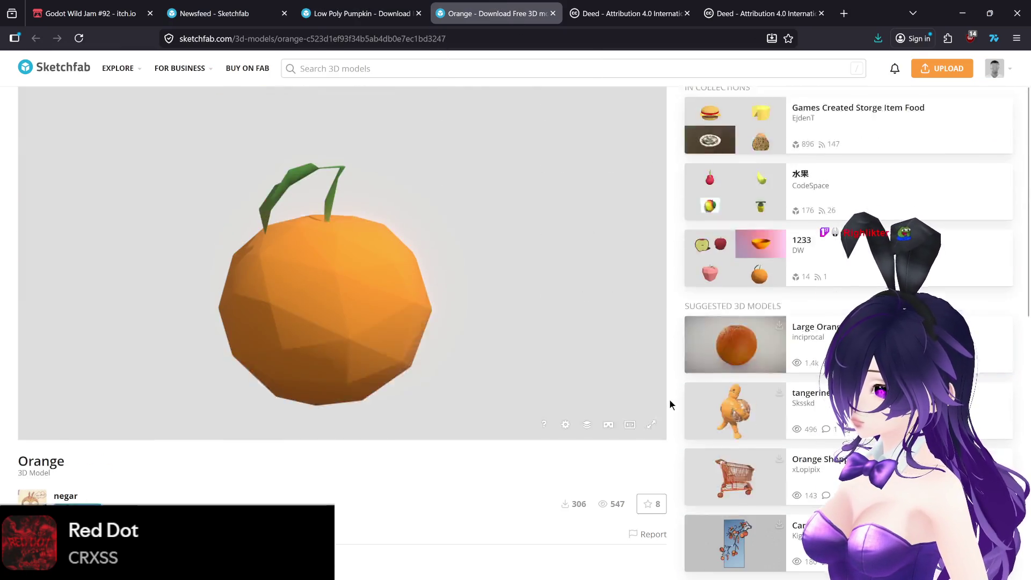
Review the CC Attribution 4.0 licence, close both licence tabs, and scroll the Orange page
left_click(654, 15)
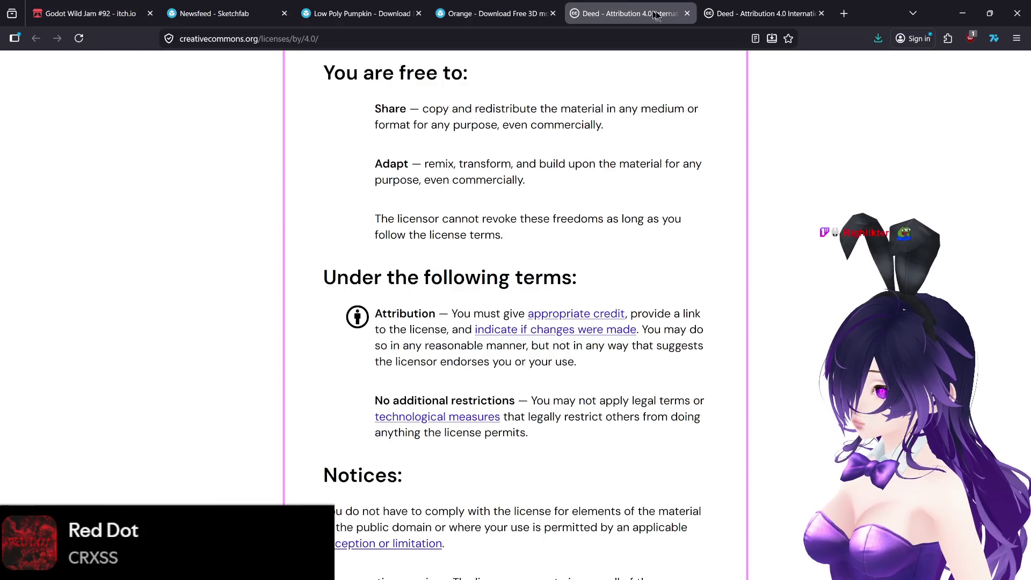
scroll(750, 188, "up", 5)
left_click(687, 13)
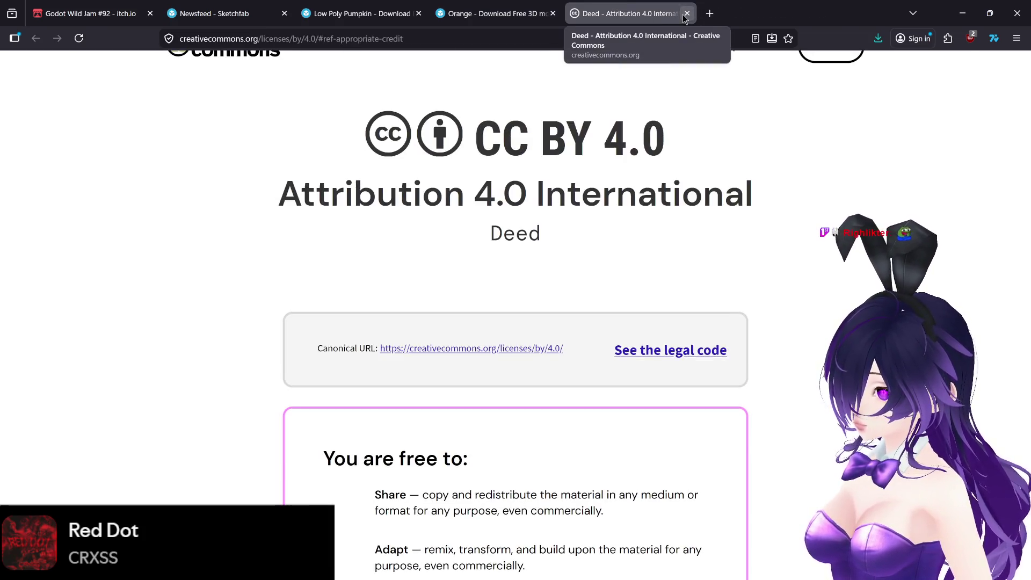
left_click(687, 13)
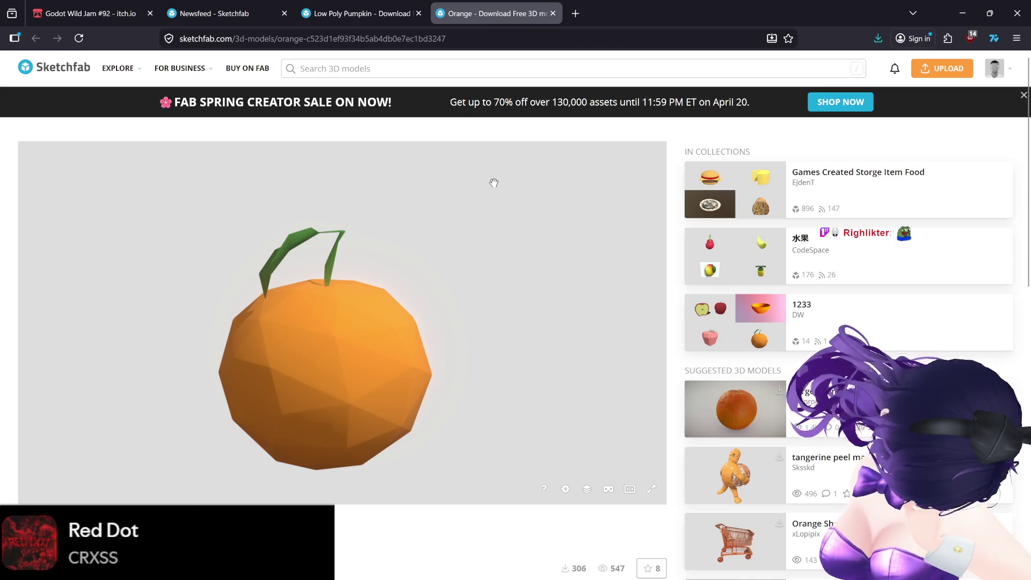
scroll(118, 340, "down", 5)
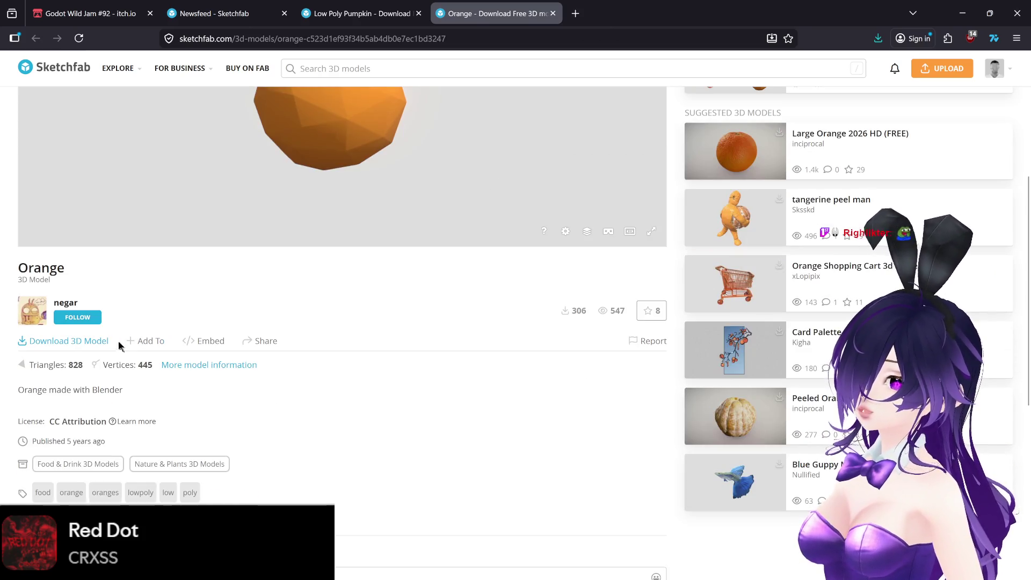
Read the Orange model's licence details, then close that page
left_click(112, 423)
scroll(282, 411, "down", 6)
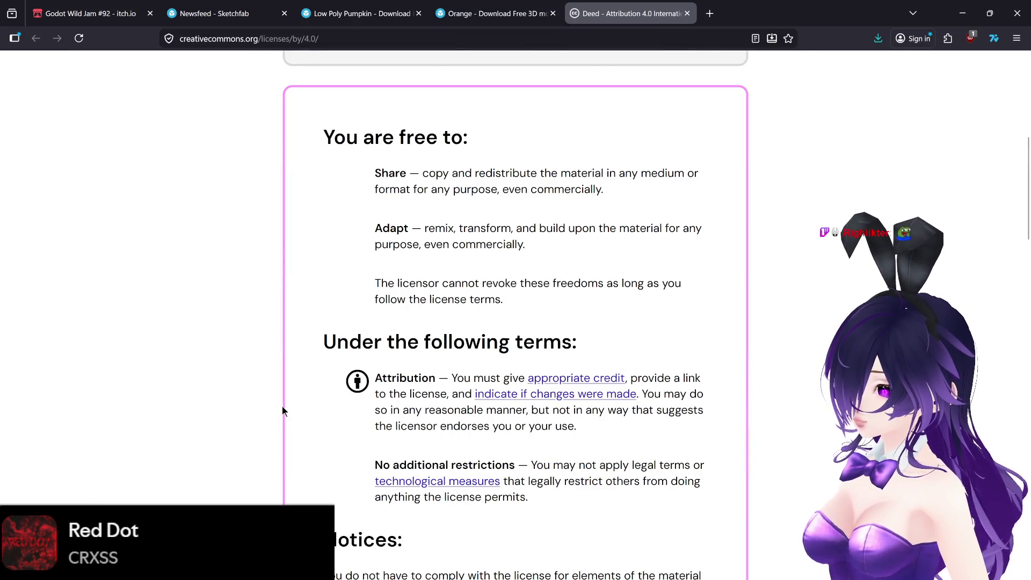
scroll(282, 411, "down", 2)
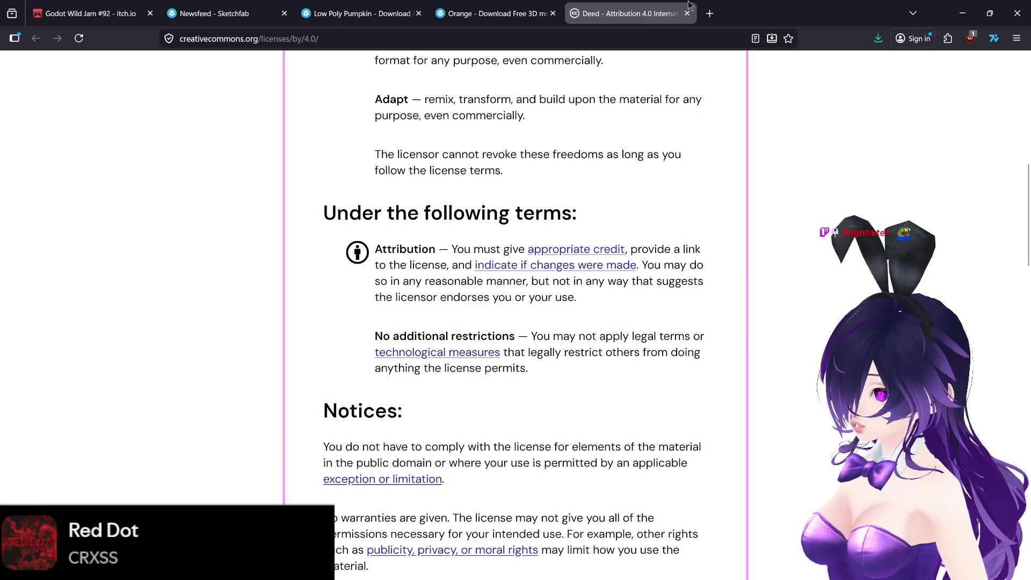
left_click(687, 13)
Show the Orange download options, copy its credits, and bring up Credits.txt
left_click(85, 343)
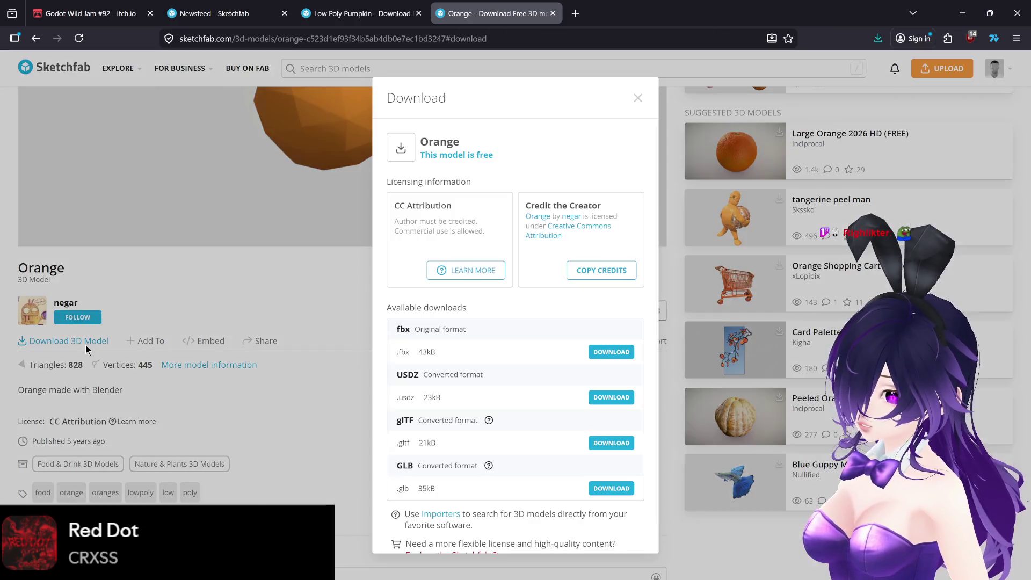
left_click(617, 272)
left_click(687, 568)
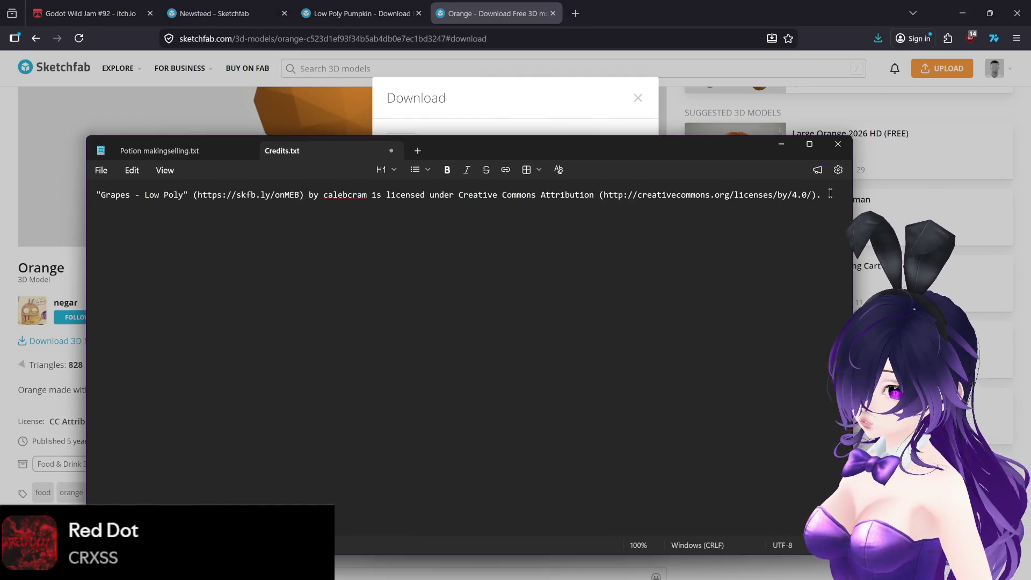
Paste the Orange credit on a new line below the grapes credit, then minimise Notepad
key("Return")
type("\"Orange\" (https://skfb.ly/6Y8Ou) by negar is licensed under Creative Commons Attribution (http://creativecommons.org/licenses/by/4.0/).")
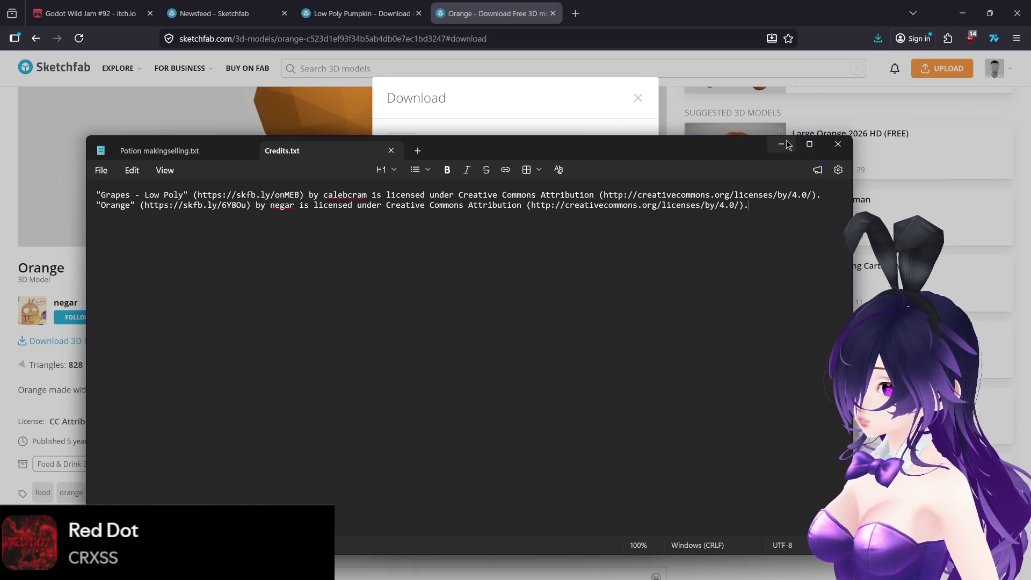
left_click(785, 144)
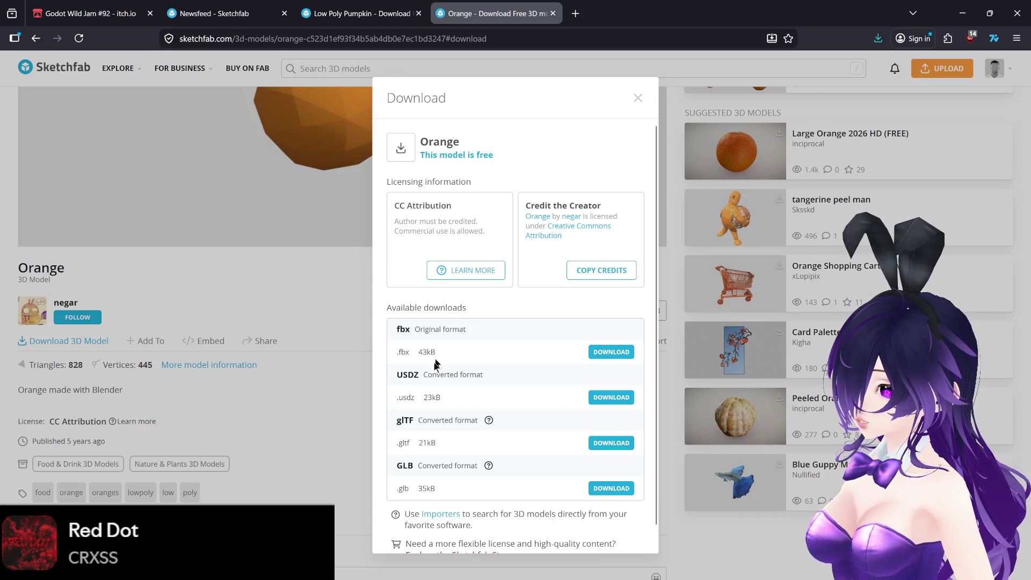
Download the Orange as GLB and save orange.glb in the game-jam-game folder
left_click(606, 490)
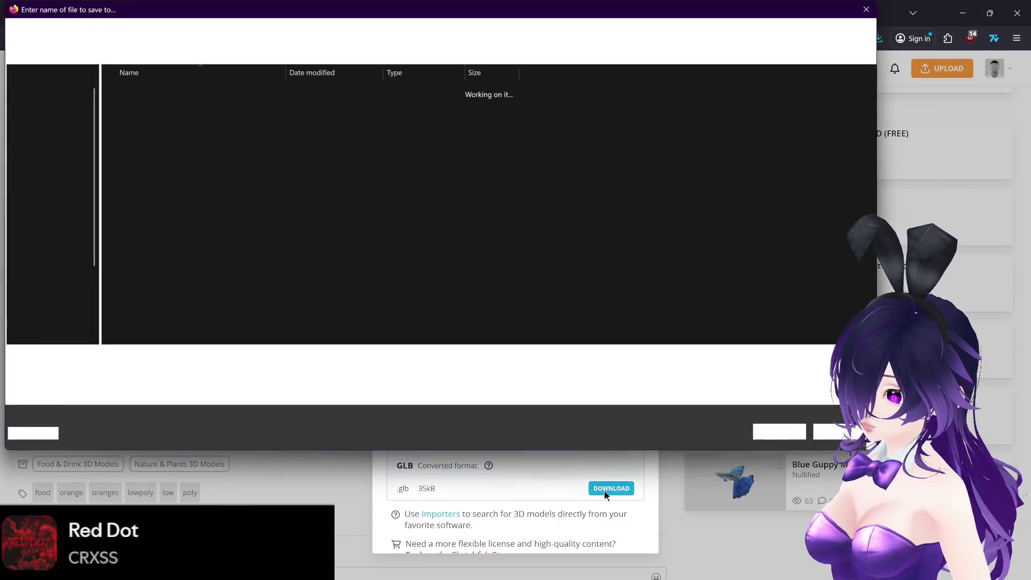
left_click_drag(479, 20, 492, 31)
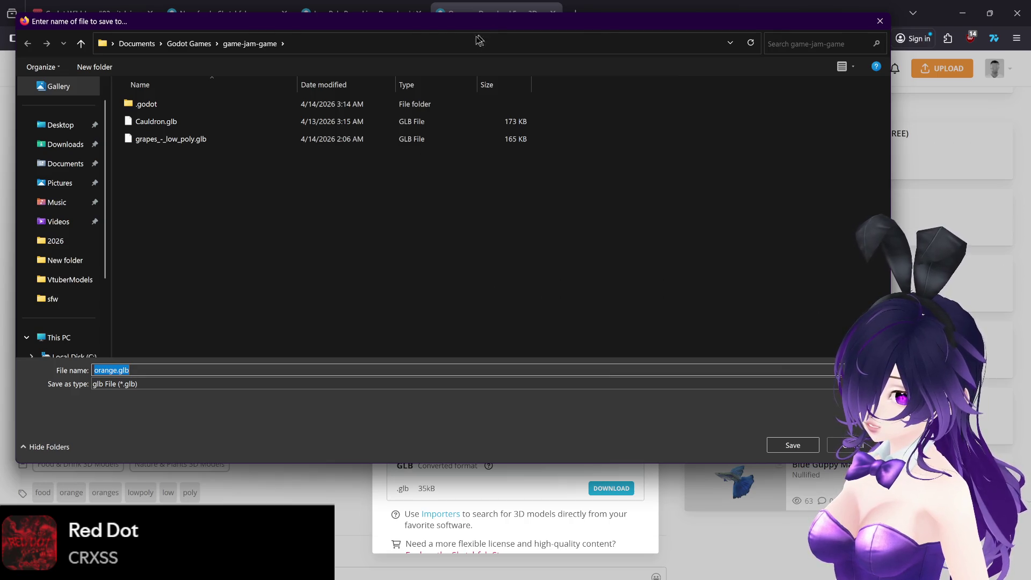
left_click(792, 445)
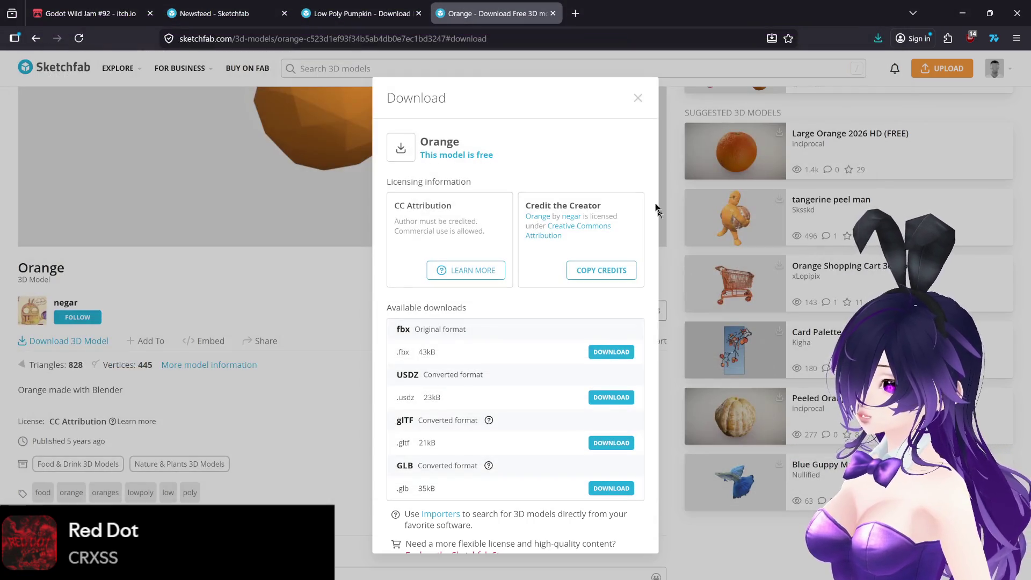
Bring the Godot editor to the front from the taskbar
mouse_move(453, 574)
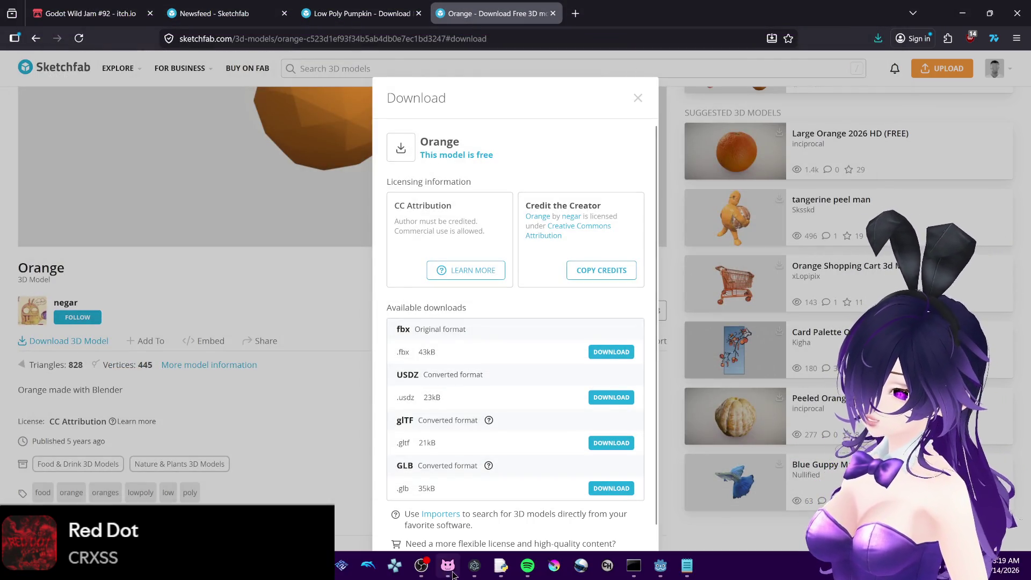
mouse_move(664, 574)
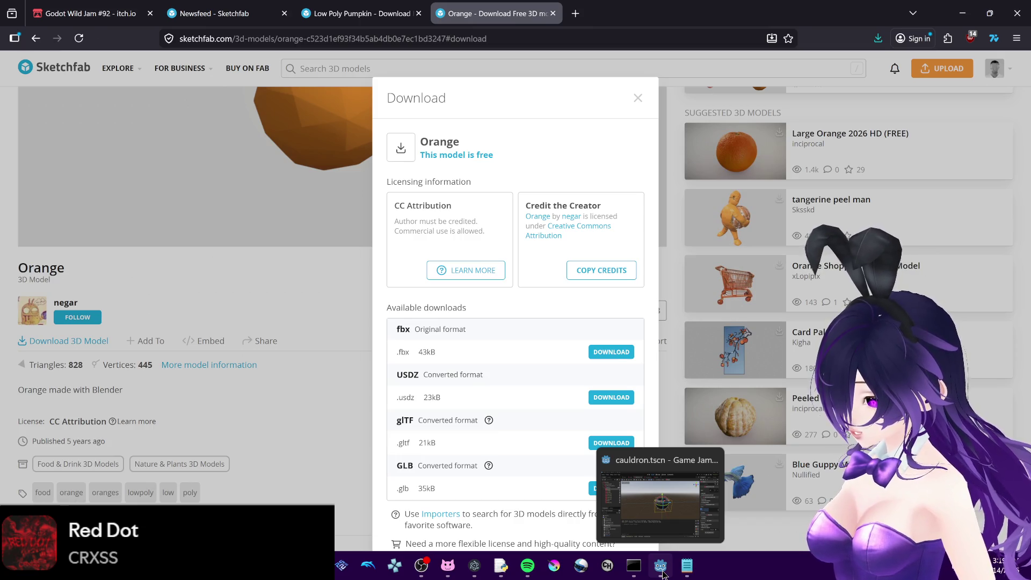
left_click(662, 571)
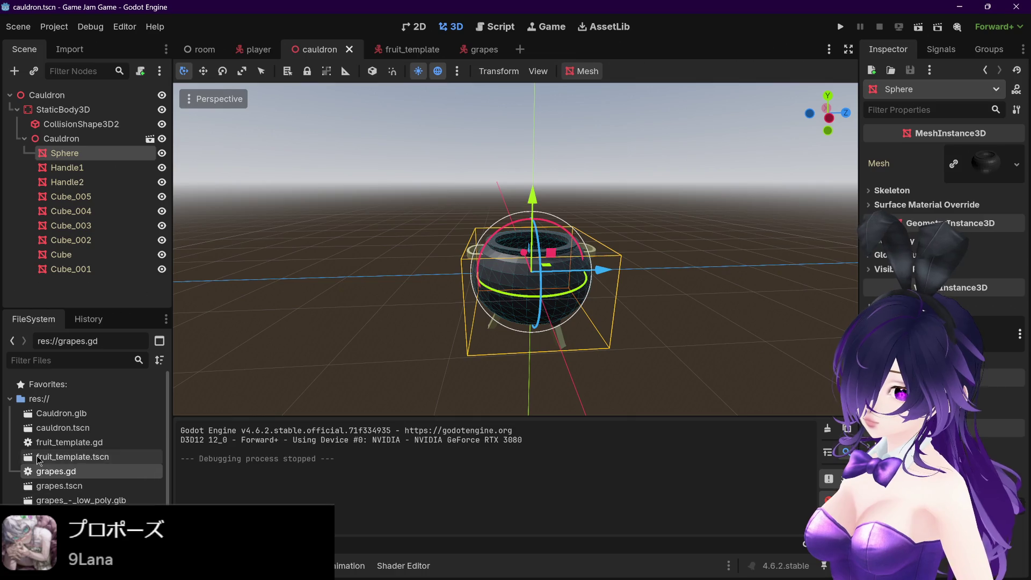
Add a new empty scene tab, glancing at the grapes scene for reference
left_click(521, 50)
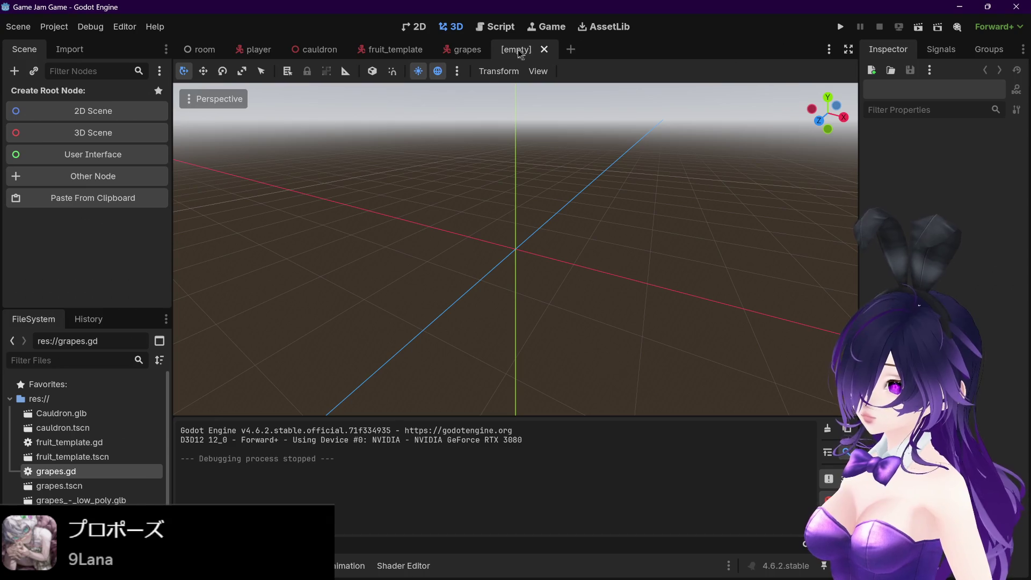
left_click(459, 50)
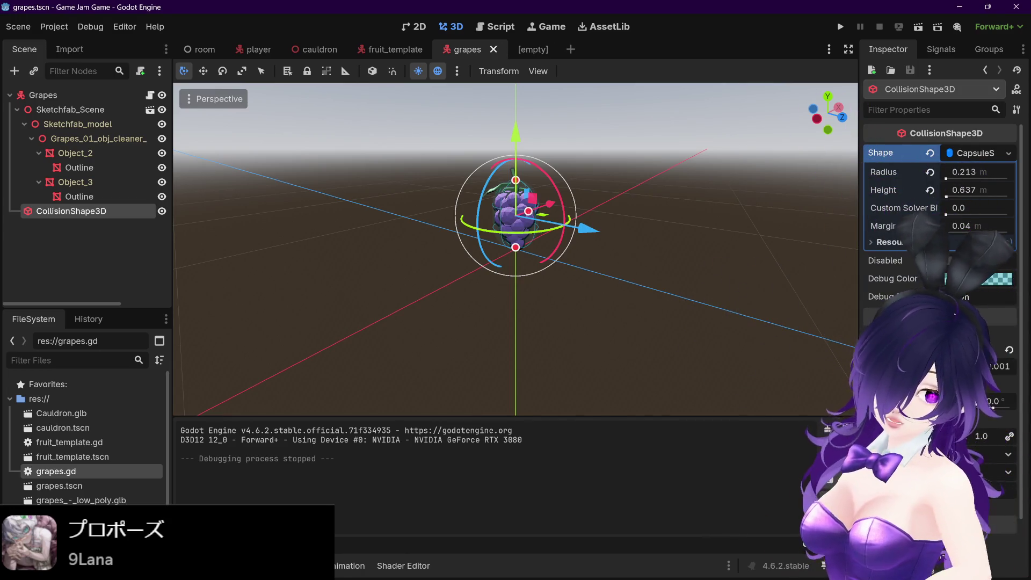
mouse_move(943, 573)
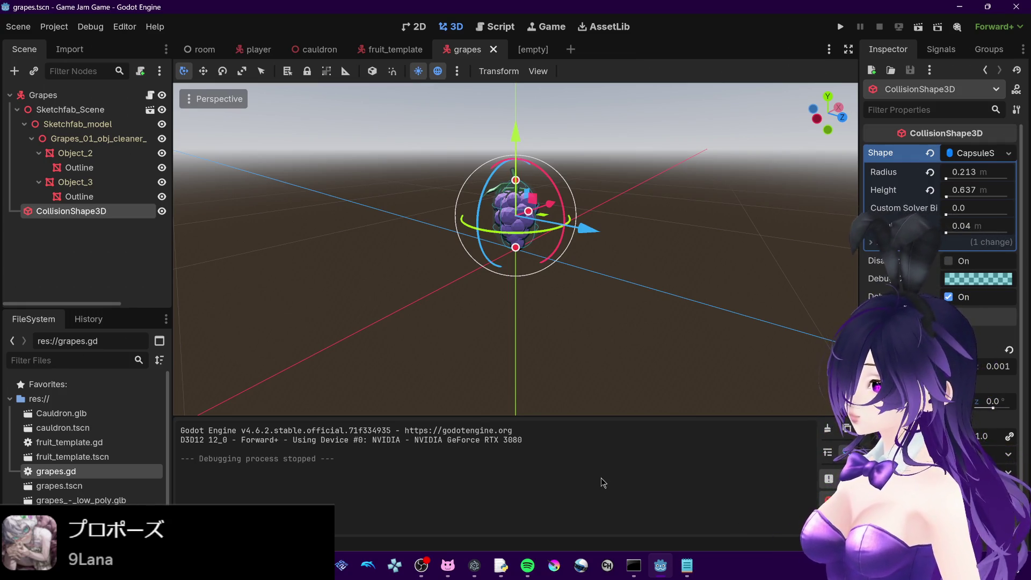
left_click(538, 56)
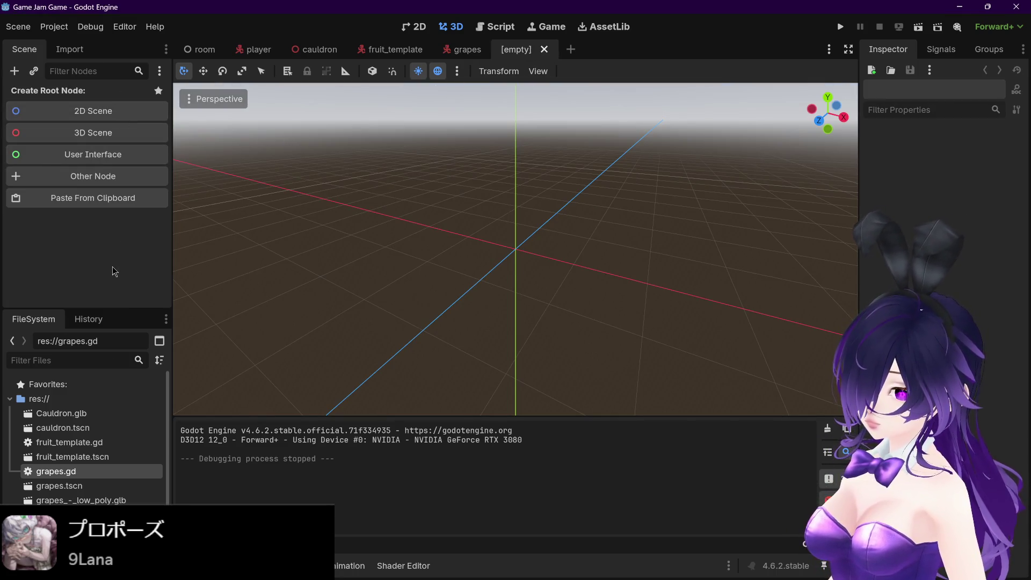
Create a CharacterBody3D root and drag the orange model in as its child
key("ctrl+a")
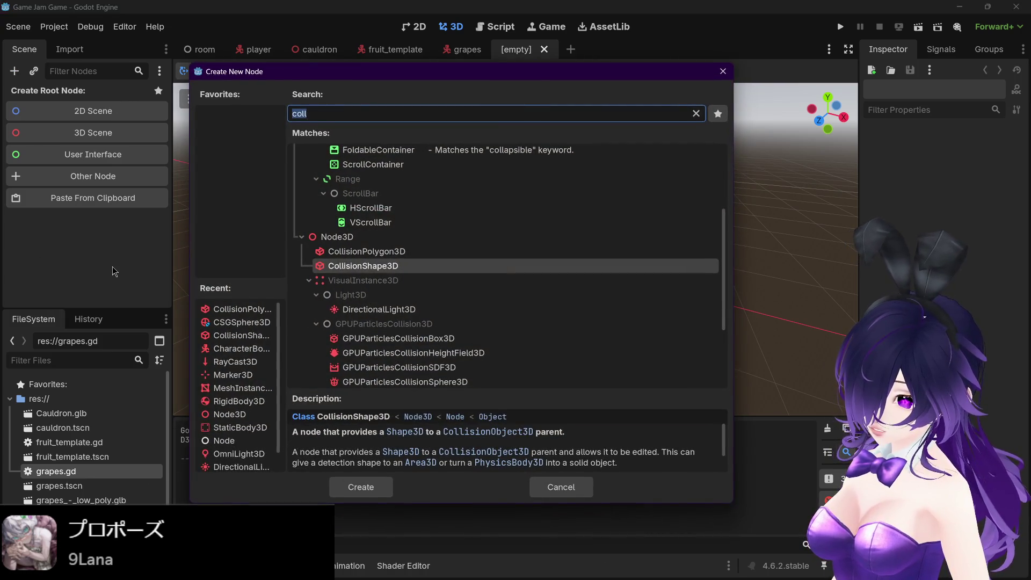
type("char")
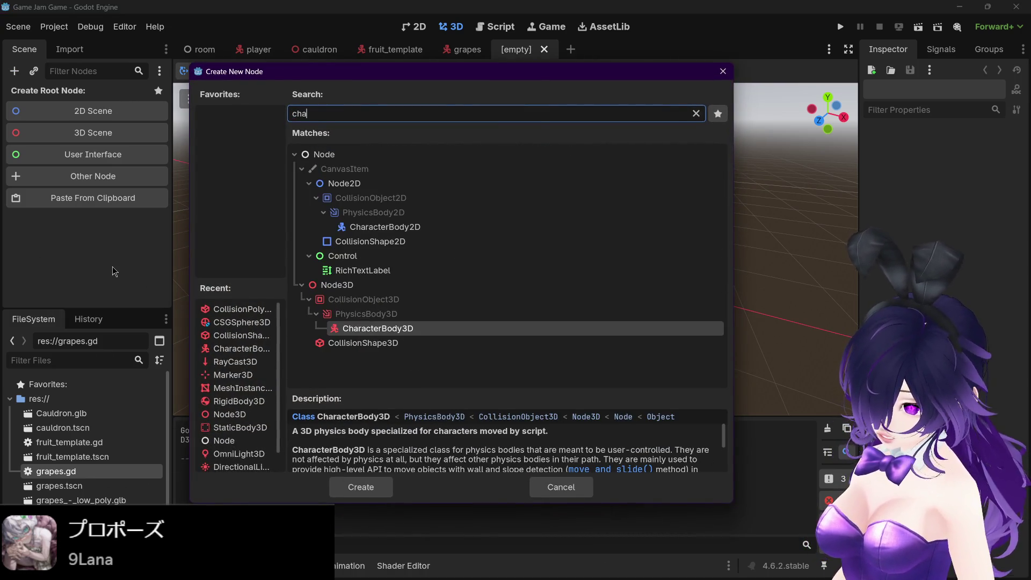
key("Return")
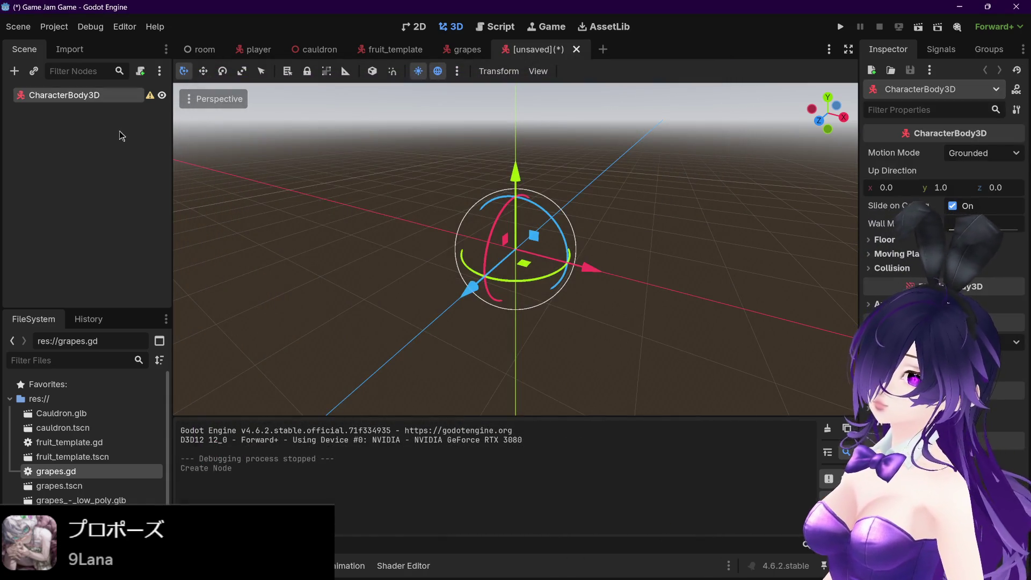
left_click(463, 50)
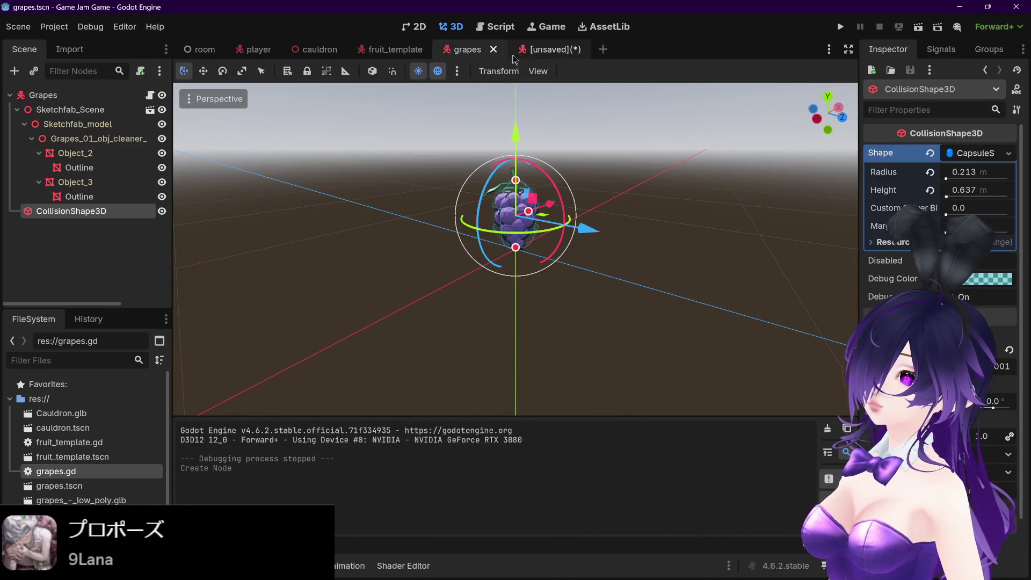
left_click(533, 54)
scroll(80, 473, "down", 1)
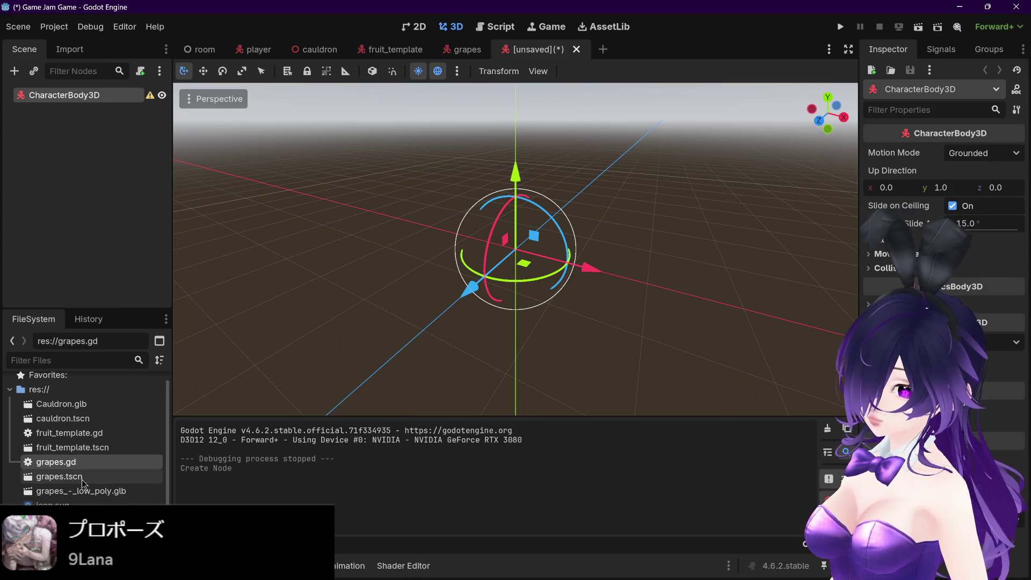
left_click_drag(60, 519, 89, 101)
scroll(441, 195, "down", 10)
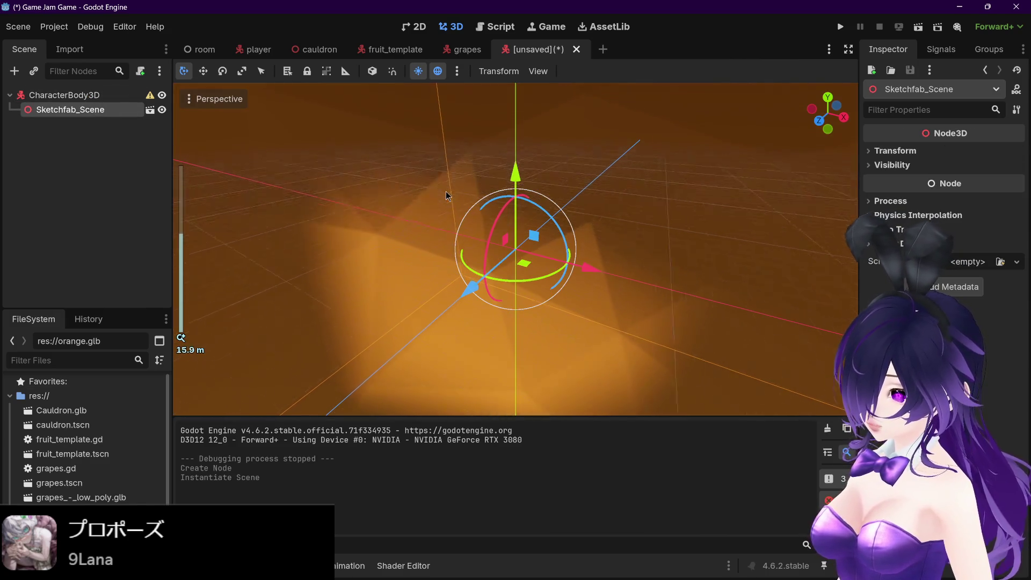
scroll(483, 193, "up", 4)
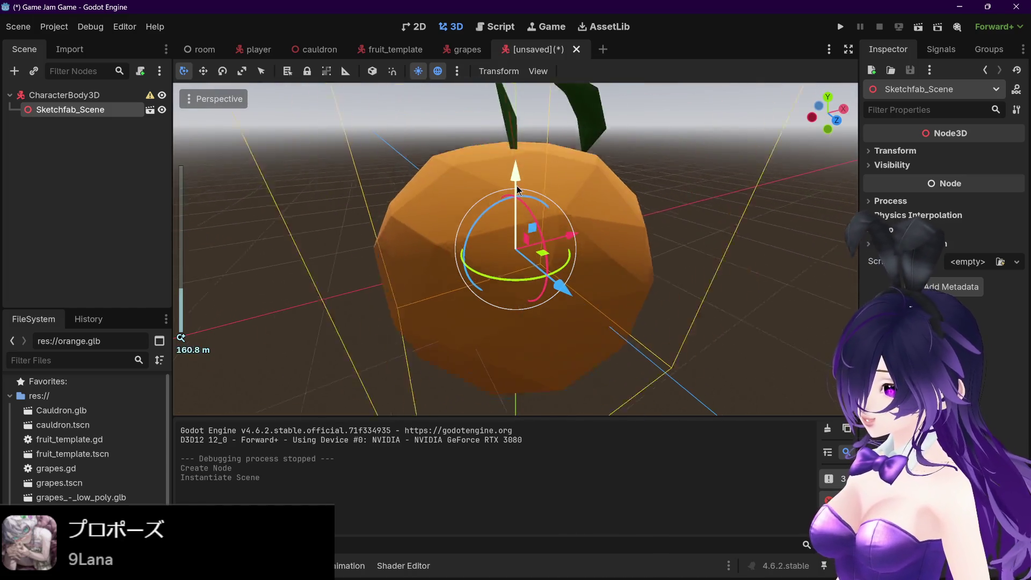
scroll(517, 189, "down", 4)
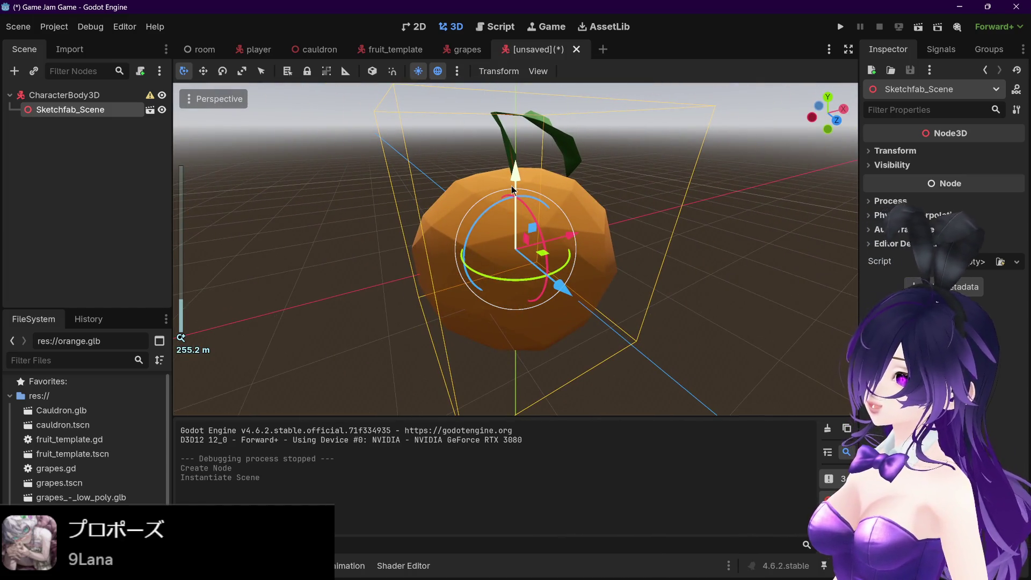
Rename the root node to Orange and save the scene as orange.tscn
key("ctrl+s")
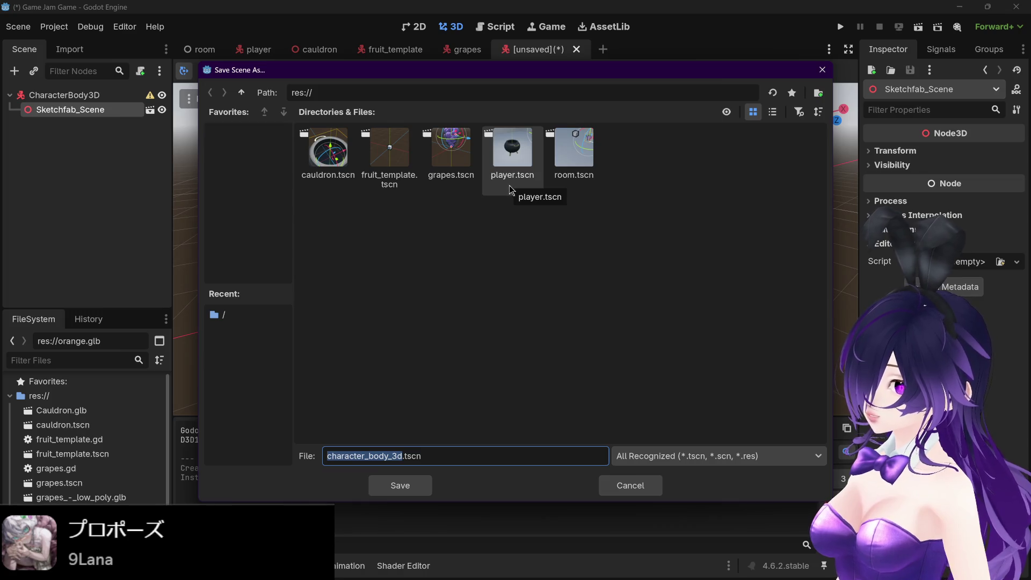
left_click(628, 485)
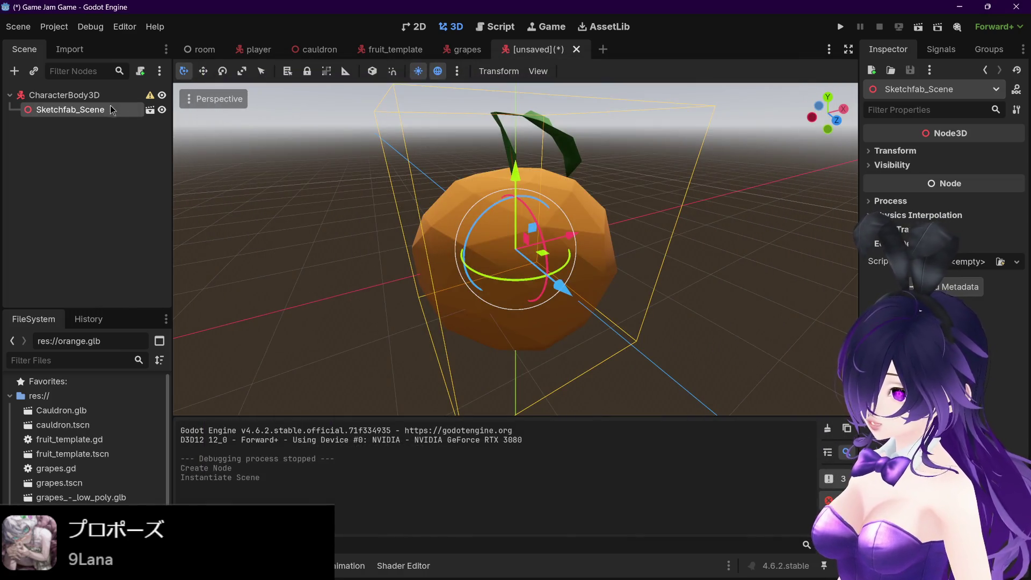
double_click(88, 95)
type("Orange")
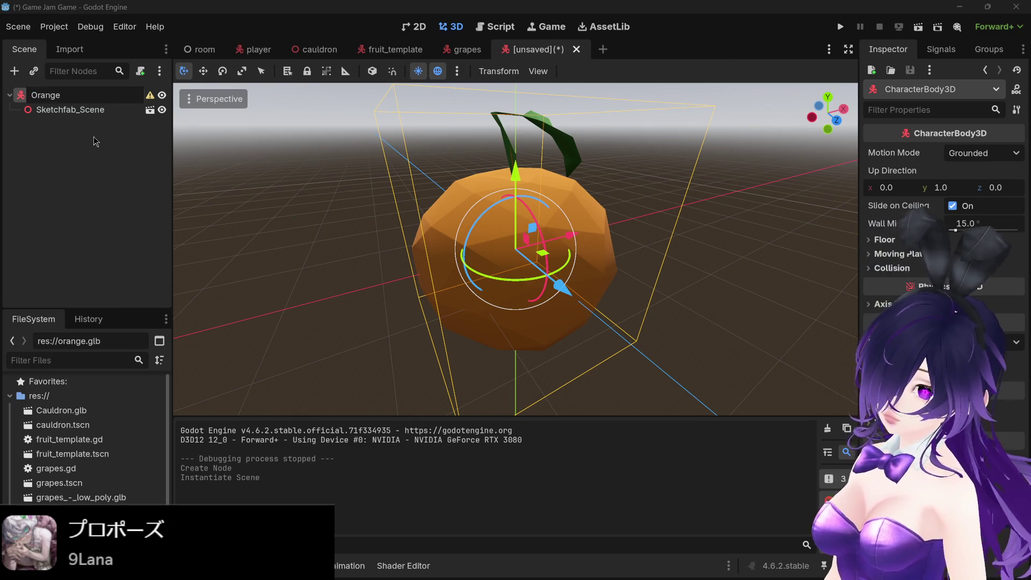
key("Return")
key("ctrl+s")
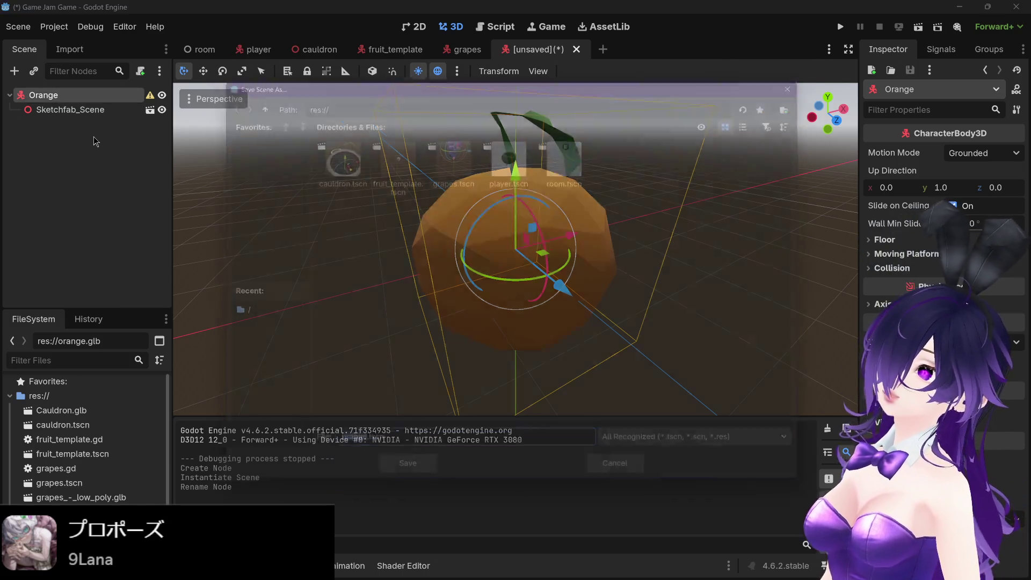
left_click(403, 479)
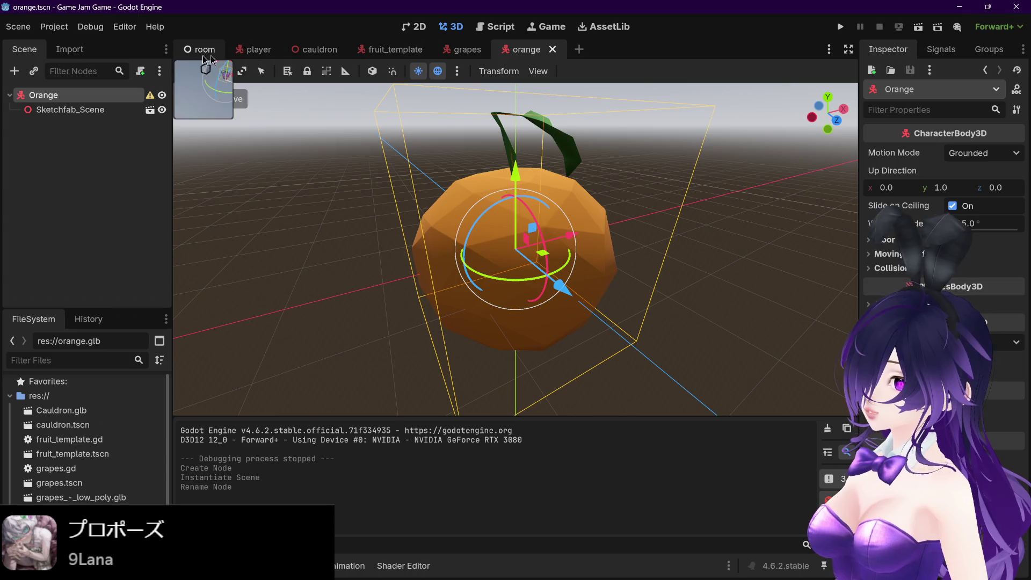
In room.tscn, instantiate orange.tscn as a child scene of the Room node
left_click(203, 50)
scroll(264, 264, "up", 2)
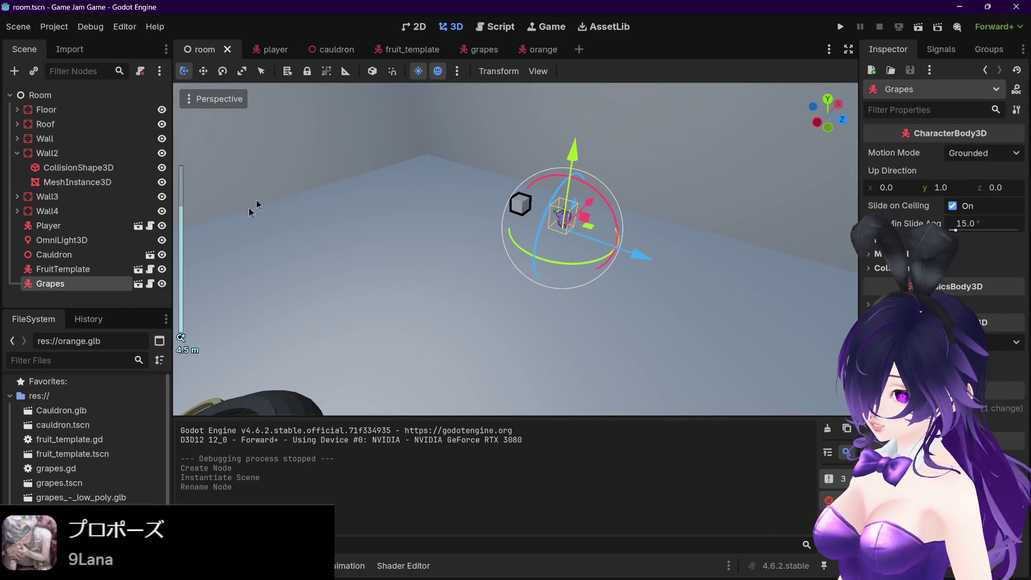
left_click(74, 97)
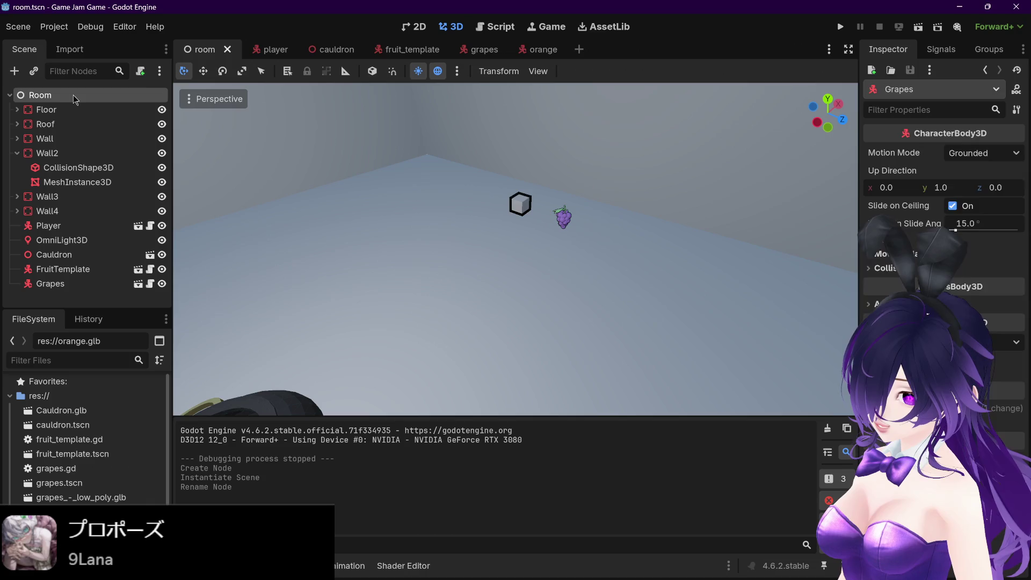
right_click(73, 96)
left_click(123, 121)
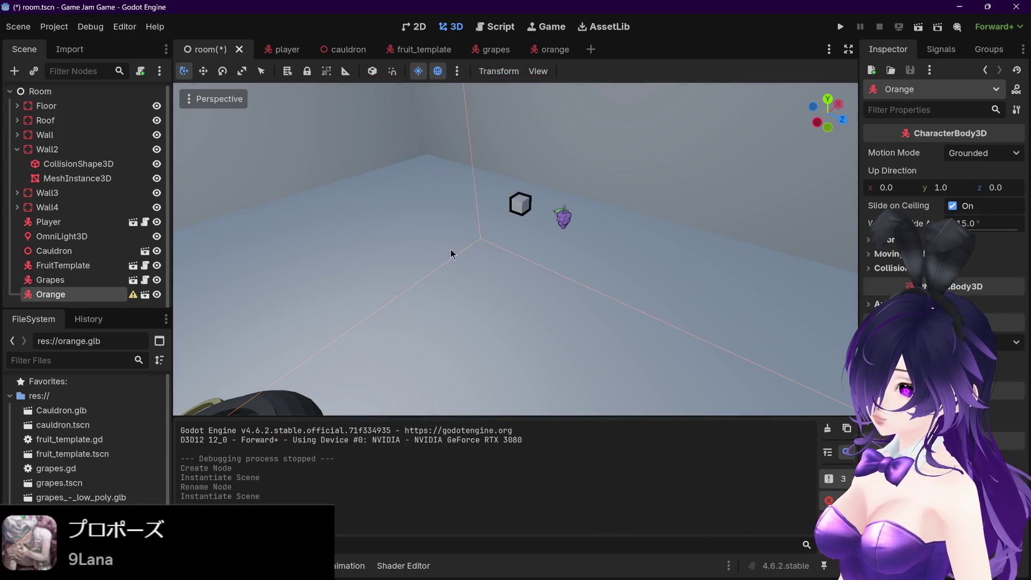
Frame and orbit around the oversized Orange instance, and collapse Wall2 in the tree
key("f")
scroll(613, 215, "up", 3)
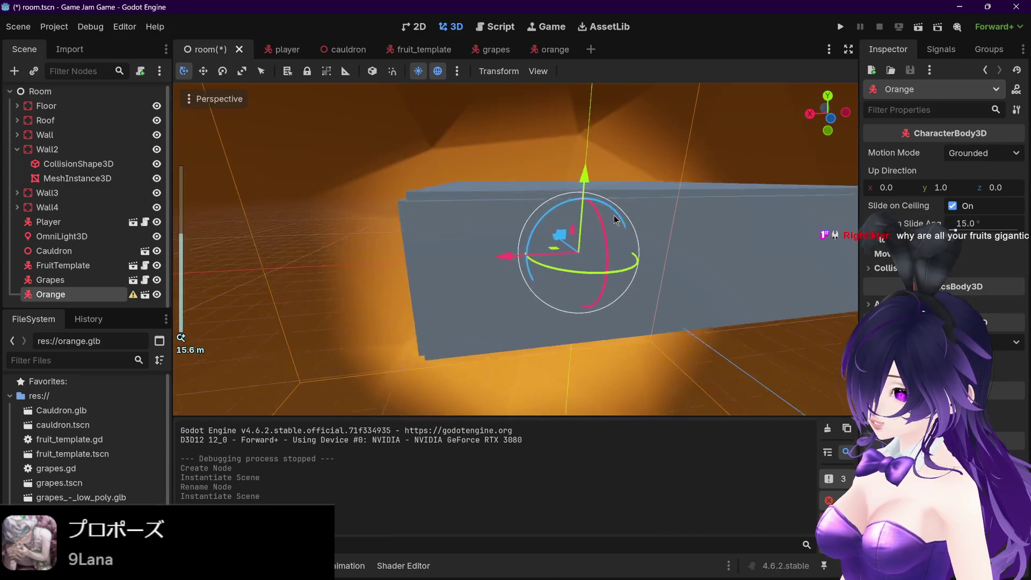
scroll(613, 215, "down", 3)
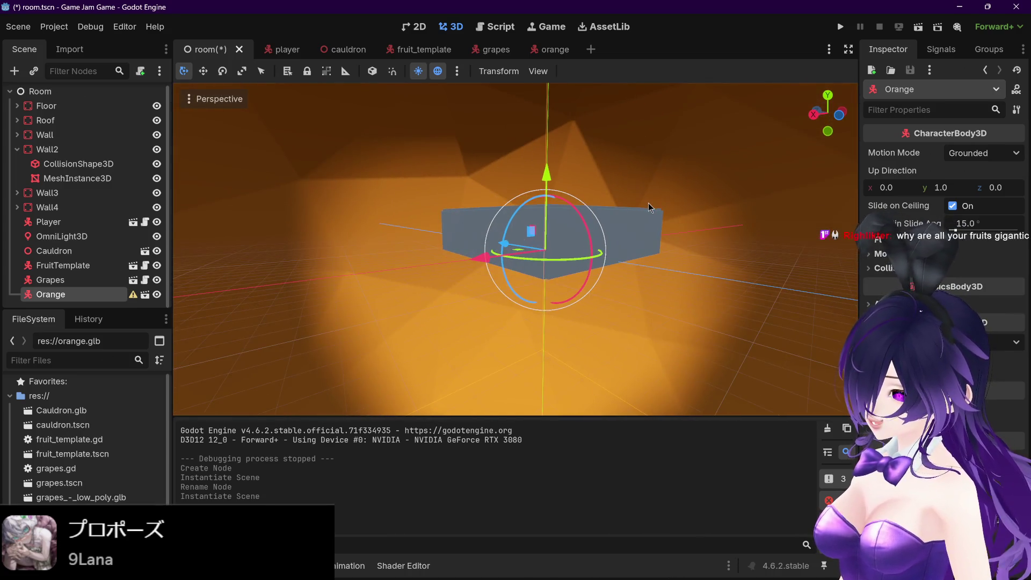
scroll(665, 216, "down", 15)
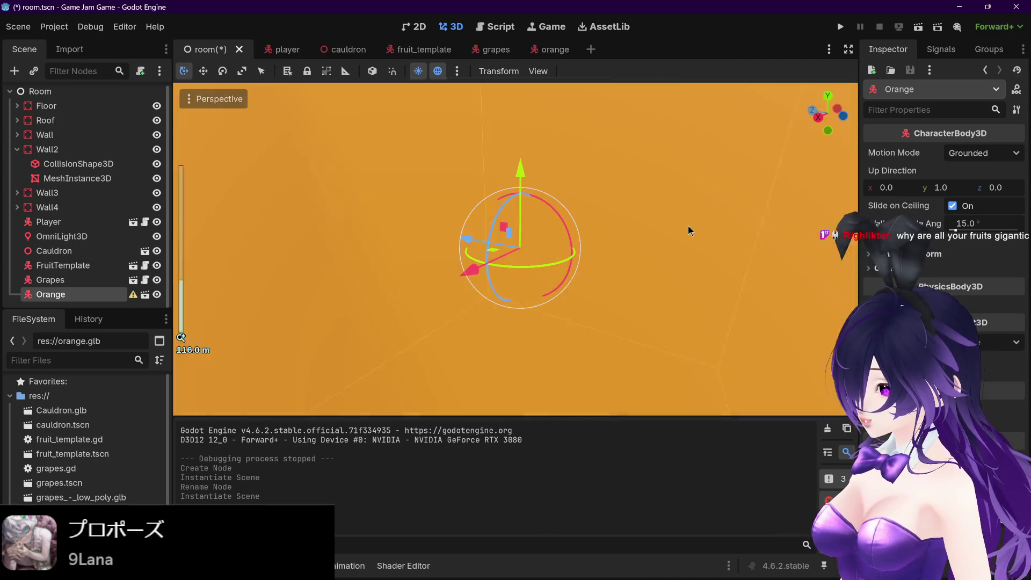
scroll(687, 231, "up", 15)
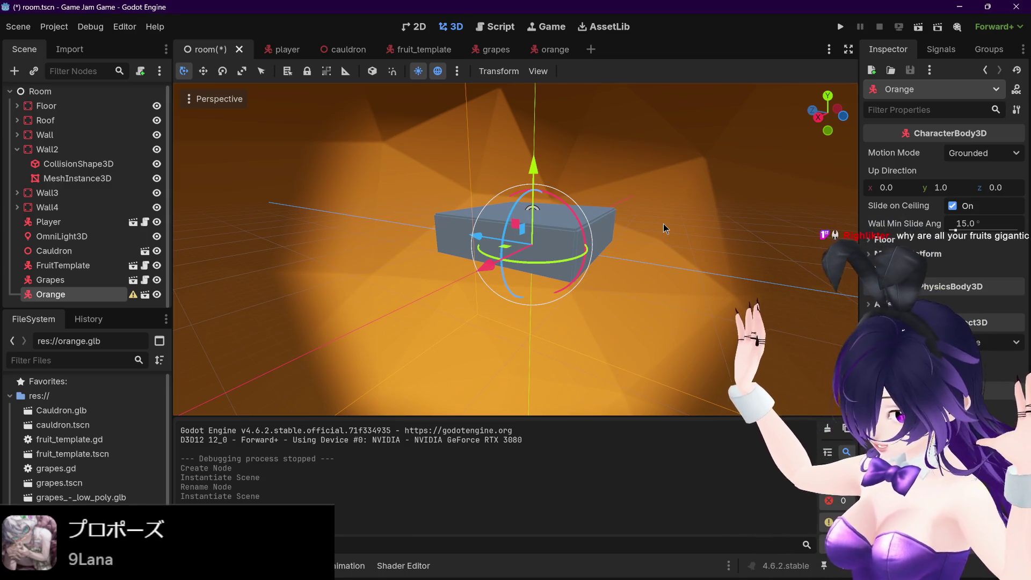
scroll(667, 225, "up", 4)
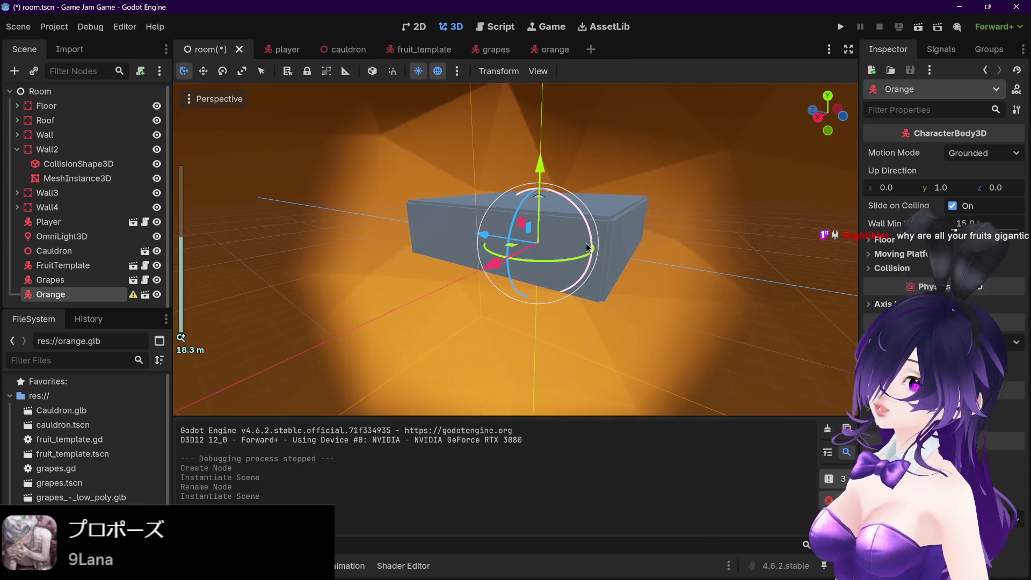
mouse_move(586, 248)
left_mouse_down()
mouse_move(633, 253)
mouse_move(621, 281)
left_mouse_up()
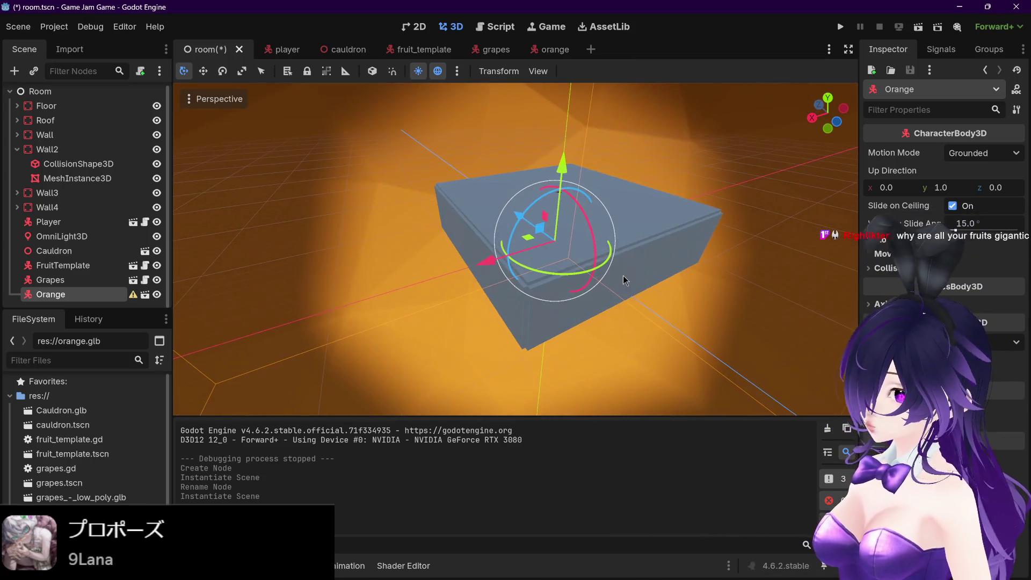
left_click(16, 151)
scroll(712, 276, "down", 5)
scroll(713, 276, "up", 4)
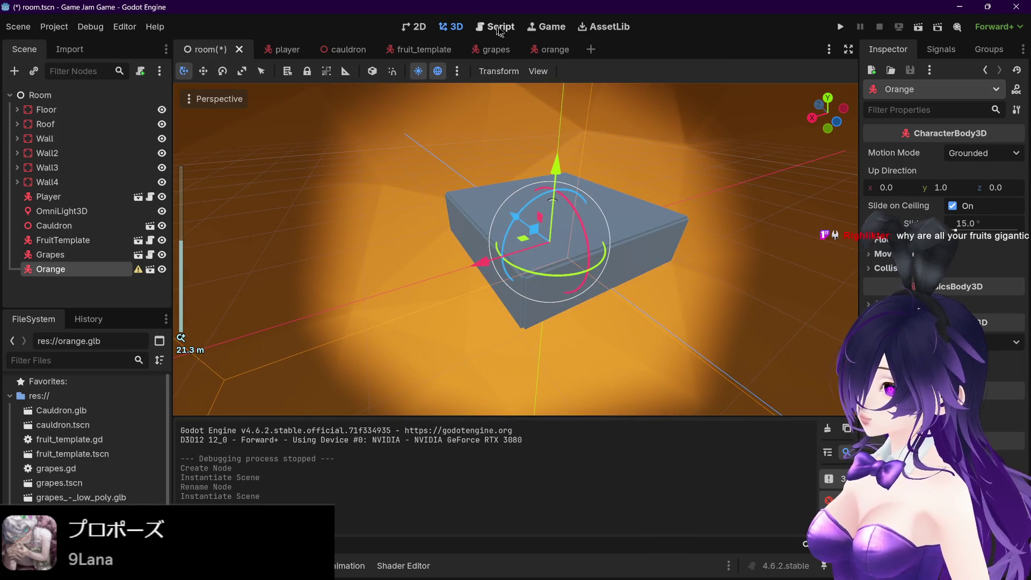
left_click(550, 49)
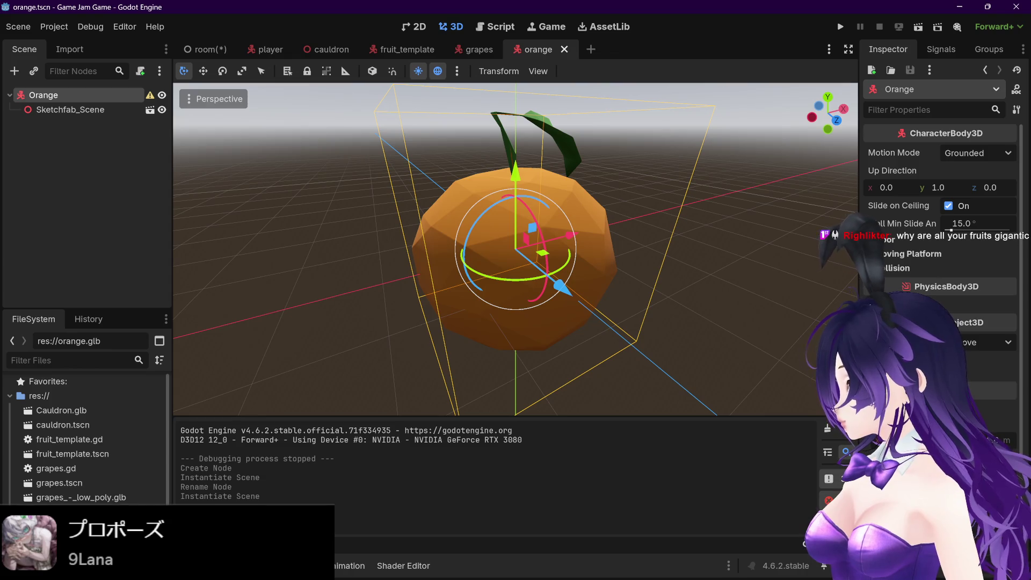
Reduce the Orange root's scale, save, and frame the Orange in the room scene
key("Return")
scroll(595, 250, "up", 5)
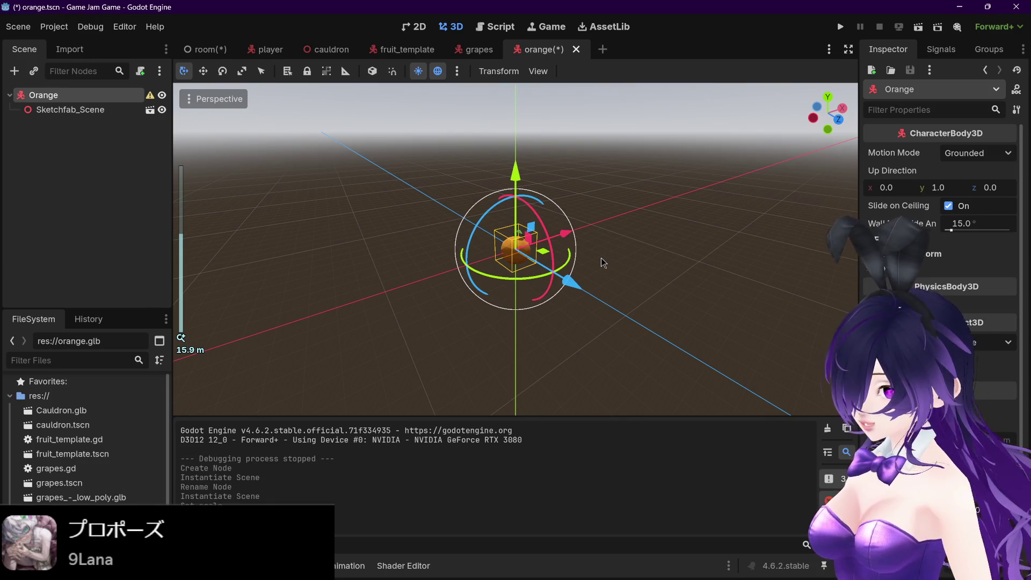
key("ctrl+s")
key("ctrl+Tab")
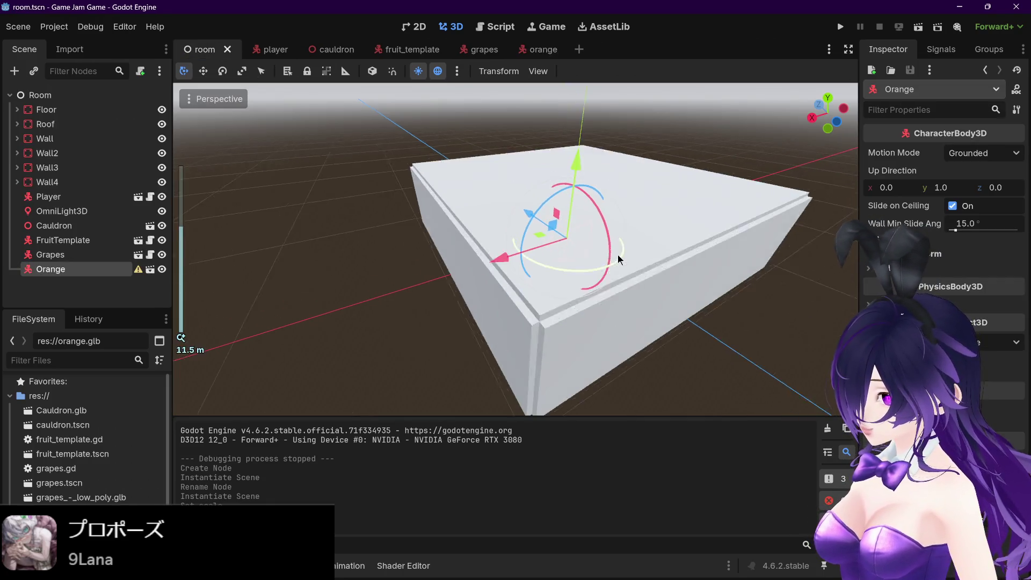
key("f")
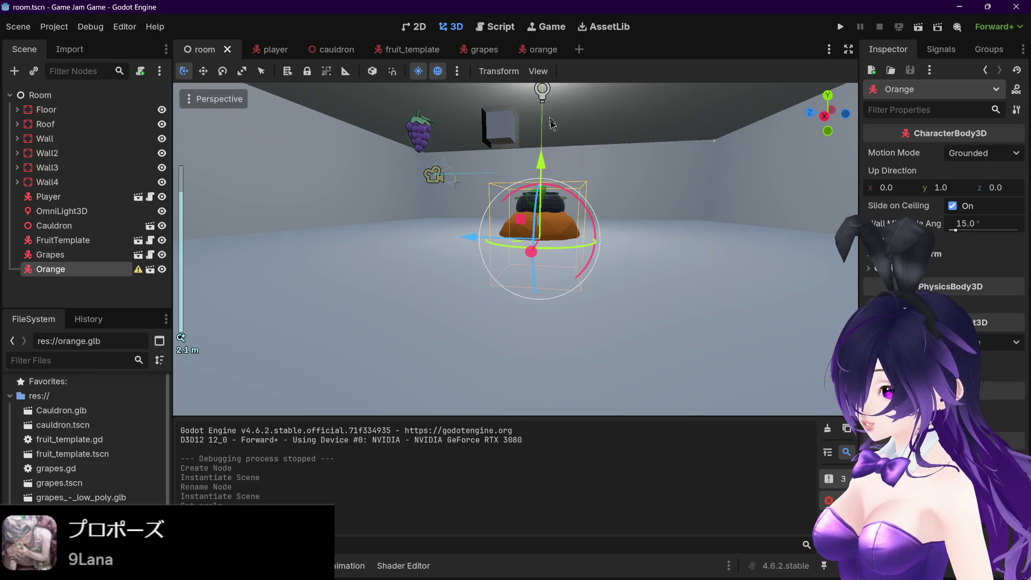
Shrink the Orange's scale further, save, and compare its size in the room
left_click(550, 51)
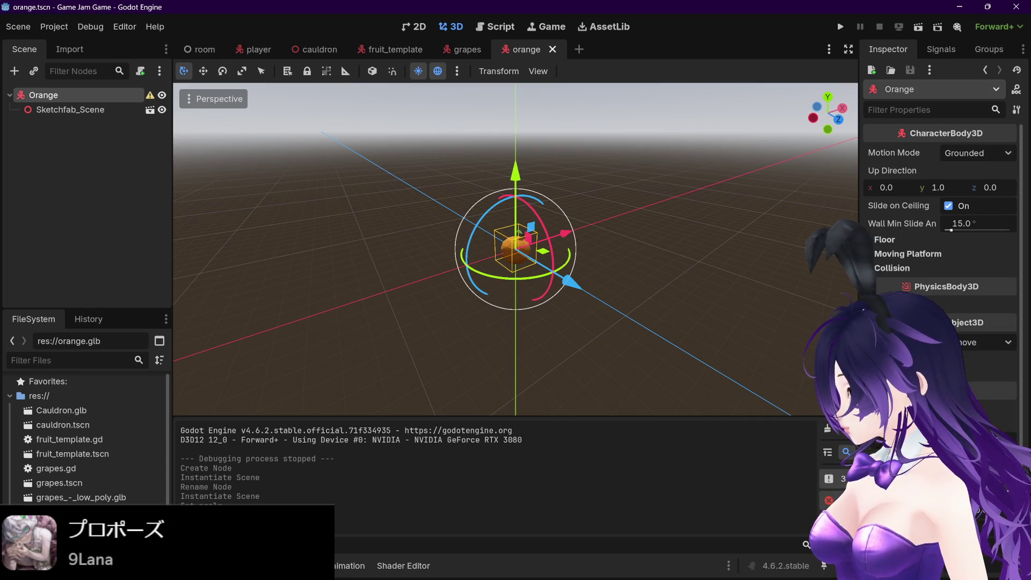
key("Return")
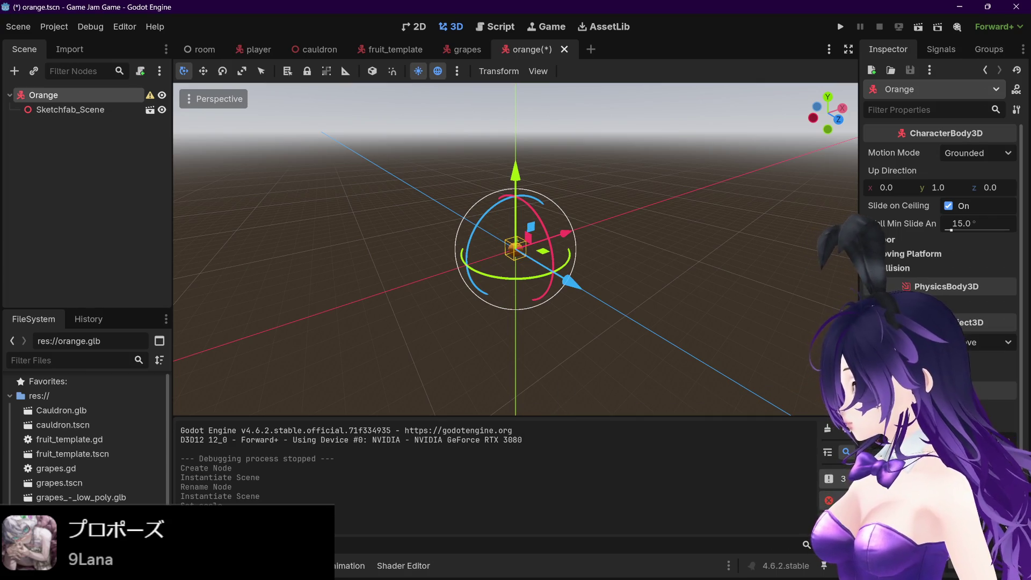
left_click(201, 49)
scroll(563, 229, "up", 2)
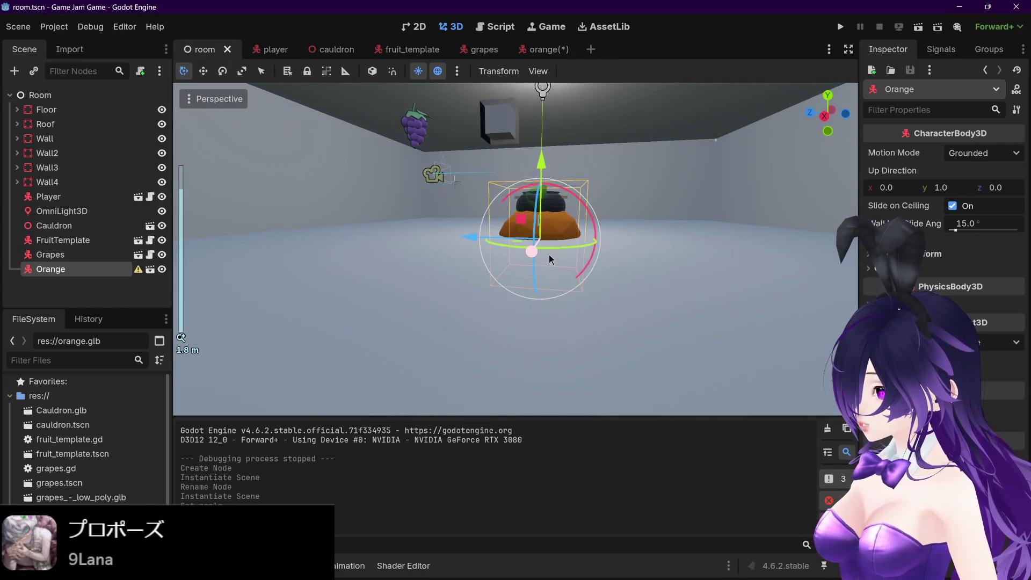
left_click(532, 49)
key("ctrl+s")
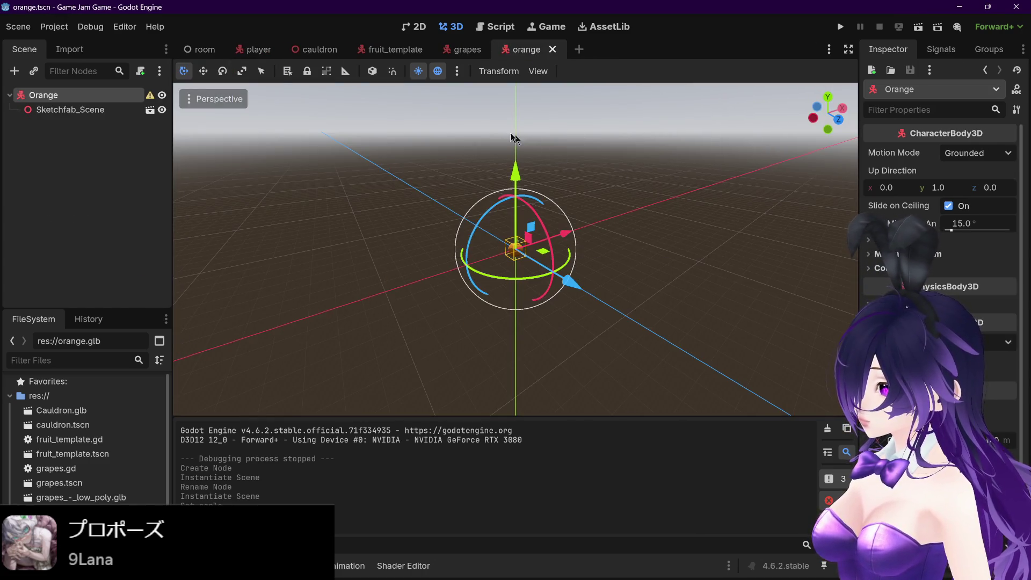
left_click(199, 49)
scroll(551, 238, "up", 2)
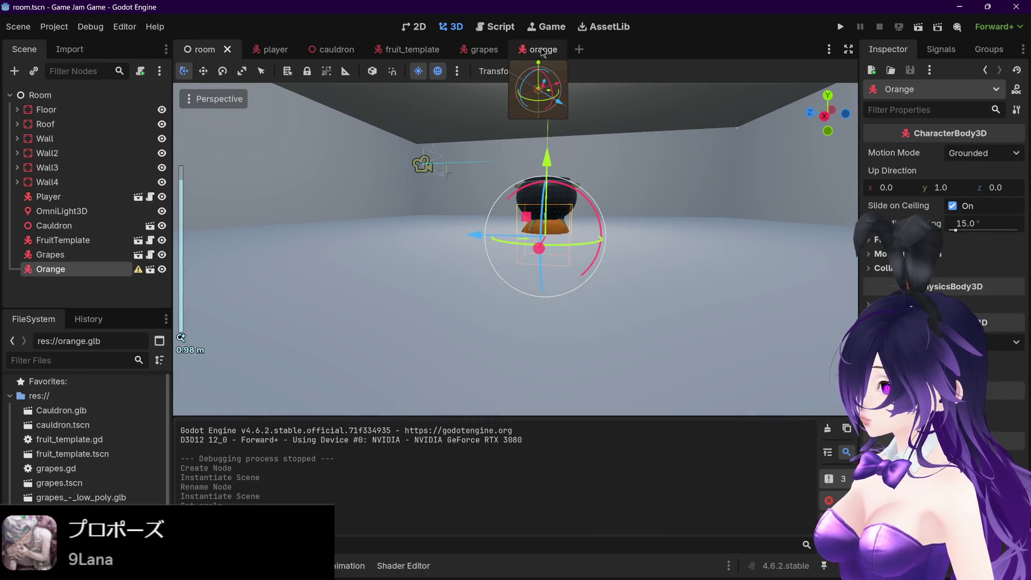
Revert the last scale change with undo, save orange.tscn, and review the room
left_click(526, 48)
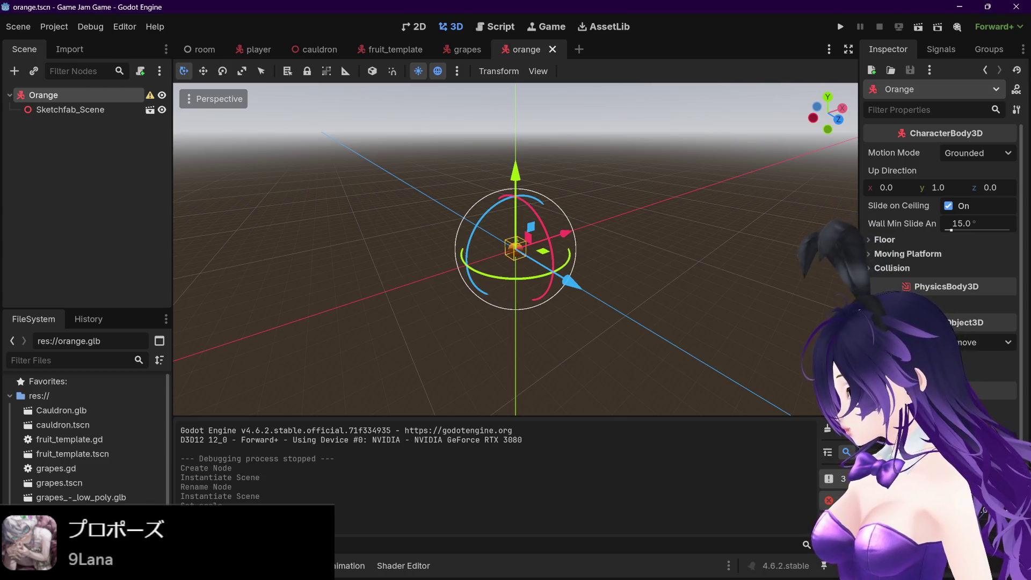
key("ctrl+z")
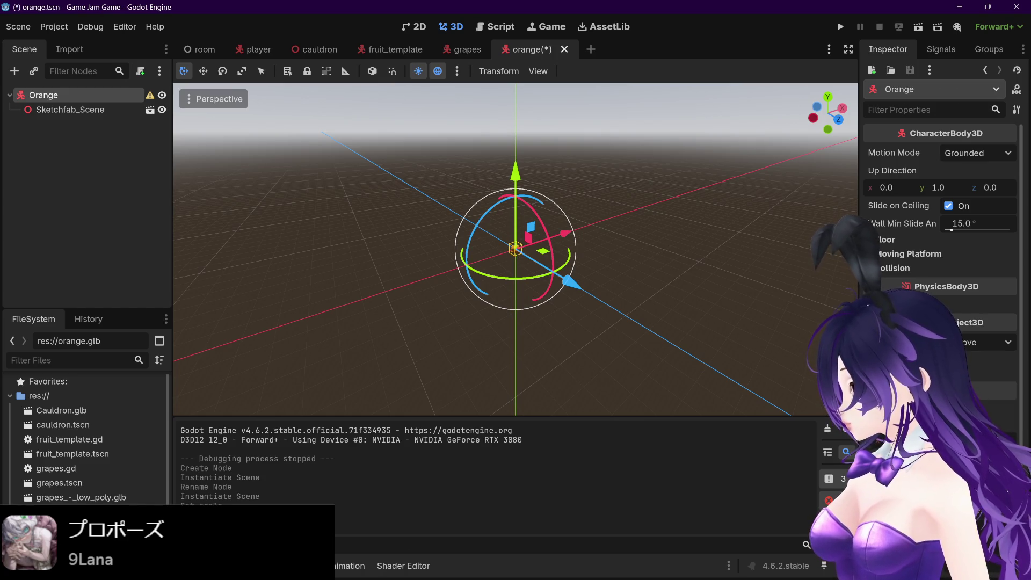
key("ctrl+s")
left_click(203, 49)
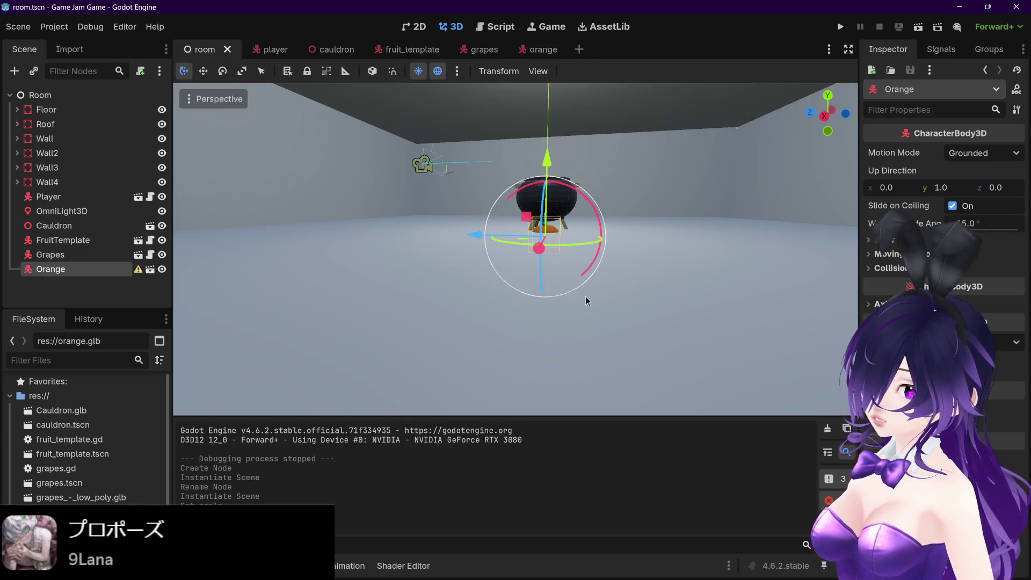
scroll(595, 304, "up", 3)
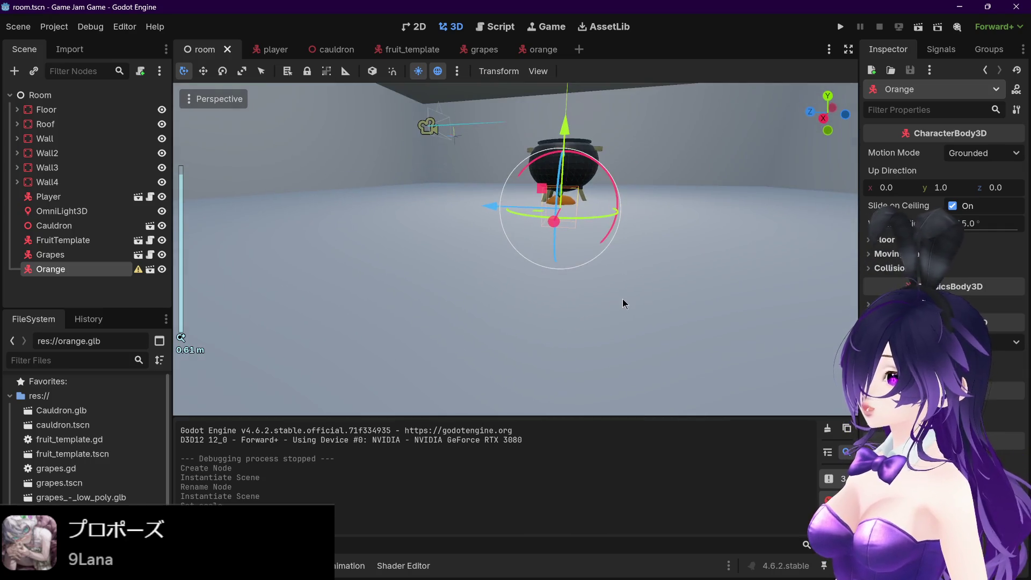
Move the Orange instance left and up beside the grapes, then reopen orange.tscn
mouse_move(486, 210)
left_mouse_down()
mouse_move(403, 225)
mouse_move(319, 204)
left_mouse_up()
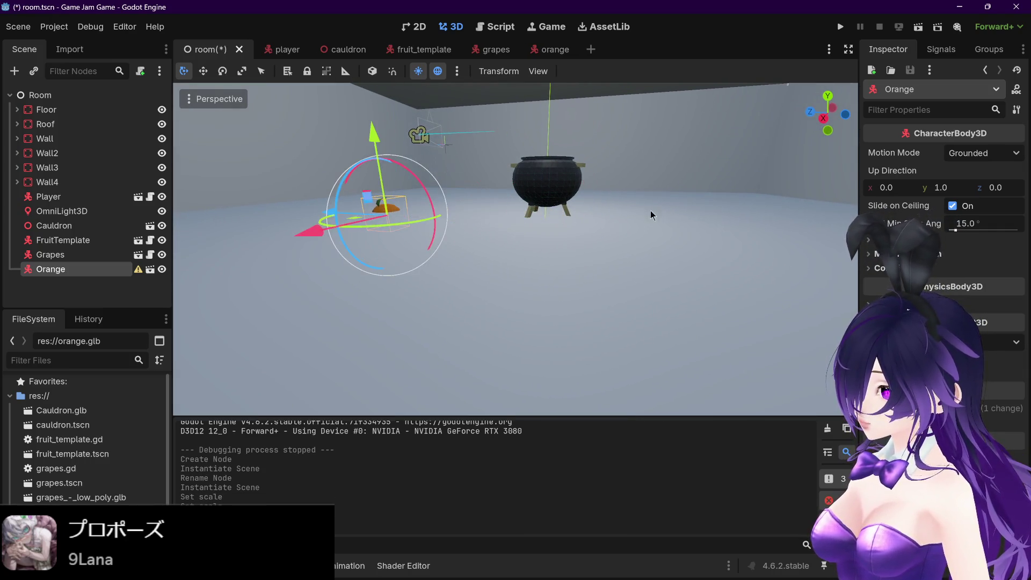
left_click_drag(677, 231, 463, 232)
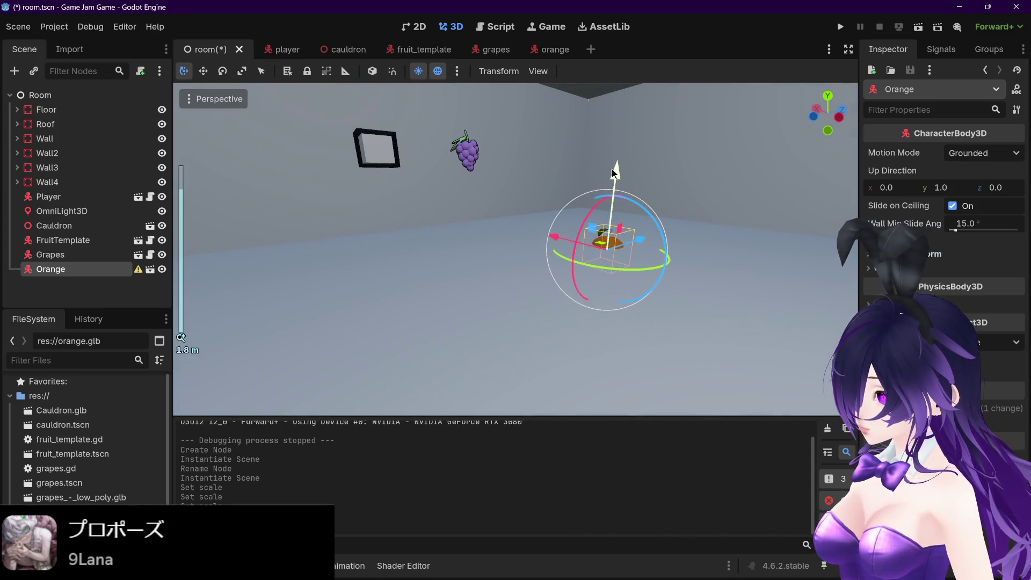
mouse_move(615, 170)
left_mouse_down()
mouse_move(621, 105)
mouse_move(537, 171)
left_mouse_up()
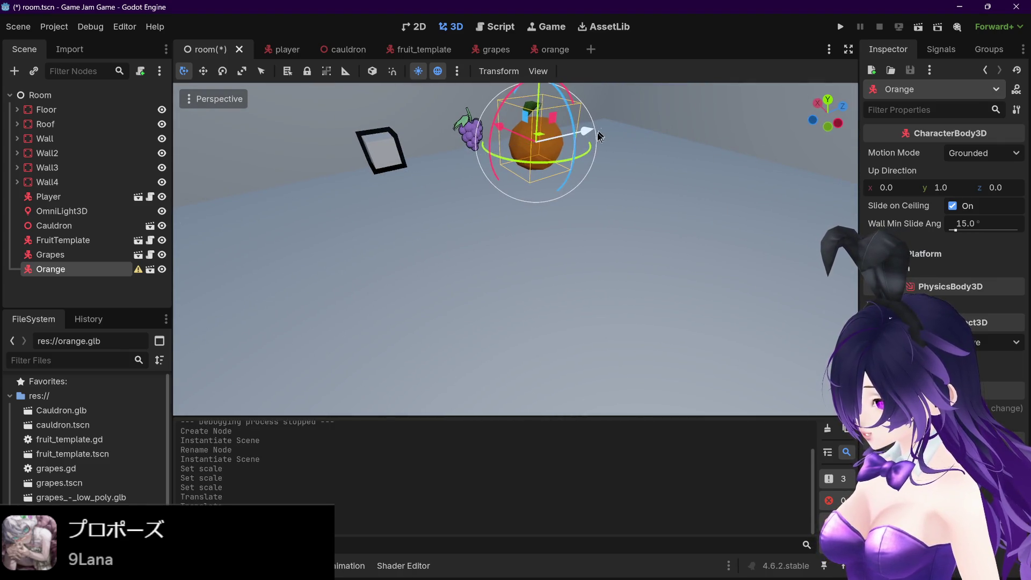
left_click_drag(625, 110, 632, 84)
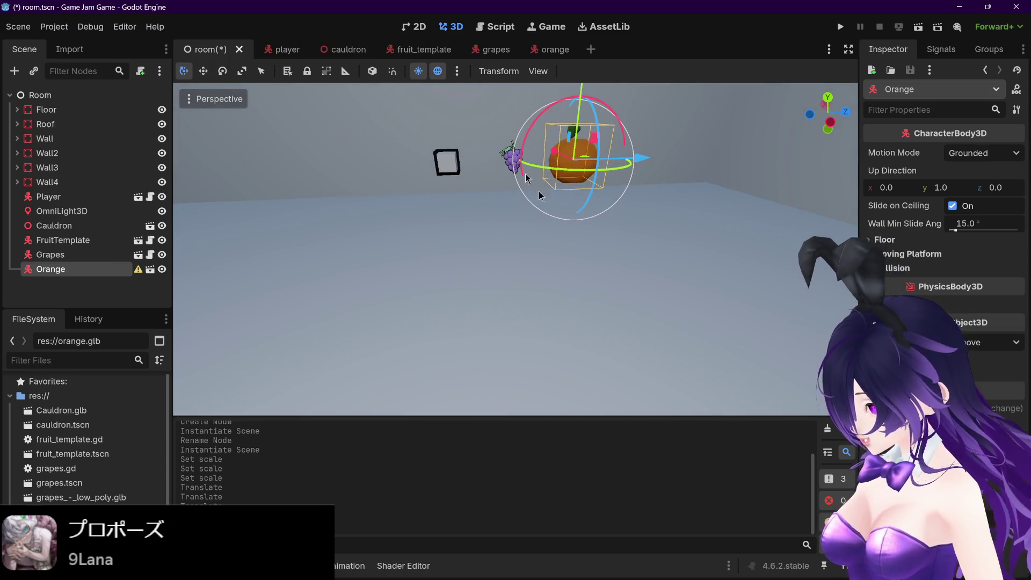
left_click(539, 56)
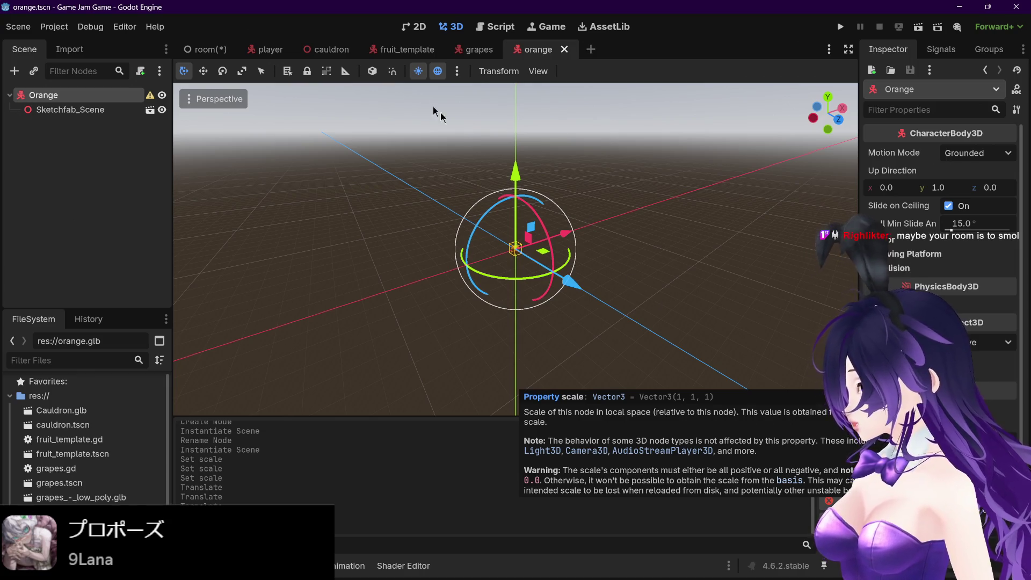
Save the orange scene with Ctrl+S and return to the room scene
left_click(211, 49)
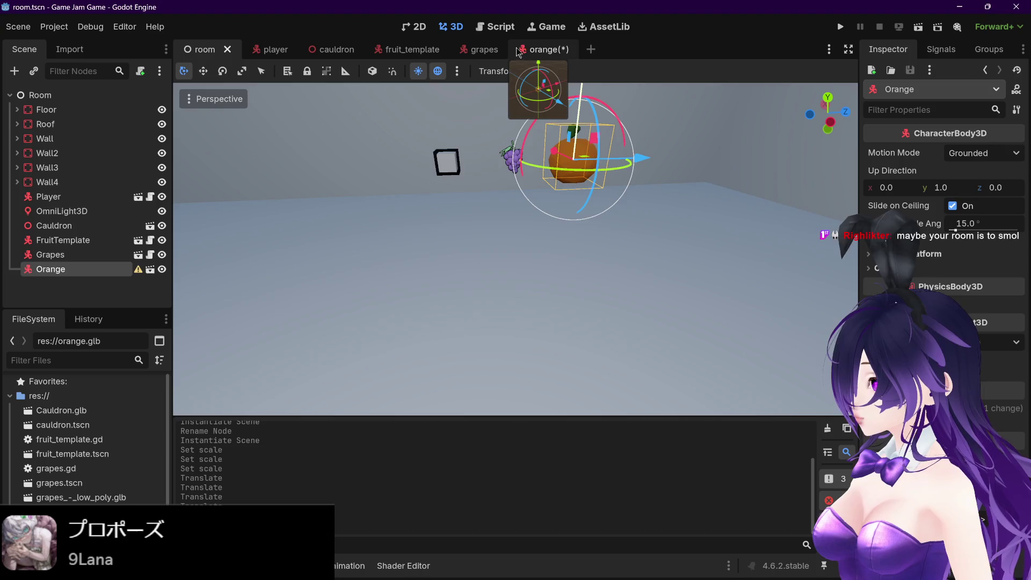
left_click(530, 49)
key("ctrl+s")
left_click(204, 49)
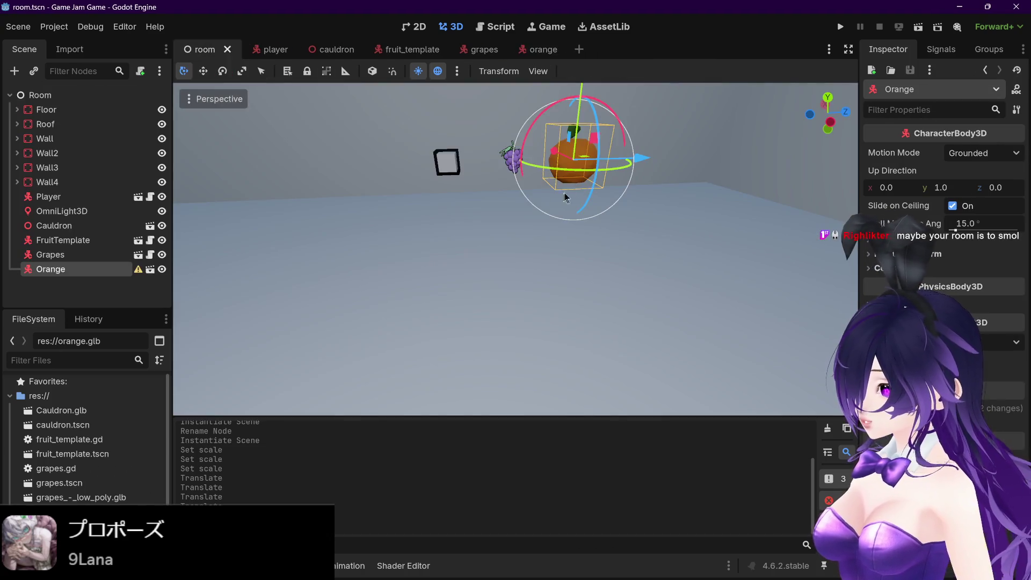
scroll(594, 173, "up", 2)
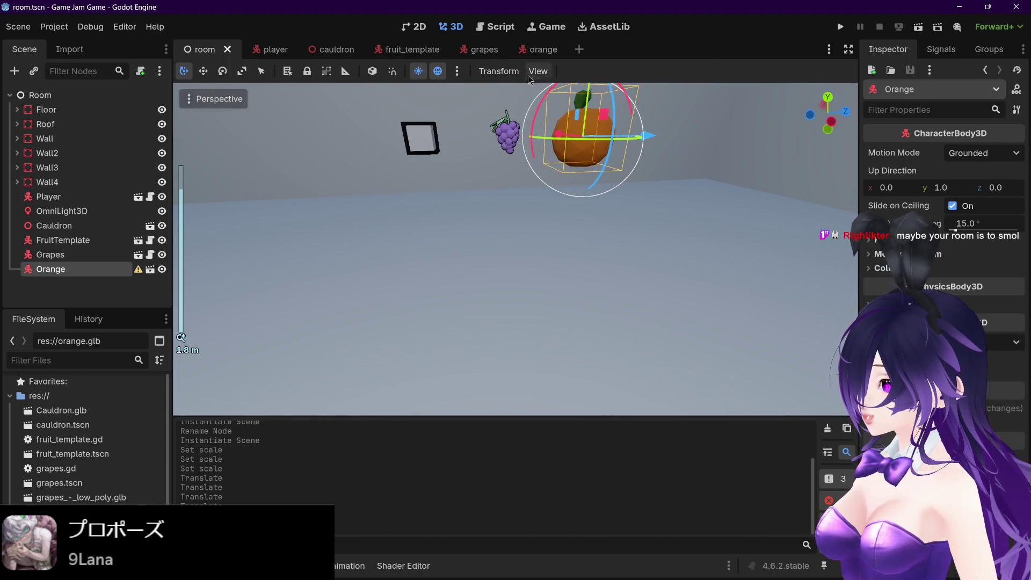
Clear the selection in the orange scene, checking the room scene in between
left_click(527, 49)
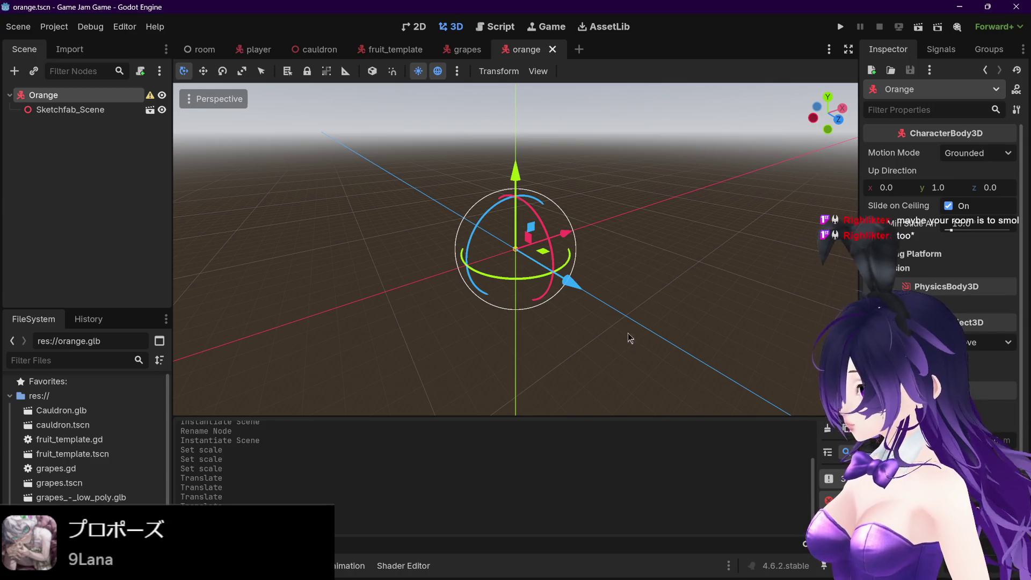
left_click(617, 222)
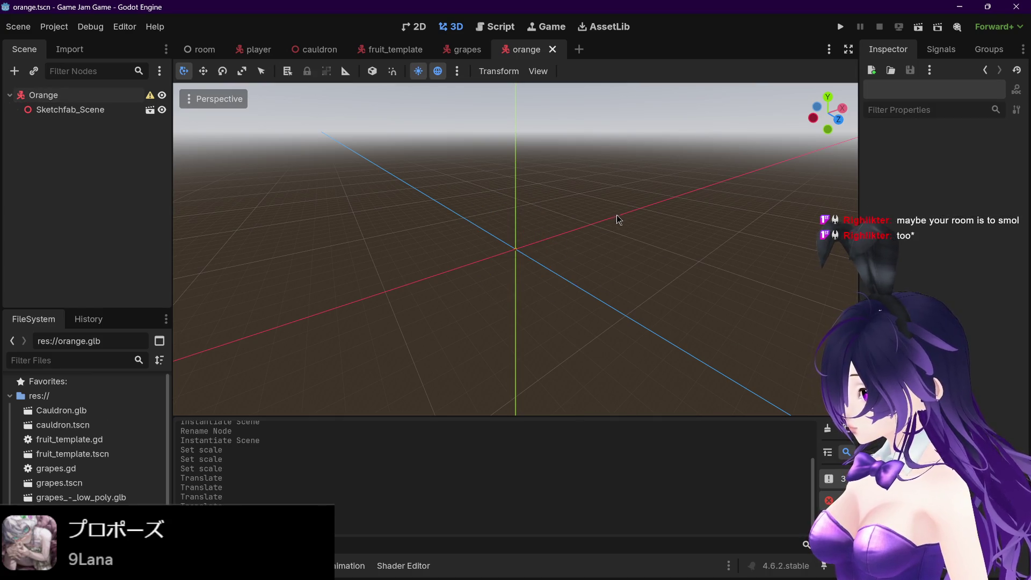
scroll(525, 240, "up", 2)
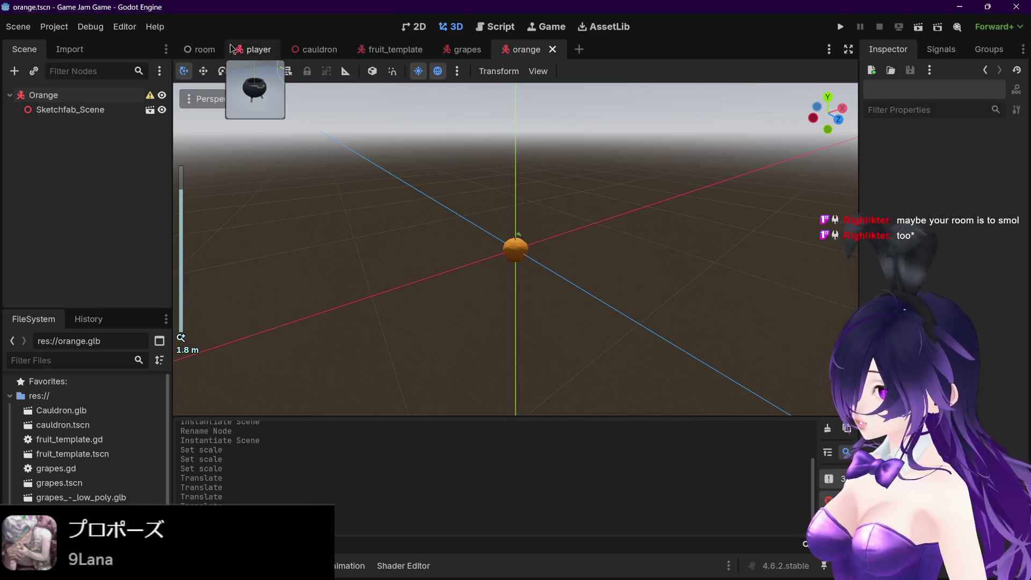
left_click(200, 49)
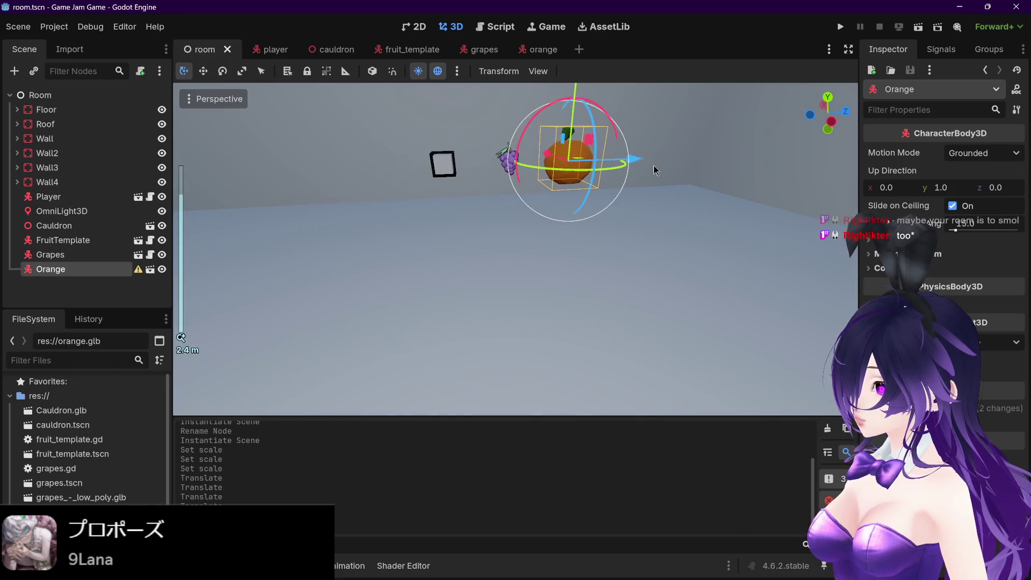
left_click(543, 54)
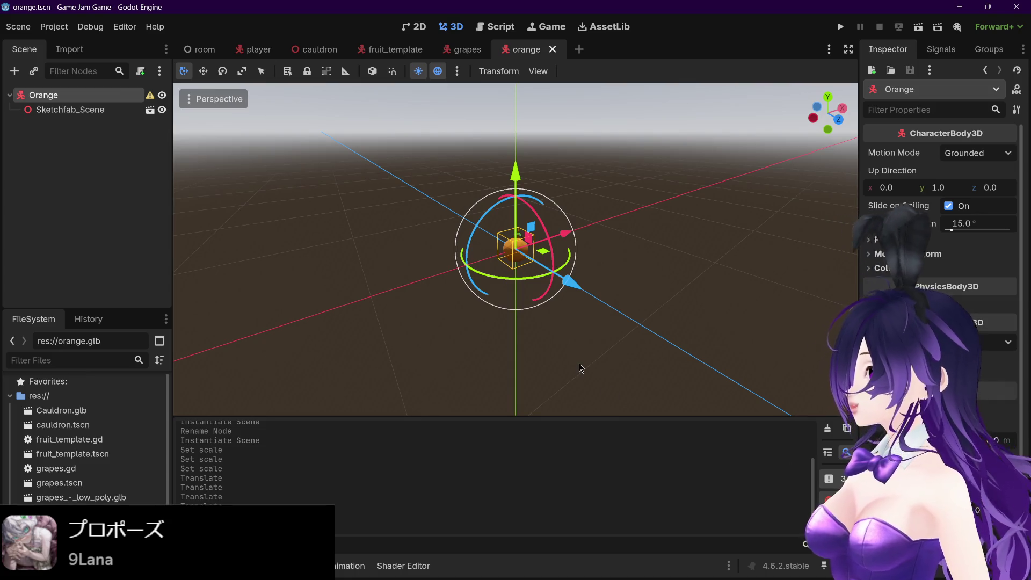
Orbit the room view to see the orange beside the grapes and show its position values
left_click(196, 46)
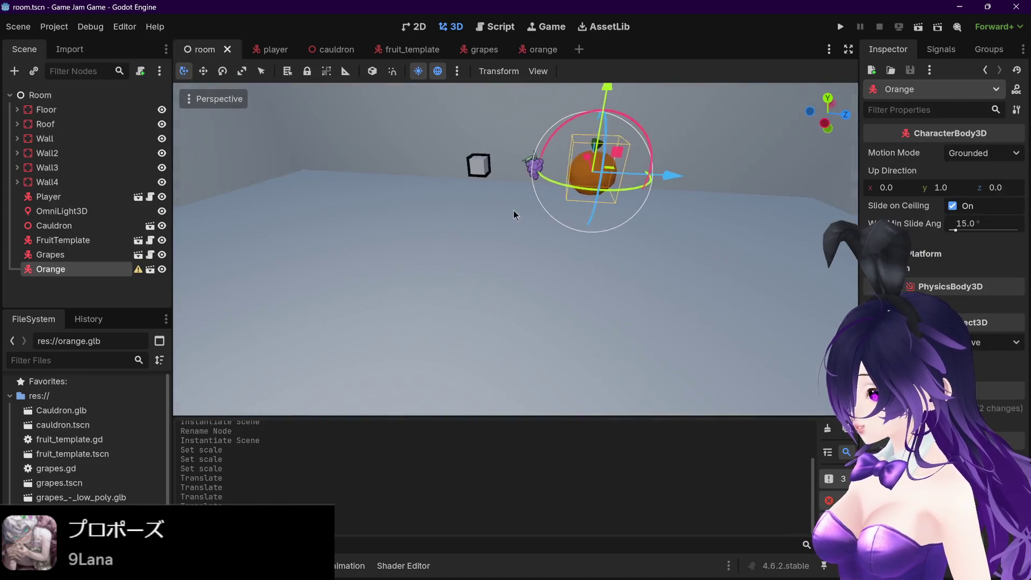
scroll(510, 204, "up", 5)
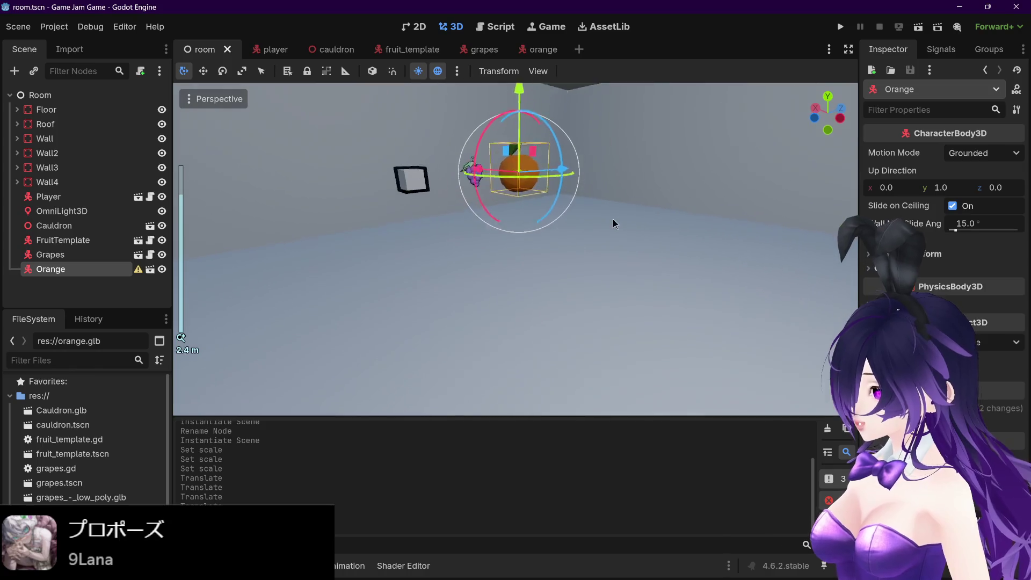
mouse_move(596, 226)
left_mouse_down()
mouse_move(626, 221)
mouse_move(538, 251)
mouse_move(628, 207)
mouse_move(570, 217)
mouse_move(586, 201)
mouse_move(731, 230)
mouse_move(721, 223)
mouse_move(752, 275)
left_mouse_up()
scroll(570, 218, "up", 2)
left_click(912, 408)
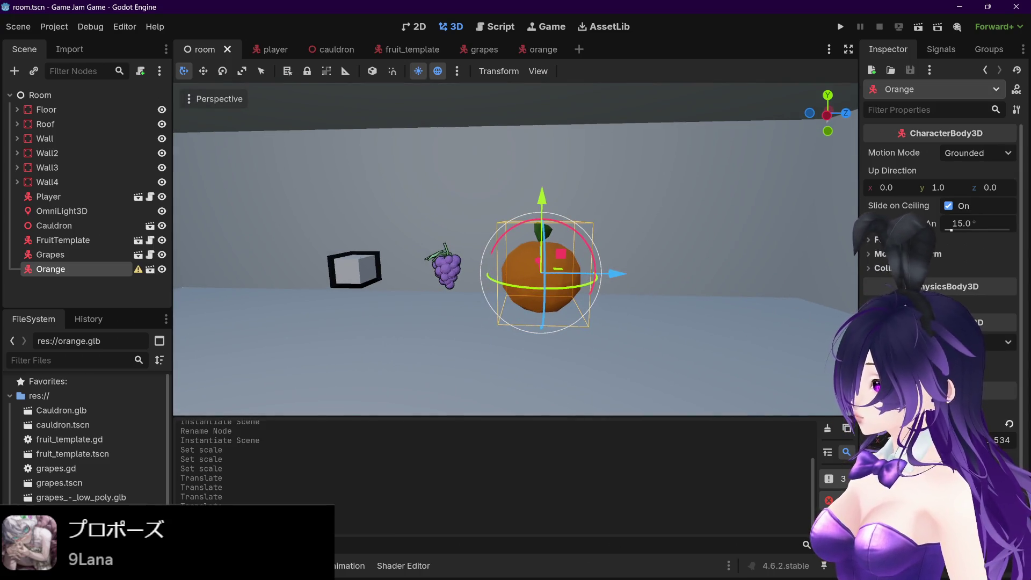
Stretch the room's Orange instance wider along X with the Scale tool, then reopen orange.tscn
scroll(940, 269, "down", 2)
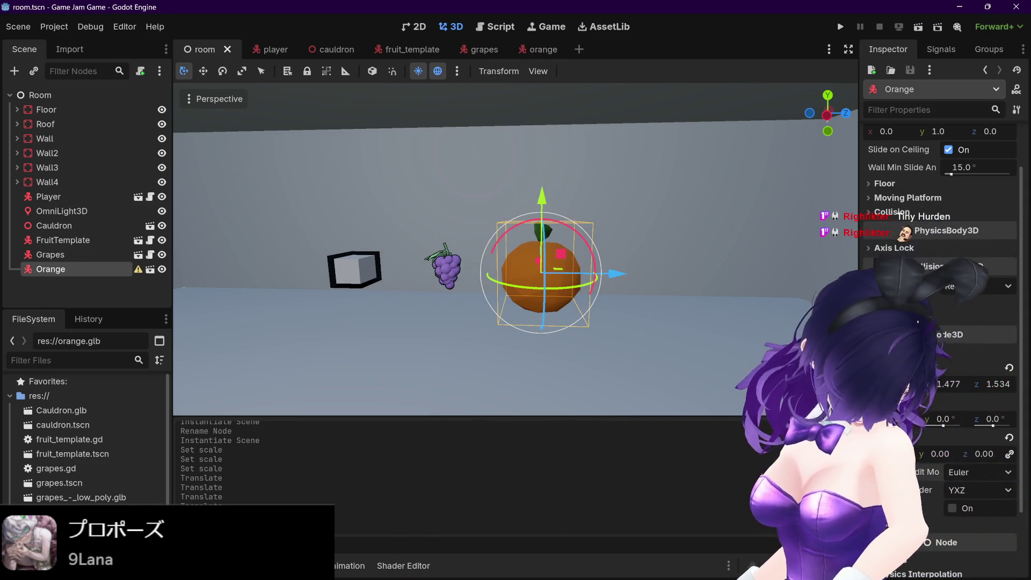
mouse_move(672, 229)
left_mouse_down()
mouse_move(570, 238)
mouse_move(568, 213)
mouse_move(529, 221)
left_mouse_up()
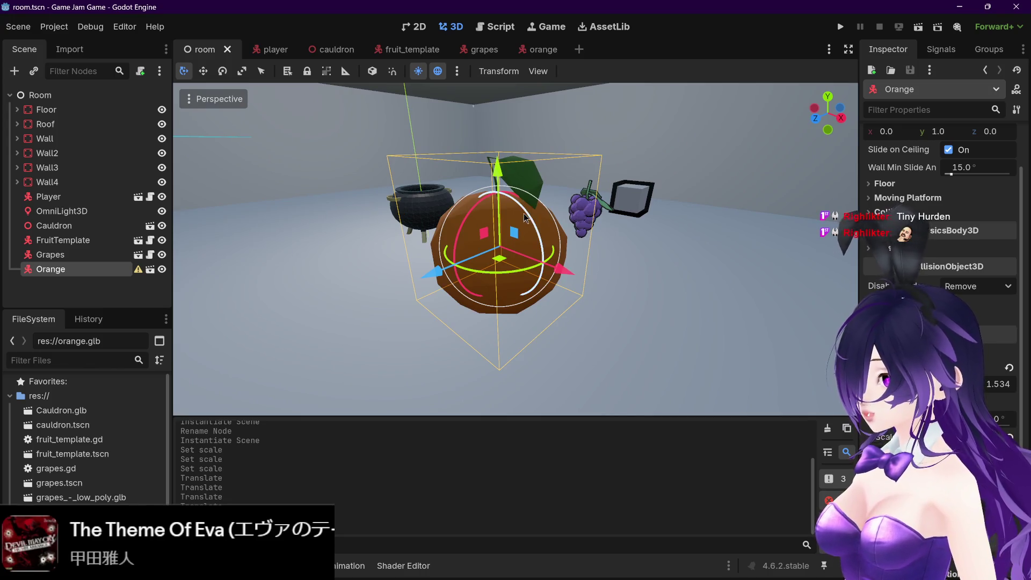
left_click(242, 73)
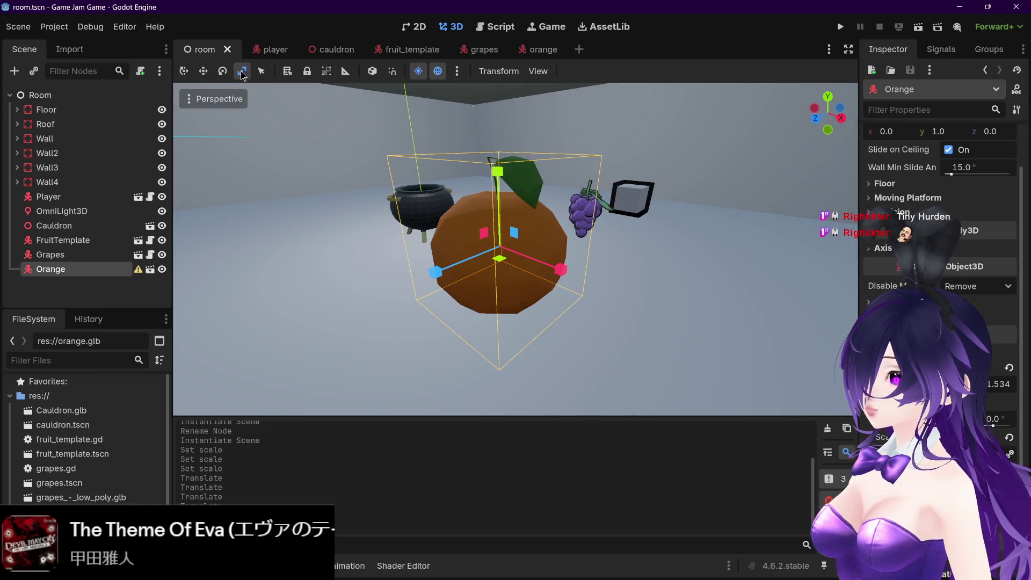
mouse_move(539, 218)
left_mouse_down()
mouse_move(524, 186)
mouse_move(530, 207)
left_mouse_up()
mouse_move(577, 258)
left_mouse_down()
mouse_move(565, 258)
mouse_move(576, 263)
left_mouse_up()
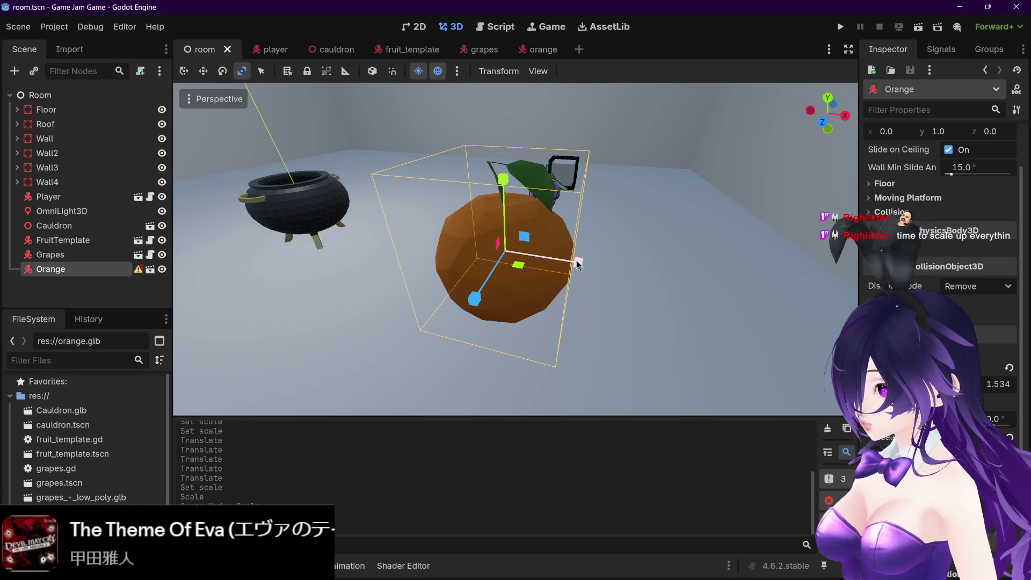
left_click(536, 53)
scroll(591, 225, "up", 5)
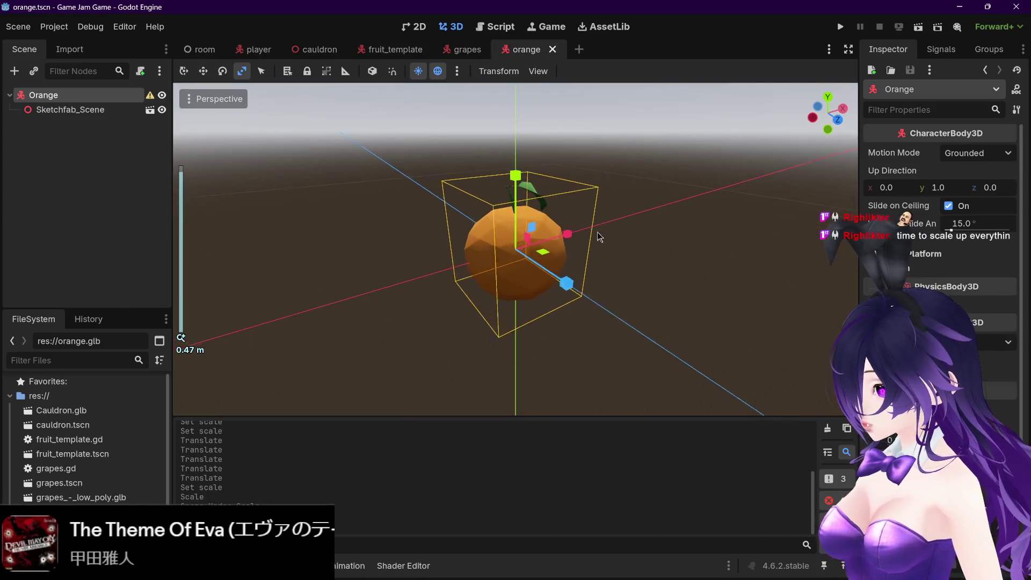
mouse_move(581, 250)
left_mouse_down()
mouse_move(566, 251)
mouse_move(625, 247)
mouse_move(578, 245)
mouse_move(627, 249)
mouse_move(646, 264)
left_mouse_up()
key("ctrl+z")
key("Escape")
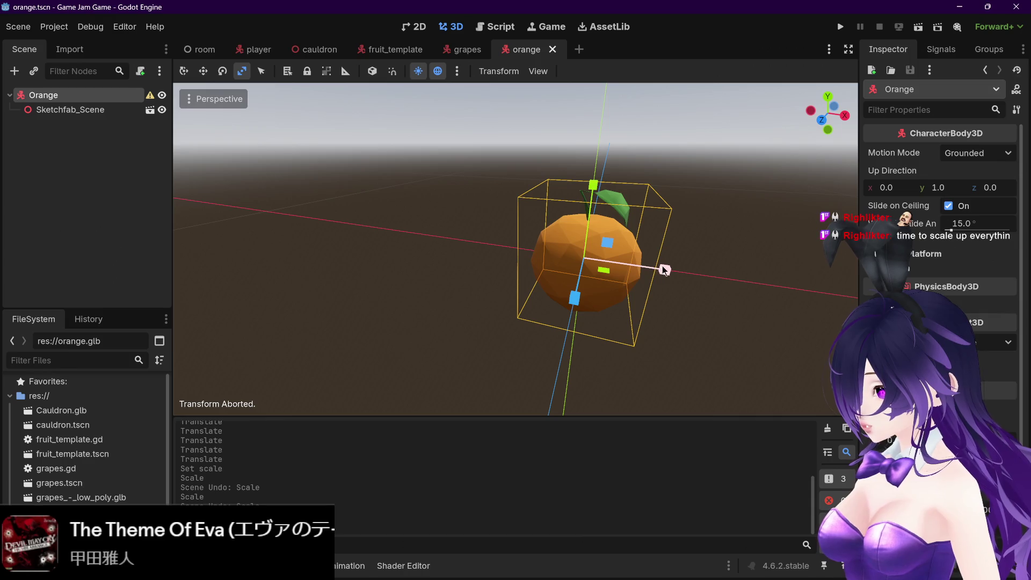
mouse_move(726, 276)
left_mouse_down()
mouse_move(660, 245)
mouse_move(734, 260)
left_mouse_up()
left_click(698, 248)
left_click(562, 212)
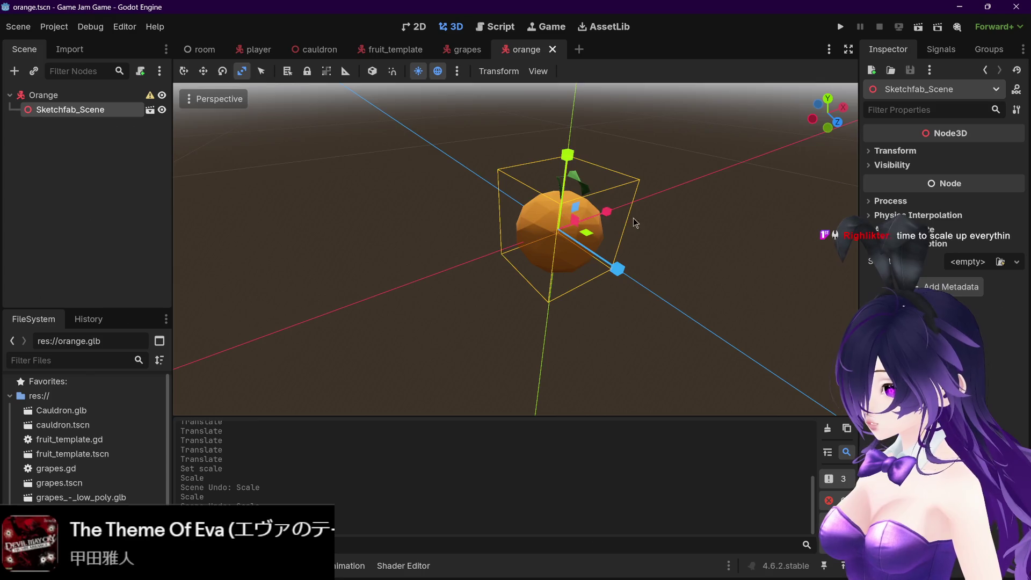
left_click_drag(563, 212, 593, 248)
left_click_drag(660, 270, 698, 272)
key("ctrl+z")
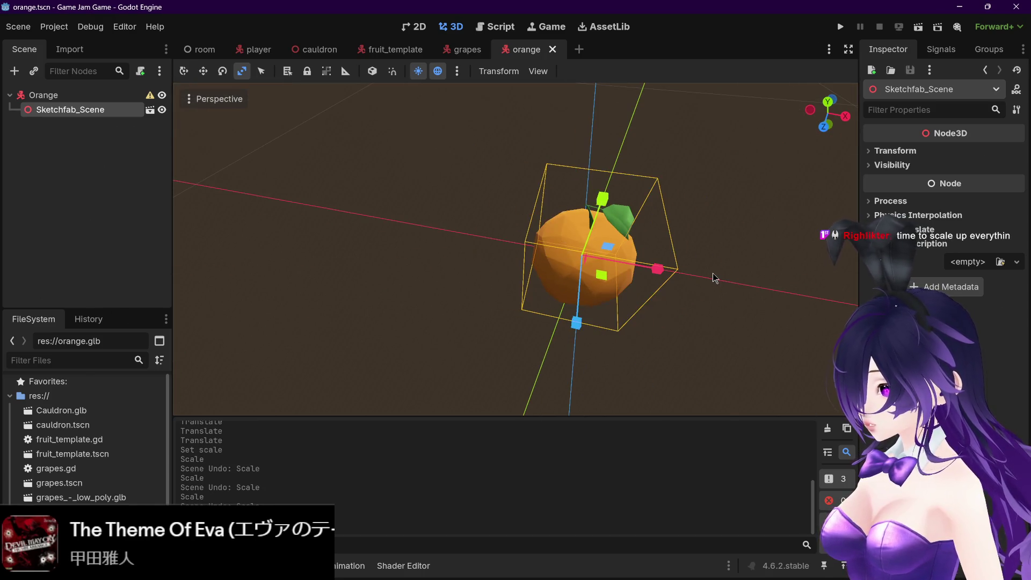
key("ctrl+z")
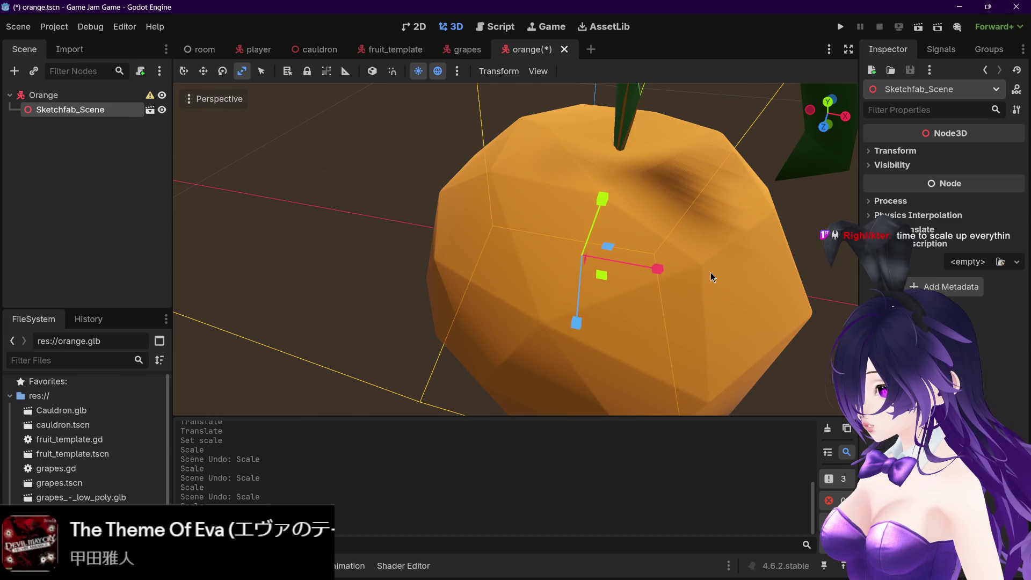
scroll(707, 274, "up", 3)
scroll(706, 274, "down", 5)
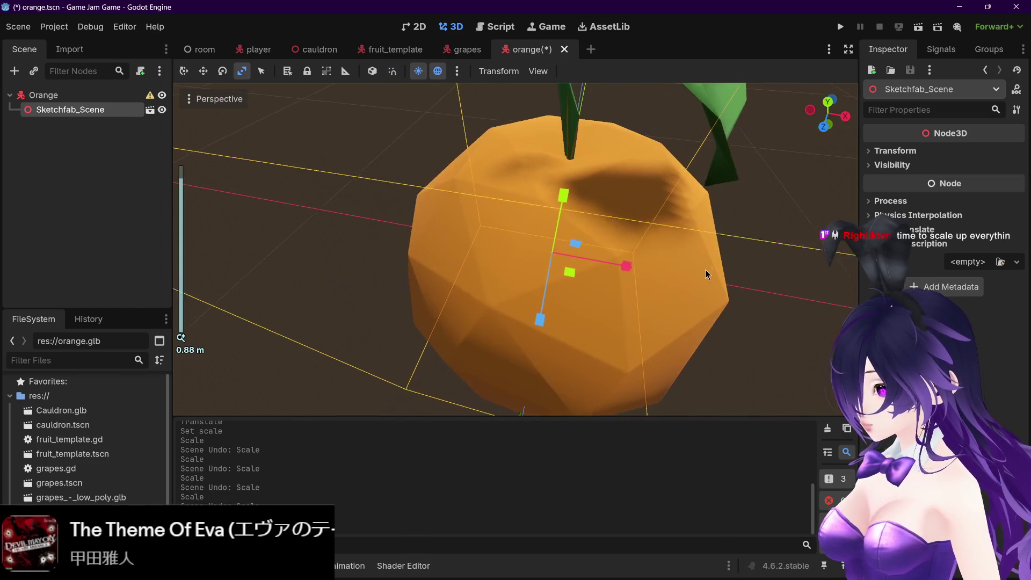
scroll(704, 274, "down", 3)
key("ctrl+z")
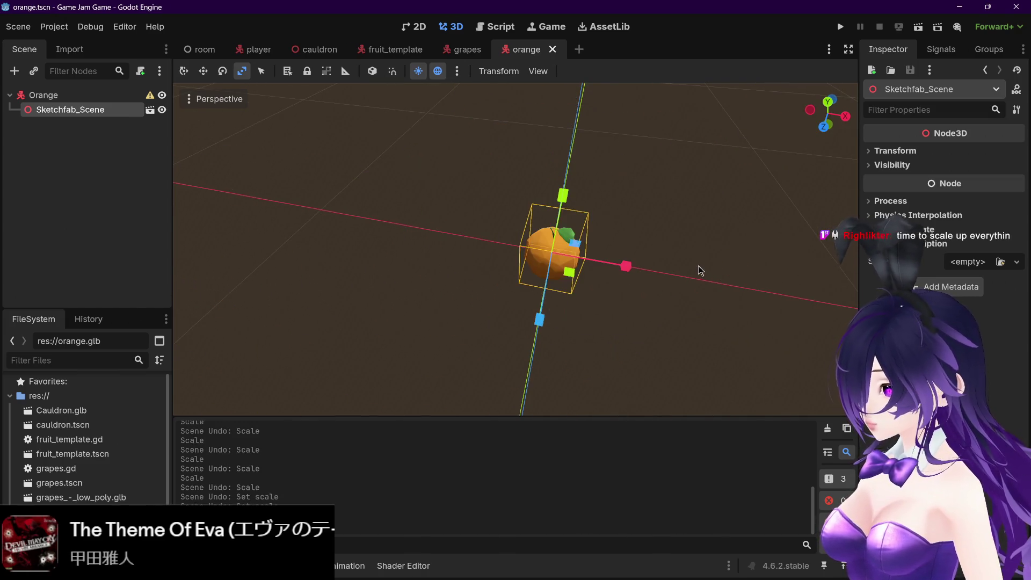
scroll(648, 252, "up", 2)
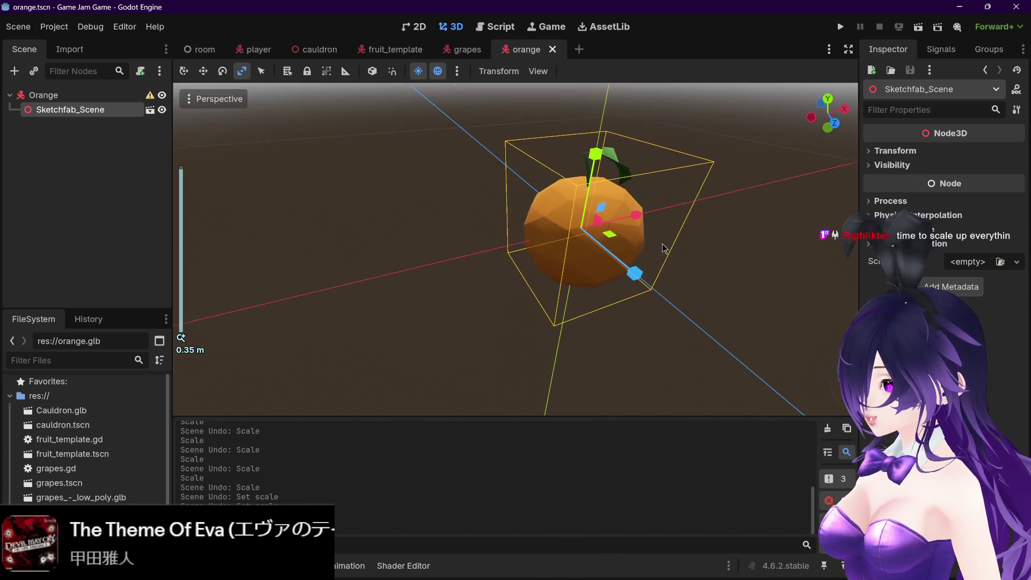
left_click_drag(662, 236, 677, 239)
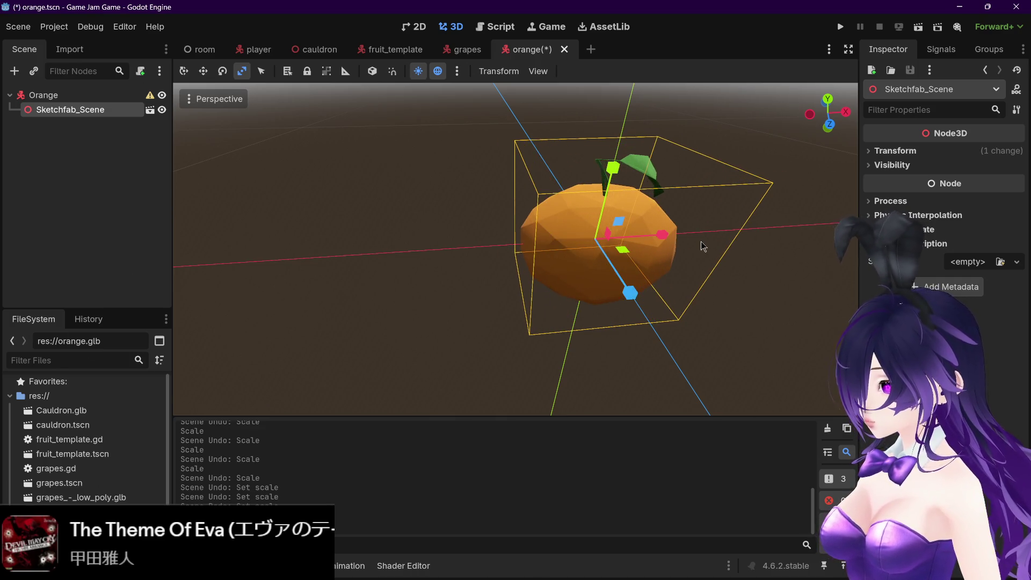
key("ctrl+z")
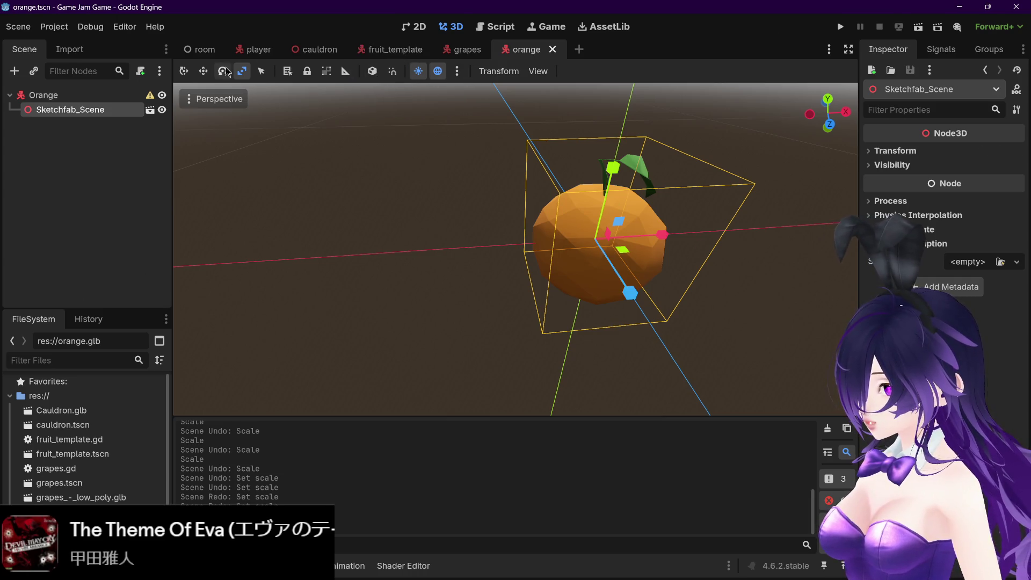
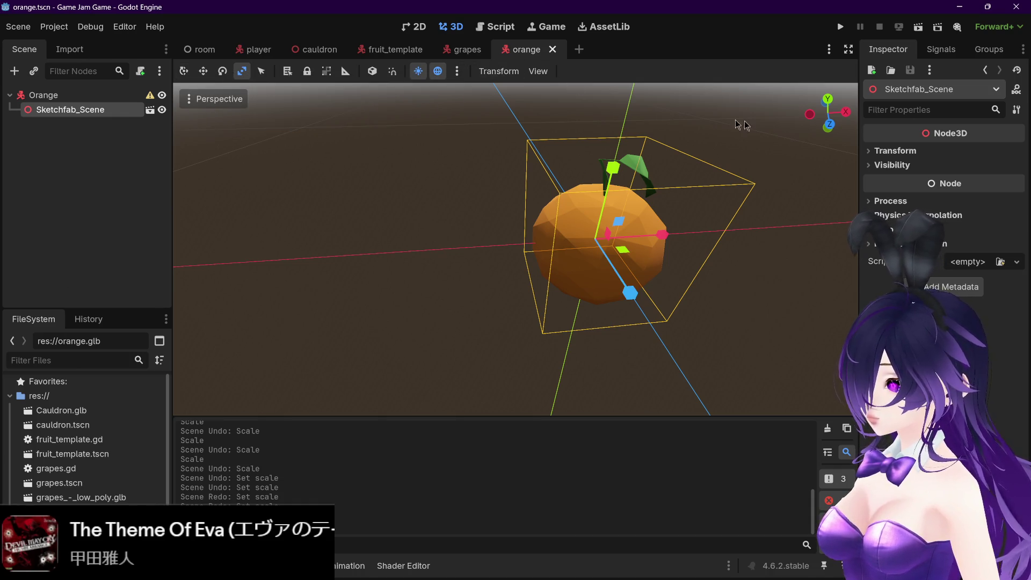
Orbit around the orange and undo a trial vertical squash of the model
left_click_drag(696, 181, 645, 190)
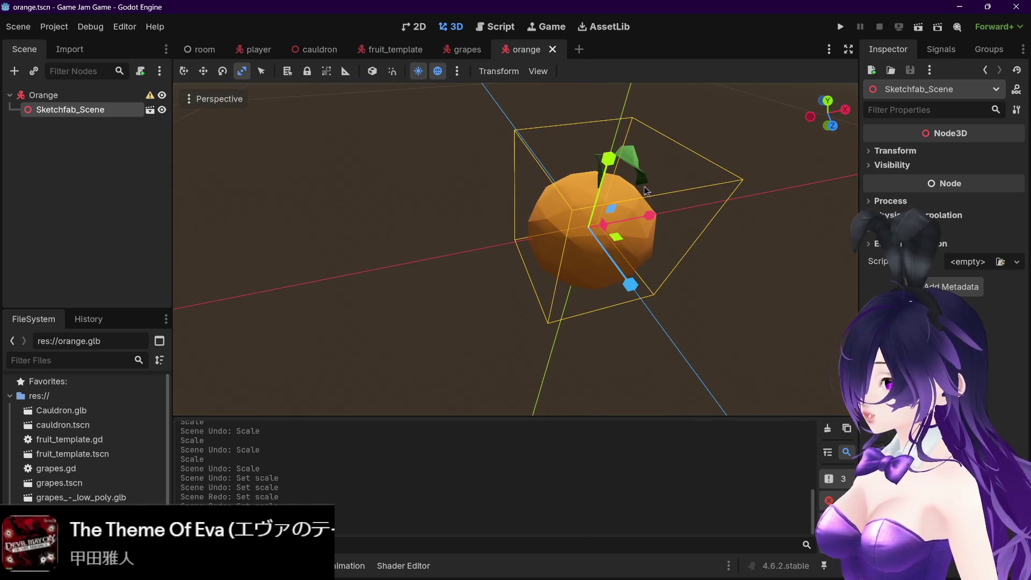
mouse_move(609, 298)
left_mouse_down()
mouse_move(517, 288)
mouse_move(569, 279)
left_mouse_up()
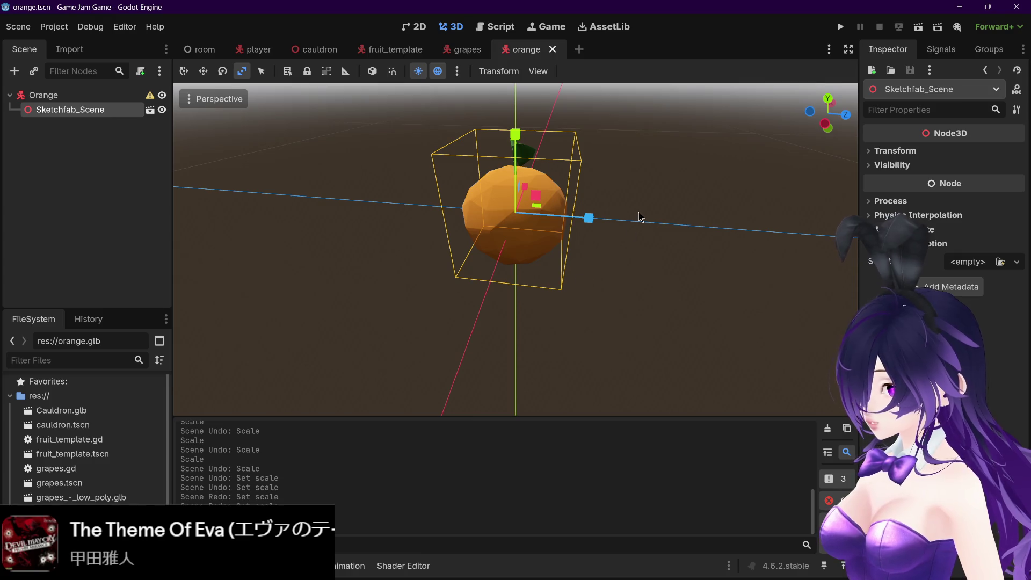
mouse_move(638, 221)
left_mouse_down()
mouse_move(598, 233)
mouse_move(669, 301)
mouse_move(572, 290)
mouse_move(631, 269)
mouse_move(649, 293)
mouse_move(638, 281)
mouse_move(644, 319)
mouse_move(639, 302)
mouse_move(628, 306)
mouse_move(650, 338)
mouse_move(630, 320)
mouse_move(617, 273)
mouse_move(658, 346)
left_mouse_up()
key("y")
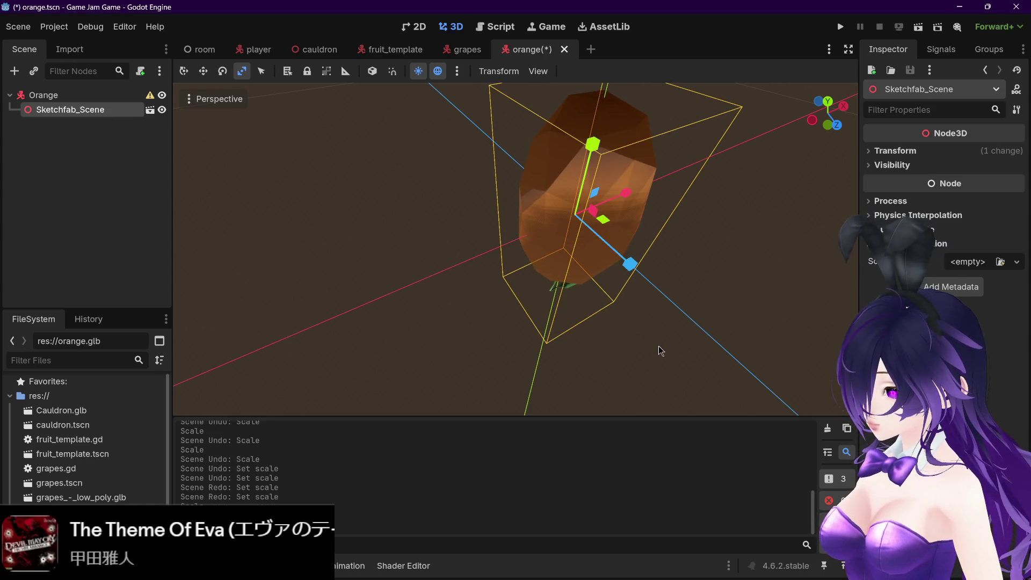
key("ctrl+z")
scroll(665, 247, "up", 1)
scroll(665, 247, "down", 3)
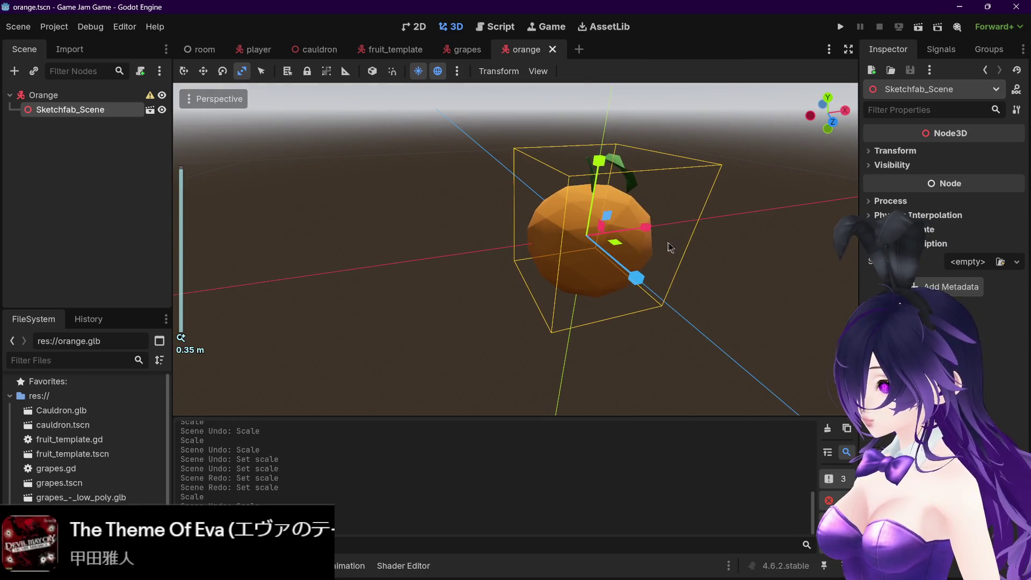
left_click_drag(669, 242, 547, 236)
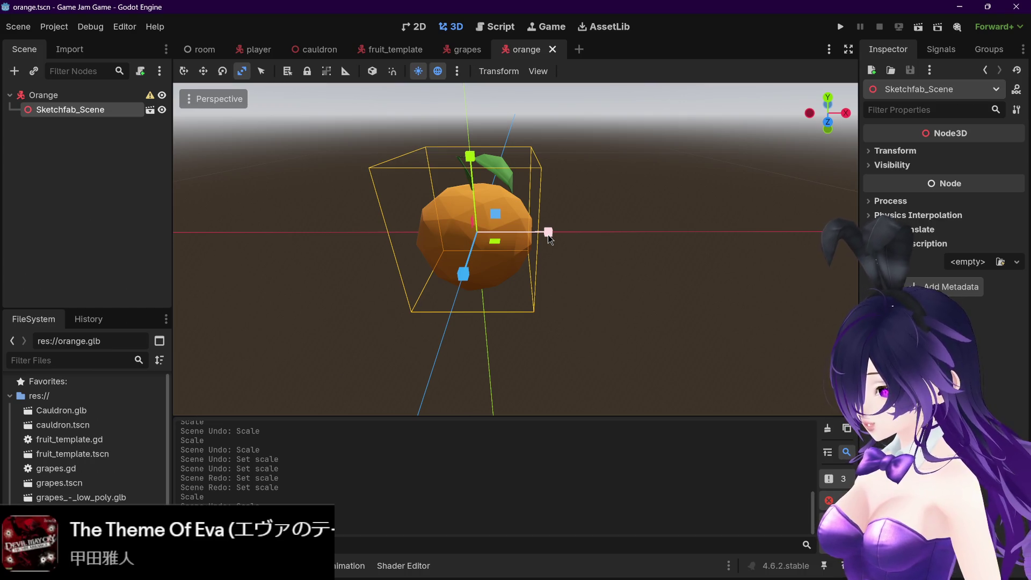
Try stretching the orange along X, Z and Y, undoing each change, and show its transform values
mouse_move(548, 234)
left_mouse_down()
mouse_move(591, 240)
mouse_move(571, 244)
mouse_move(578, 260)
mouse_move(527, 232)
mouse_move(566, 224)
mouse_move(571, 247)
mouse_move(579, 224)
mouse_move(579, 262)
mouse_move(587, 240)
mouse_move(592, 259)
mouse_move(594, 220)
mouse_move(582, 303)
left_mouse_up()
key("z")
key("y")
key("m")
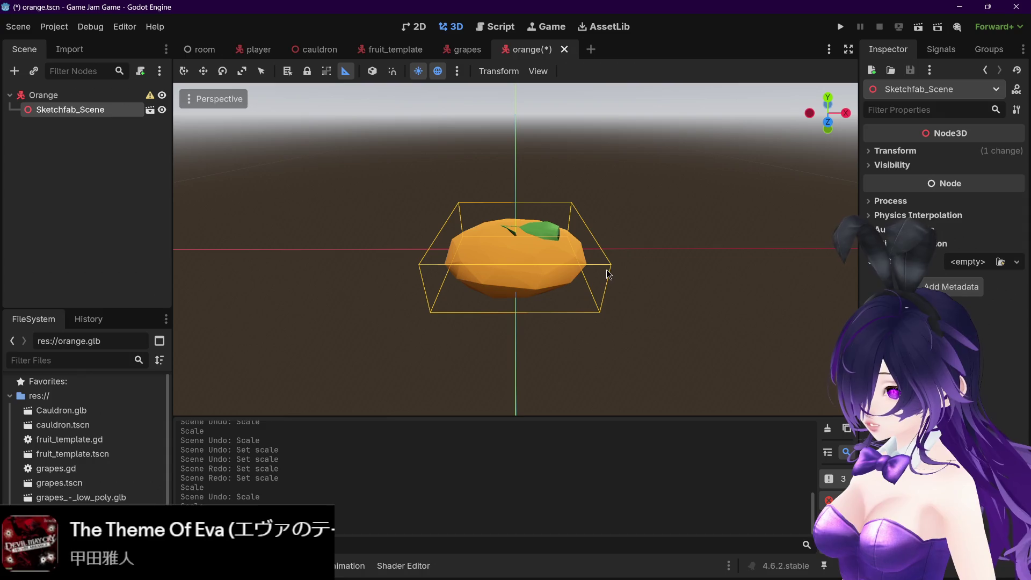
key("ctrl+z")
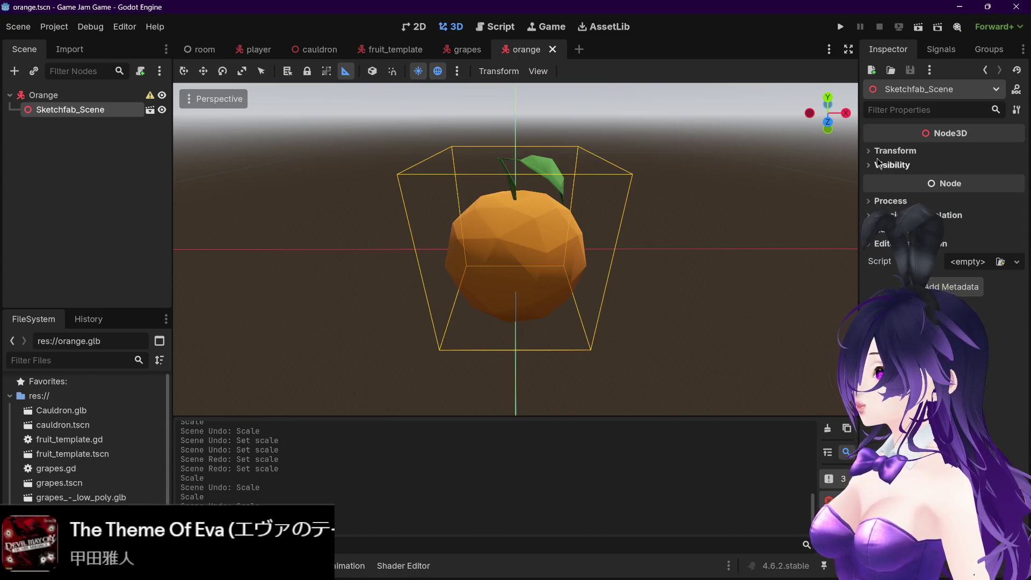
left_click(880, 153)
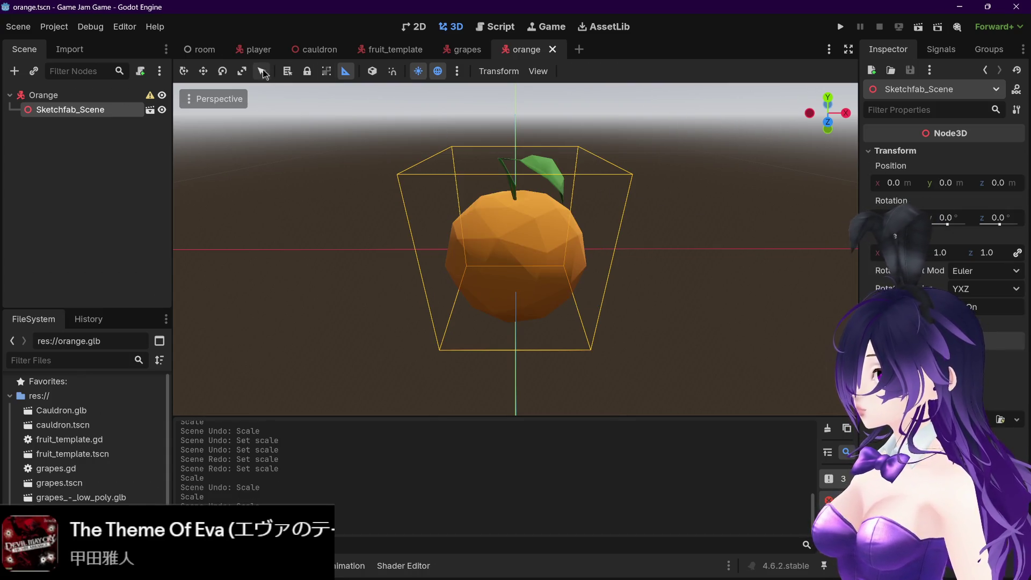
left_click_drag(589, 249, 551, 249)
key("ctrl+z")
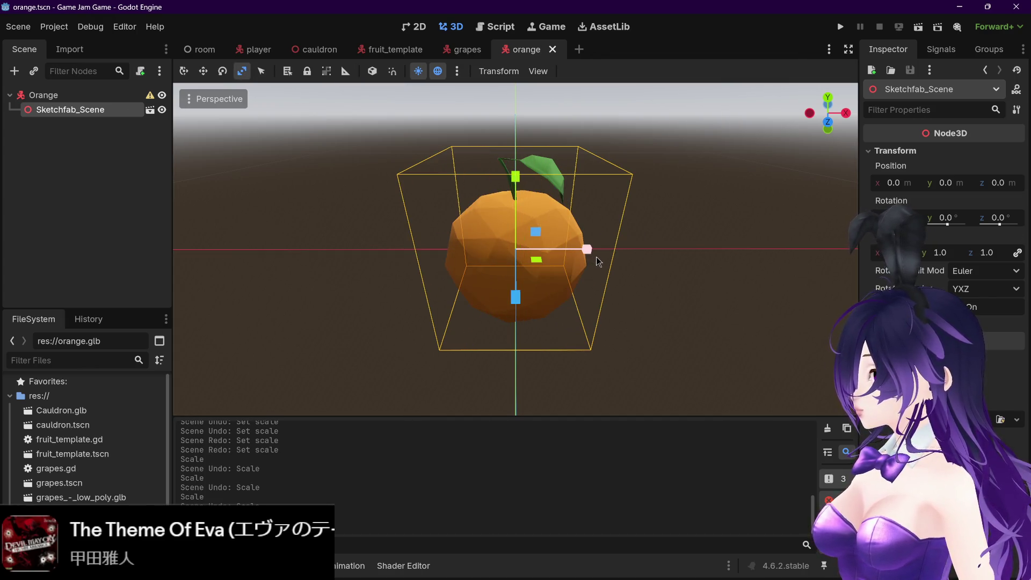
scroll(242, 242, "down", 5)
Undo an X narrowing, then give Sketchfab_Scene a uniform scale of 0.75
left_click(89, 96)
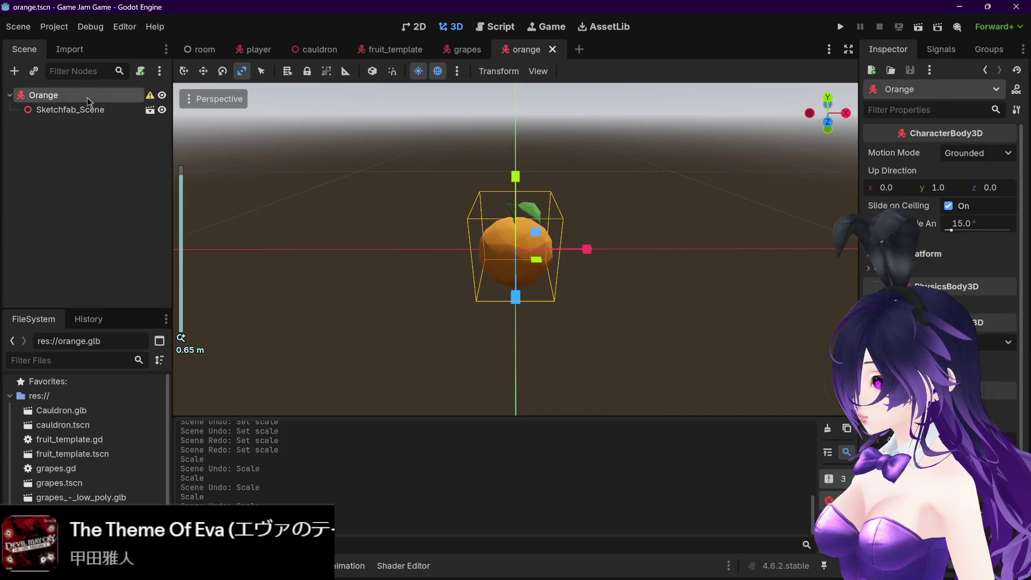
left_click(80, 111)
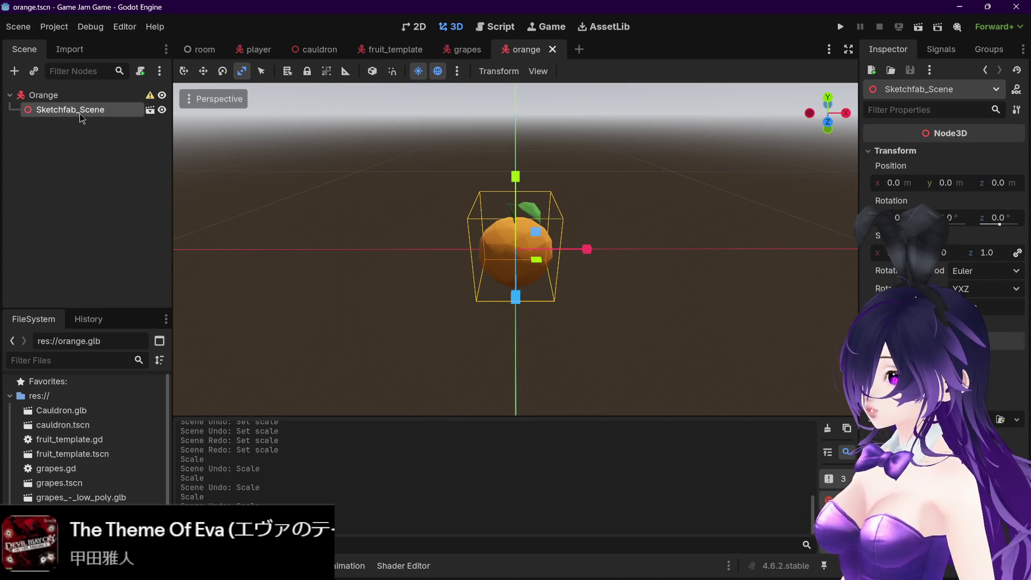
left_click(80, 95)
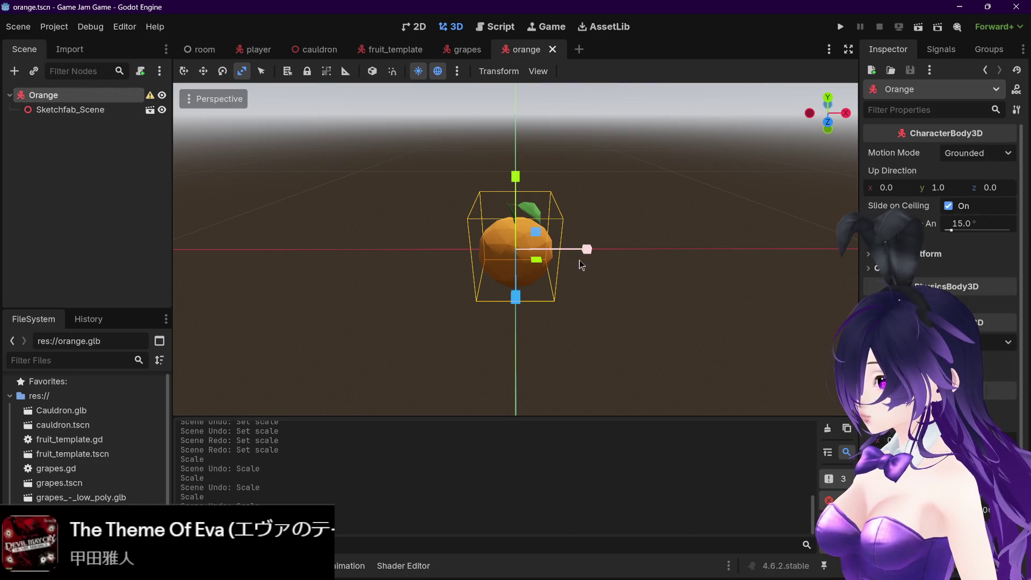
left_click_drag(581, 251, 556, 256)
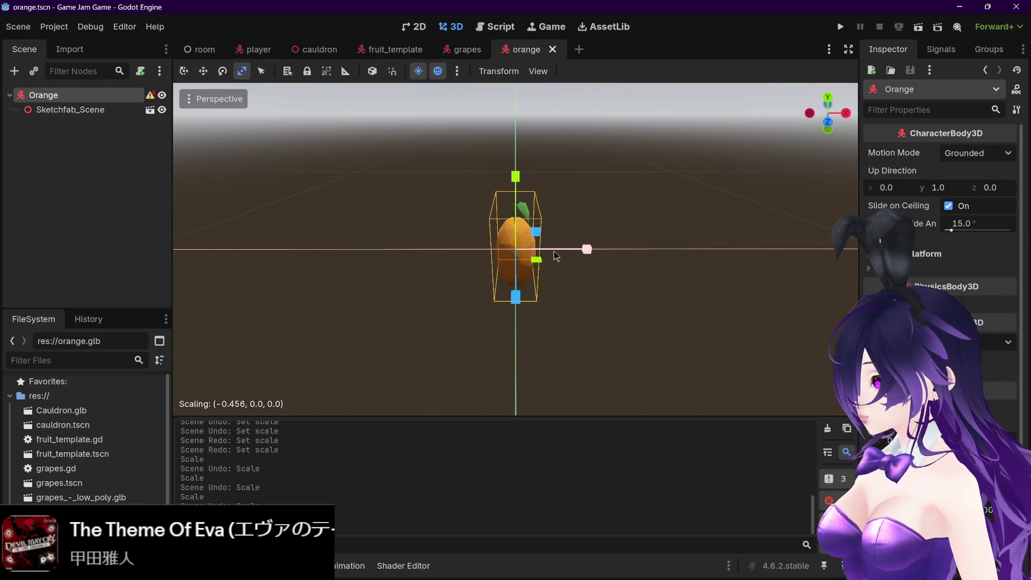
key("ctrl+z")
left_click(92, 108)
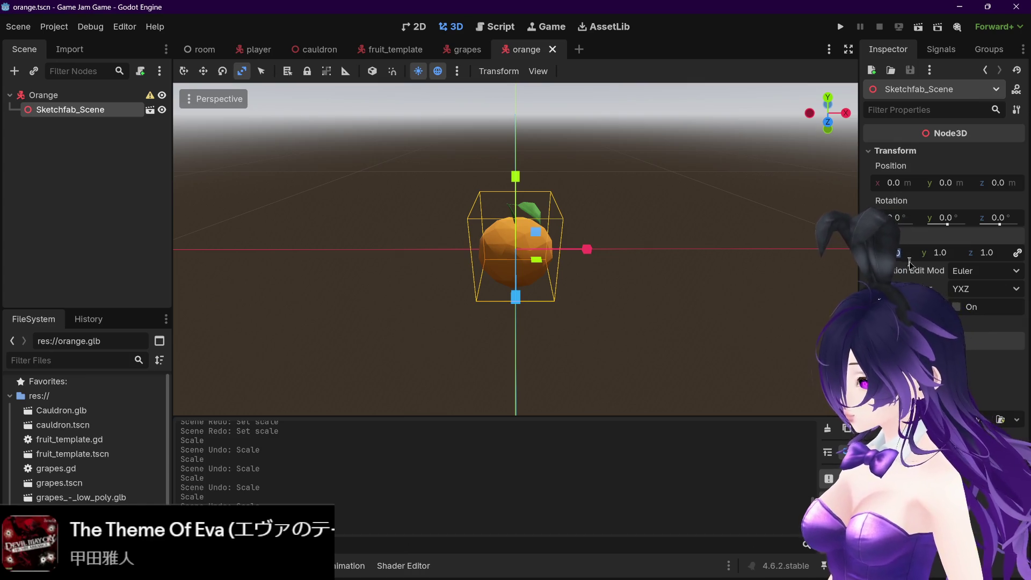
key("Return")
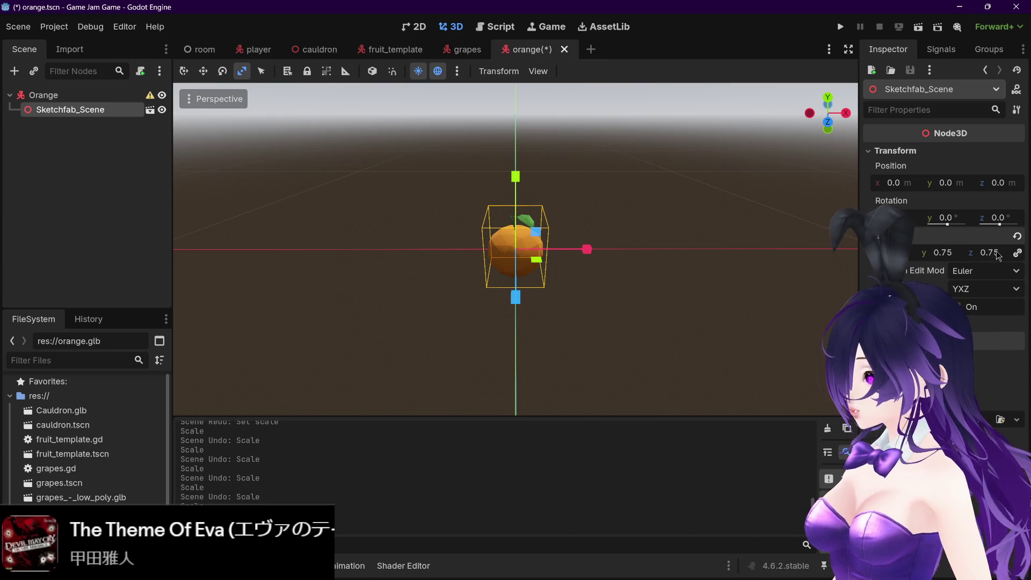
Save the orange scene at 0.75 scale and compare its size in the room scene
mouse_move(697, 263)
left_mouse_down()
mouse_move(649, 260)
mouse_move(686, 267)
mouse_move(660, 269)
left_mouse_up()
scroll(643, 259, "up", 3)
scroll(651, 267, "down", 2)
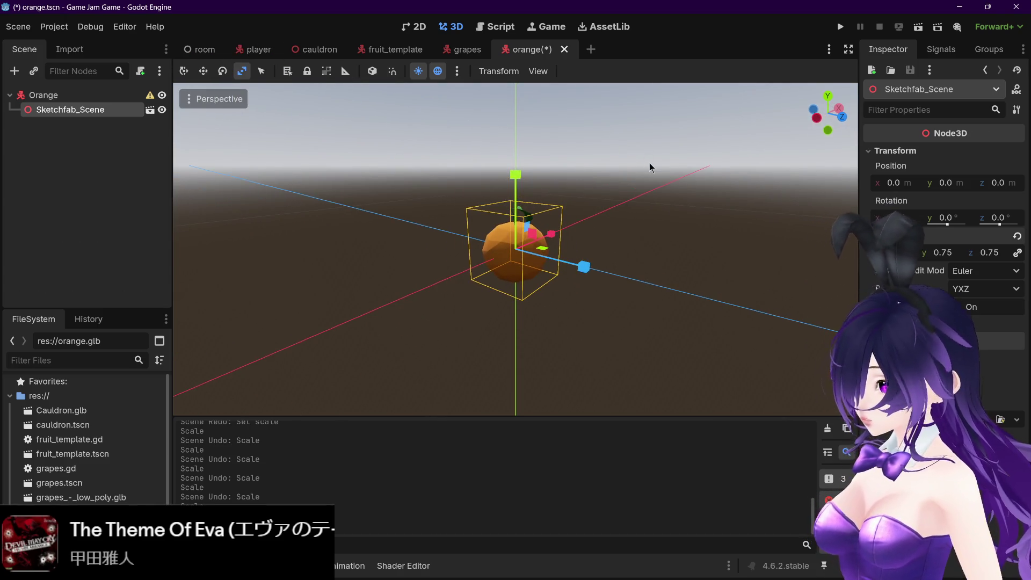
key("ctrl+s")
left_click(204, 49)
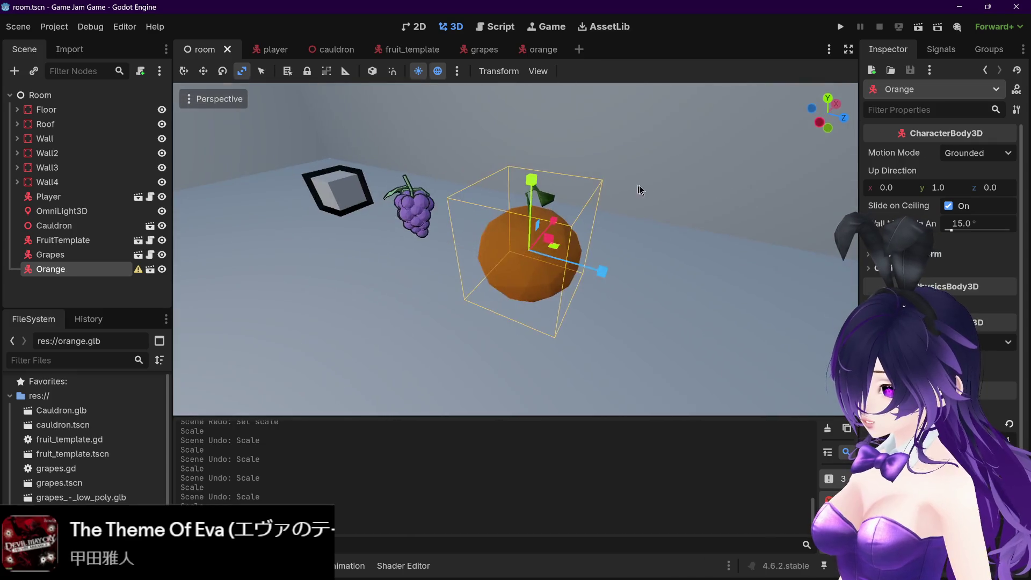
scroll(663, 176, "down", 1)
left_click(543, 48)
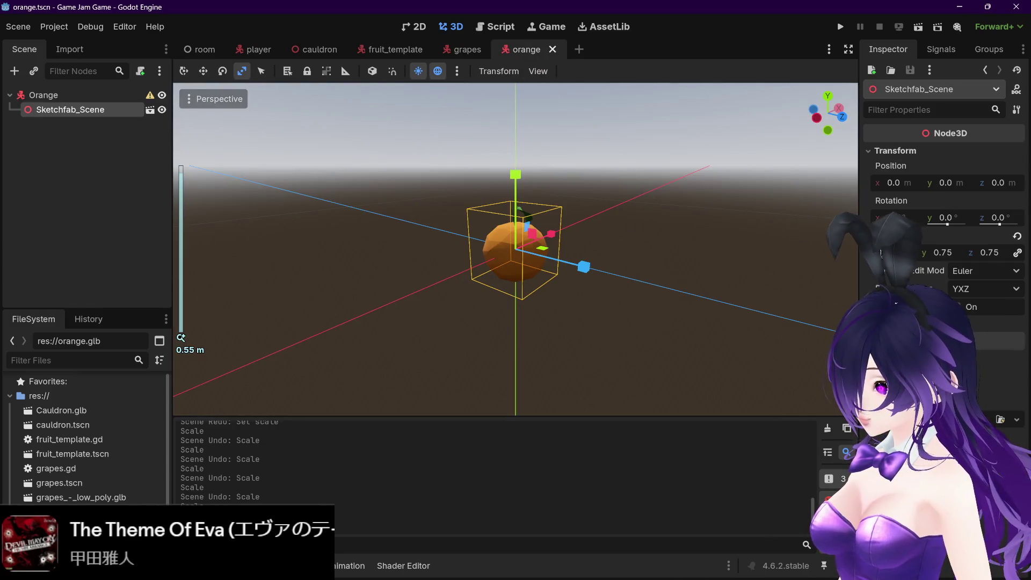
Reduce the orange's uniform scale to 0.65, then 0.5, save, and view the room
left_click(906, 251)
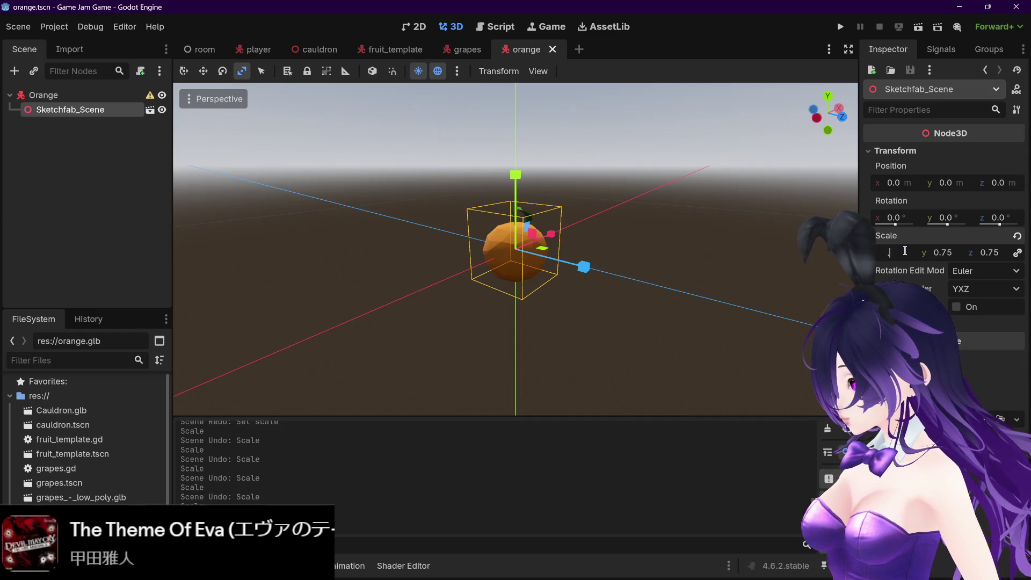
type(".65")
key("Return")
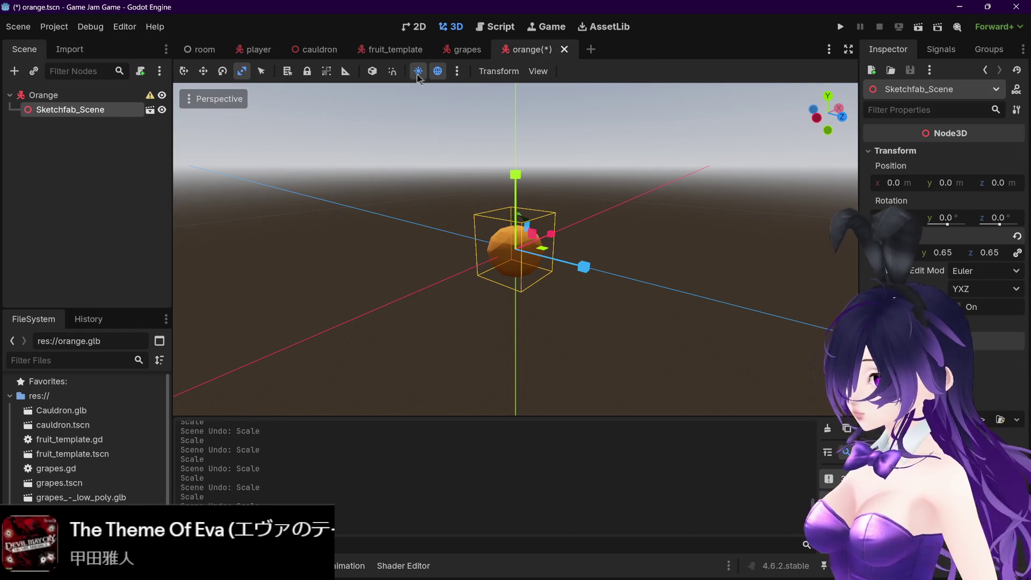
left_click(199, 49)
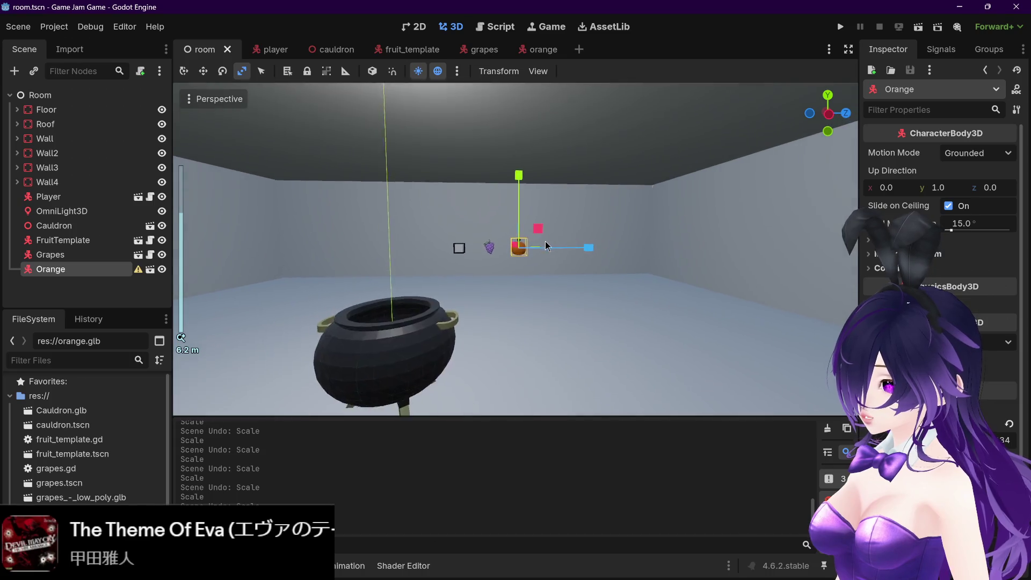
left_click(537, 49)
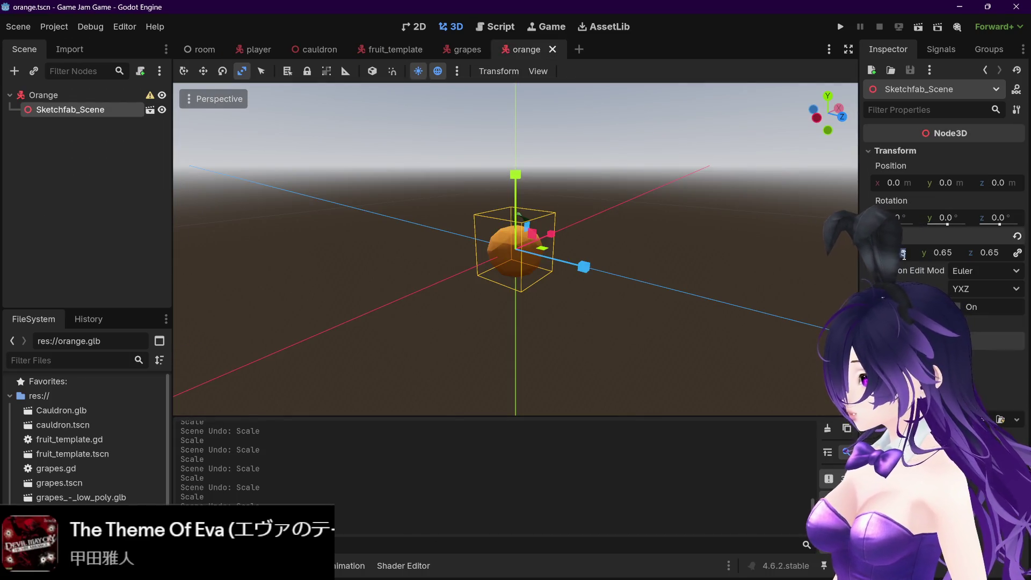
key("Return")
key("ctrl+s")
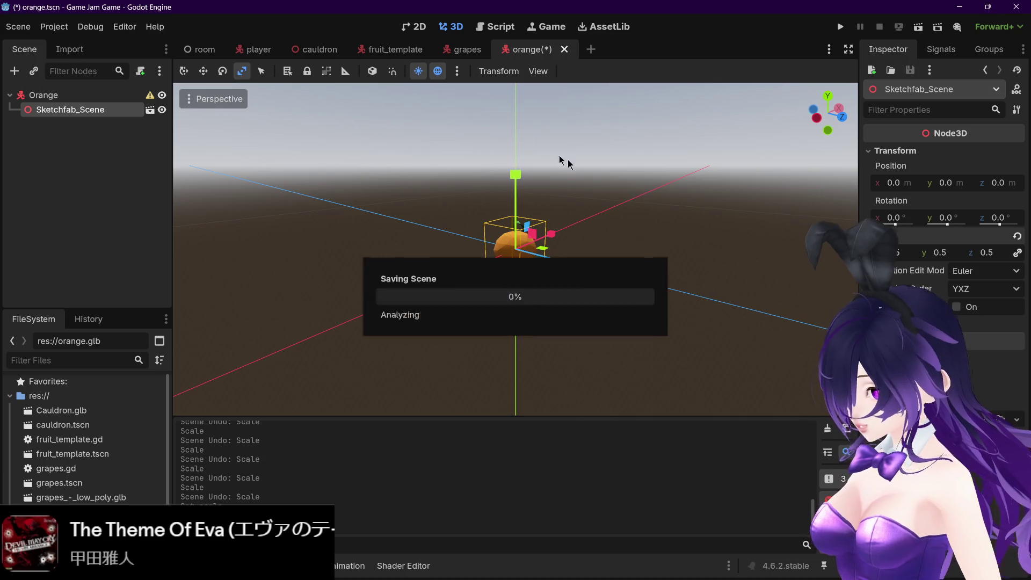
left_click(201, 49)
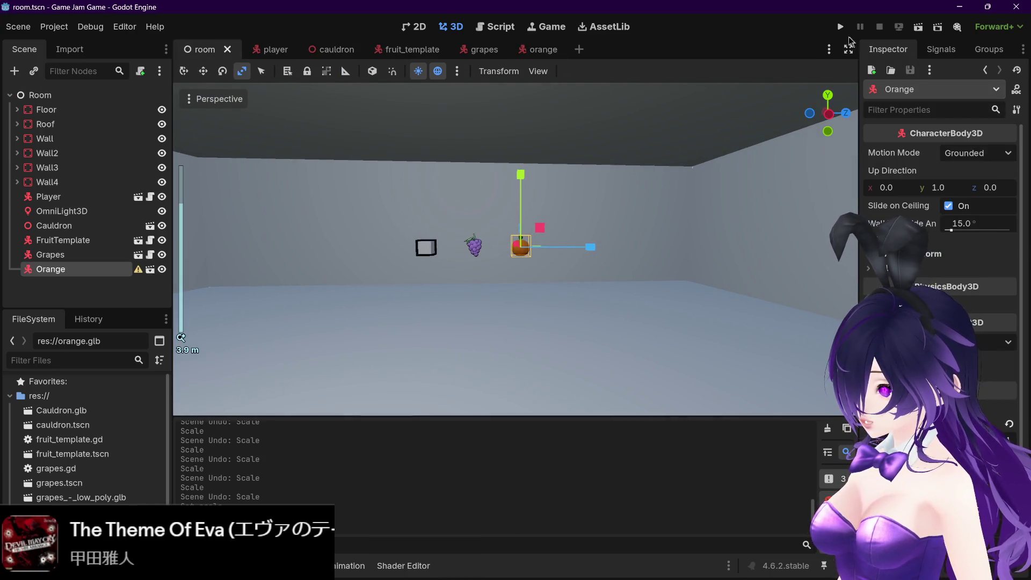
Test-run the game to check the orange's size, then stop it with Escape
left_click(840, 26)
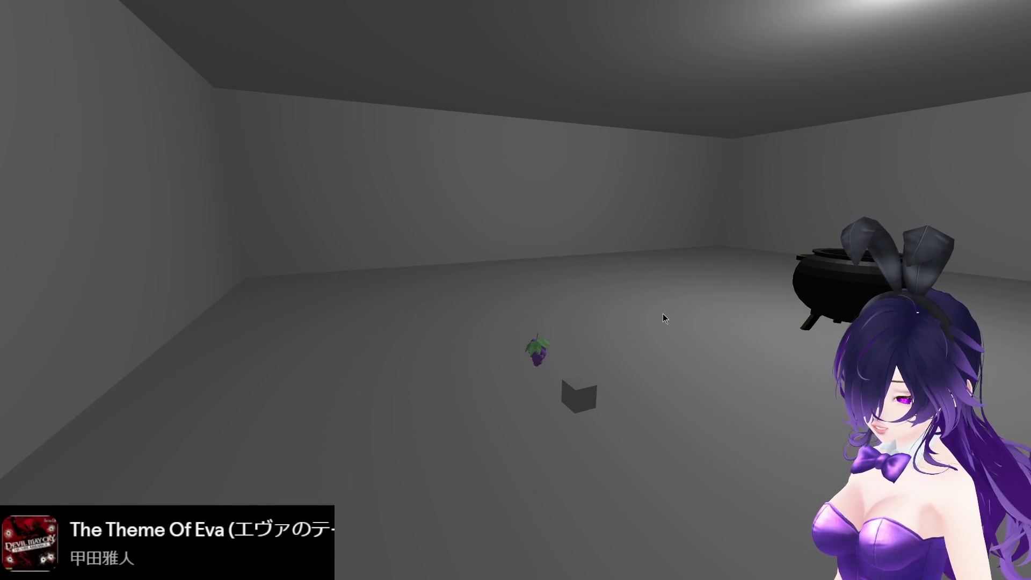
key("Escape")
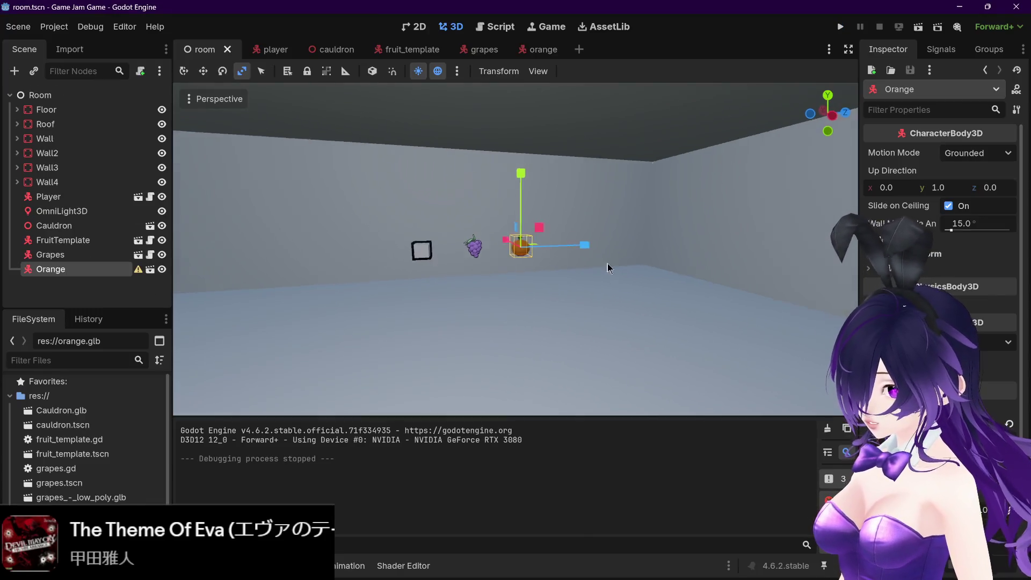
mouse_move(607, 263)
left_mouse_down()
mouse_move(665, 286)
mouse_move(591, 278)
mouse_move(637, 274)
mouse_move(543, 259)
left_mouse_up()
Go to the orange scene and select its Orange root node
left_click(526, 57)
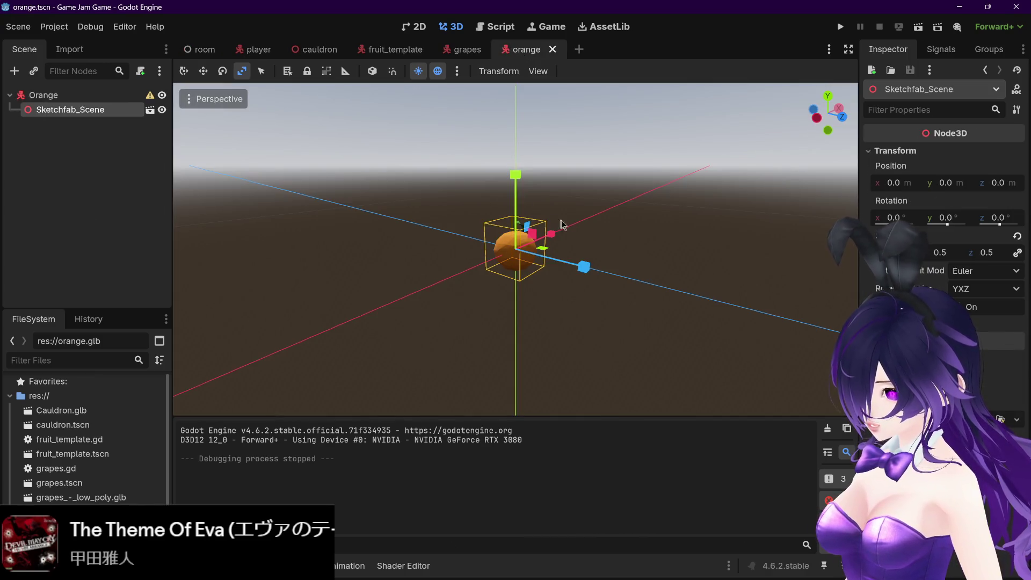
mouse_move(560, 225)
left_mouse_down()
mouse_move(673, 230)
mouse_move(562, 231)
left_mouse_up()
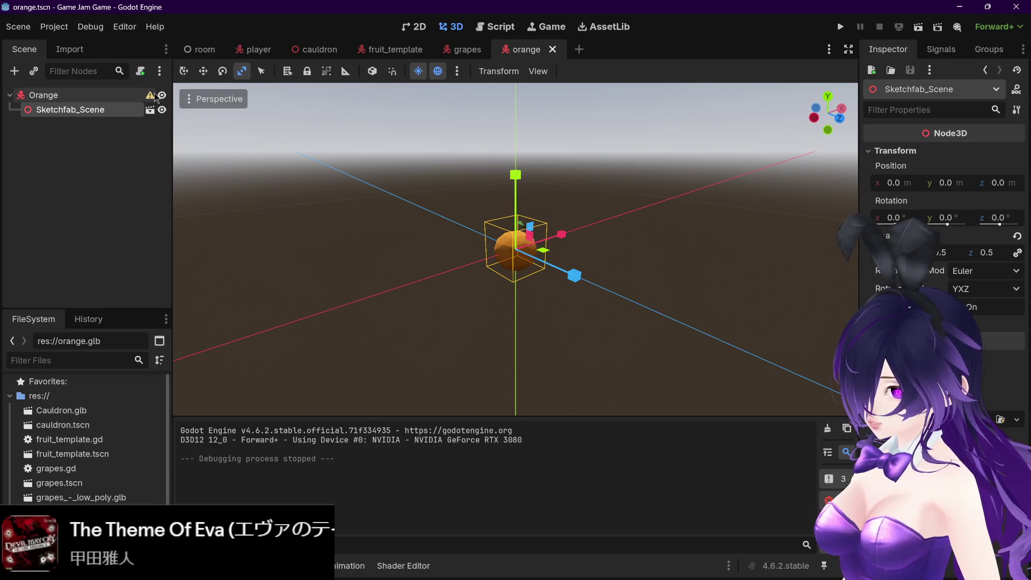
mouse_move(155, 97)
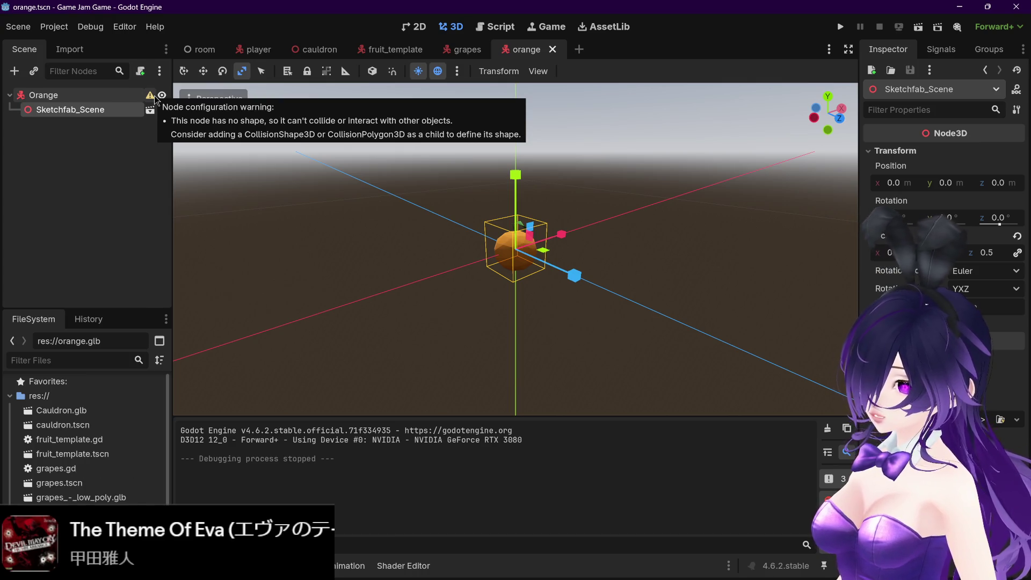
left_click(109, 98)
left_click(114, 110)
left_click(105, 95)
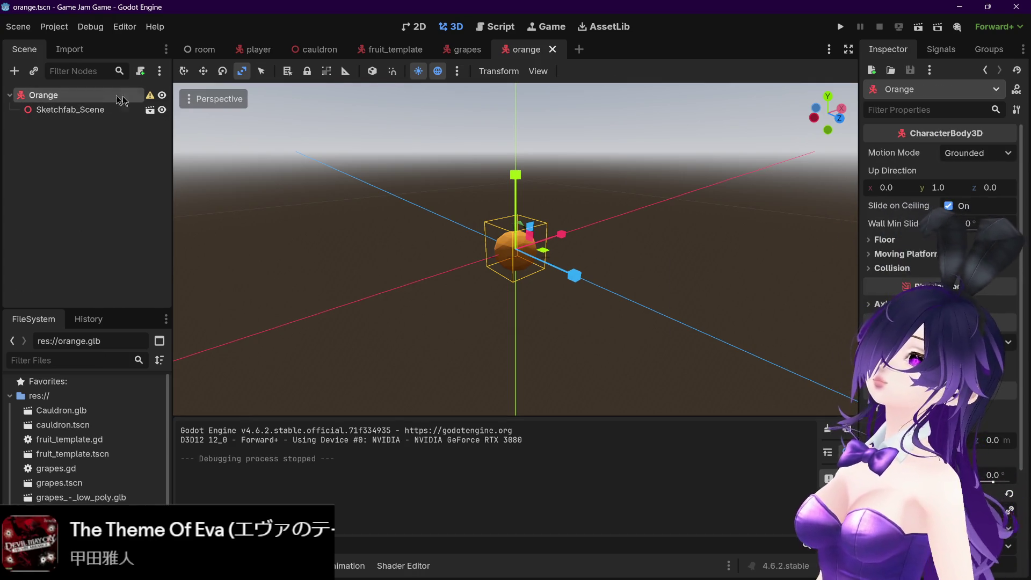
Copy the Grapes CollisionShape3D and paste it under Orange in the orange scene
left_click(465, 50)
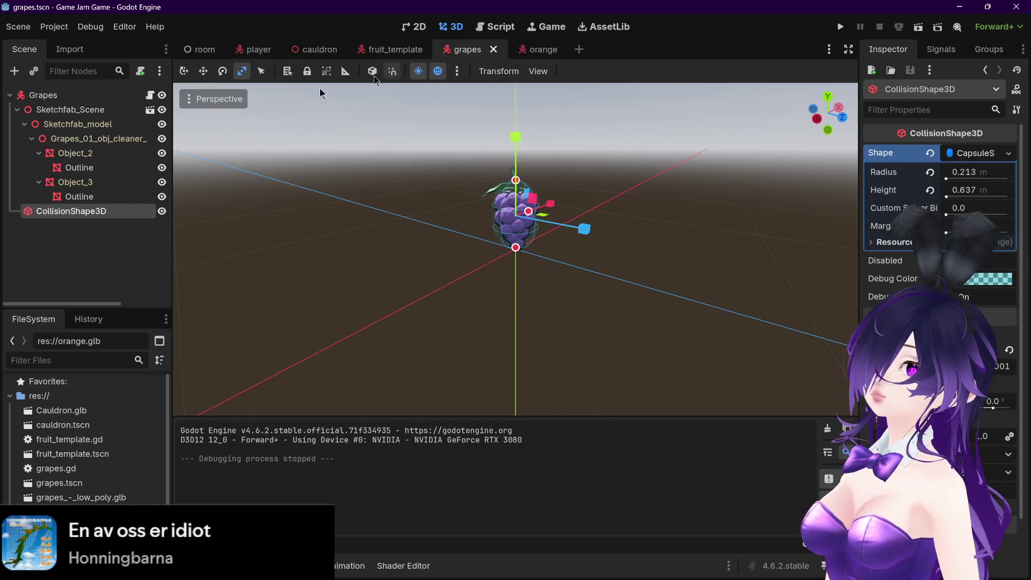
left_click(102, 196)
left_click(105, 211)
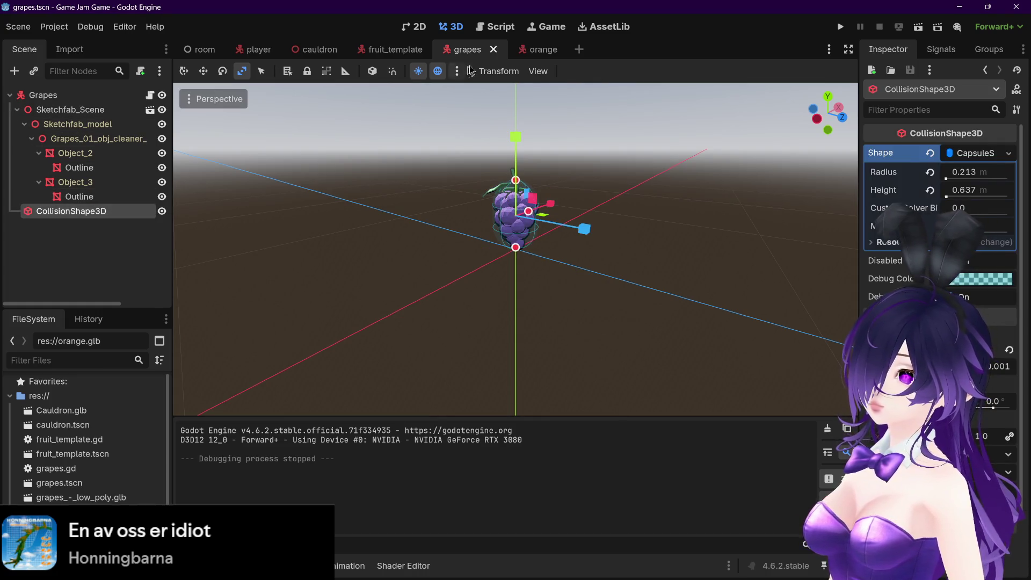
left_click(542, 53)
left_click(457, 52)
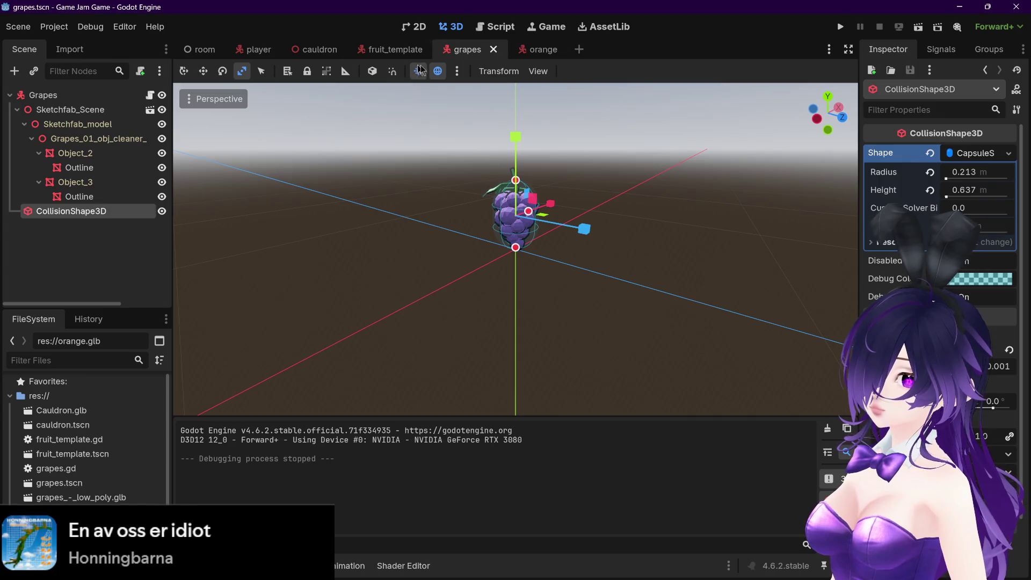
mouse_move(517, 53)
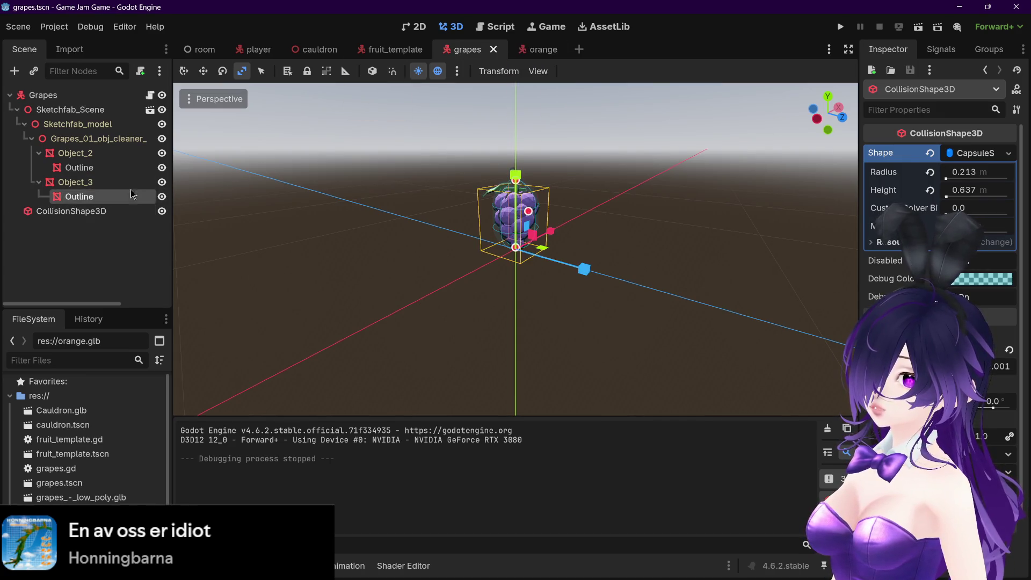
left_click(522, 51)
key("ctrl+v")
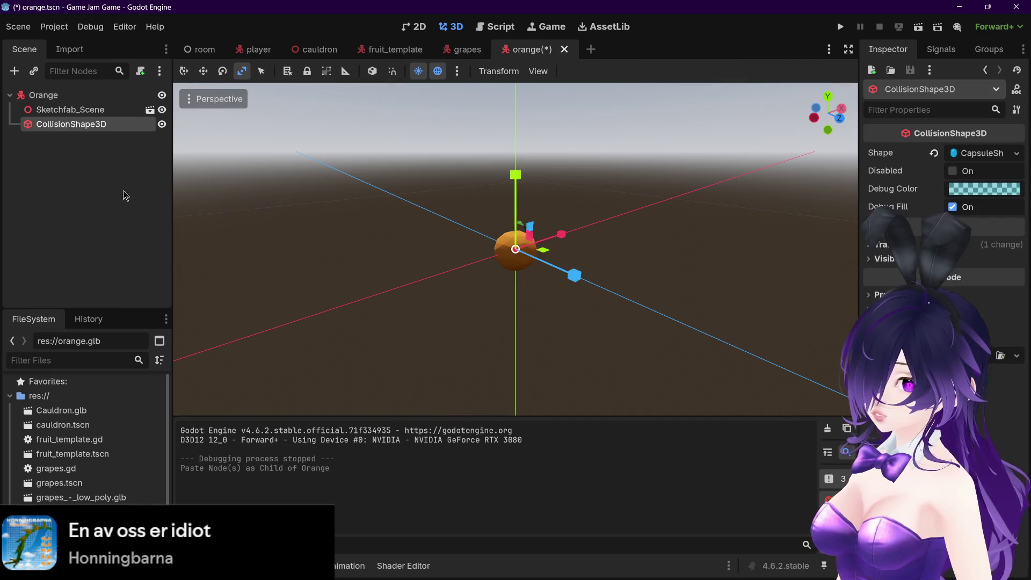
Inspect the pasted capsule CollisionShape3D, then delete it from the orange scene
left_click(69, 110)
left_click(71, 124)
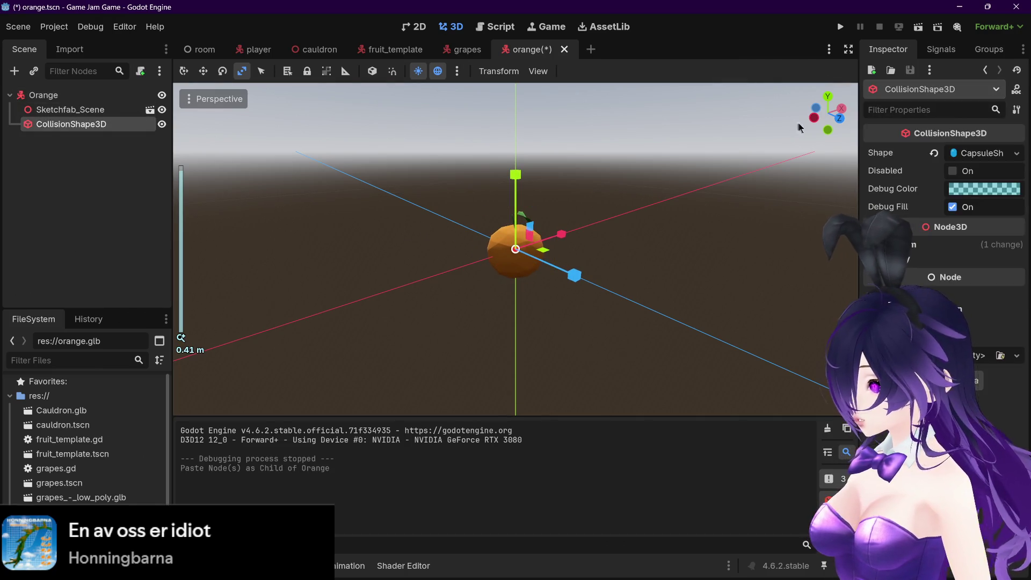
scroll(594, 253, "up", 4)
scroll(384, 270, "down", 8)
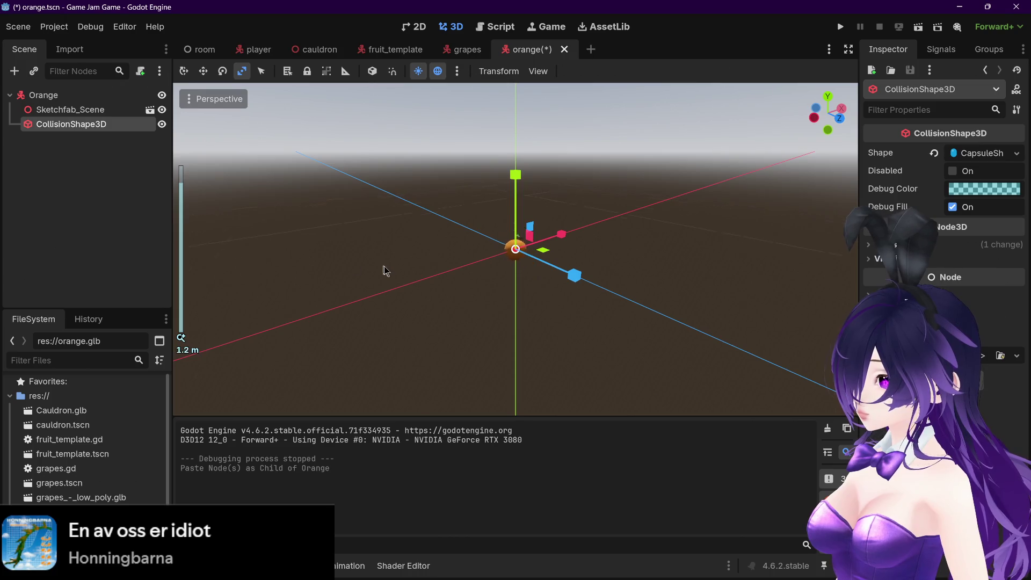
key("Up")
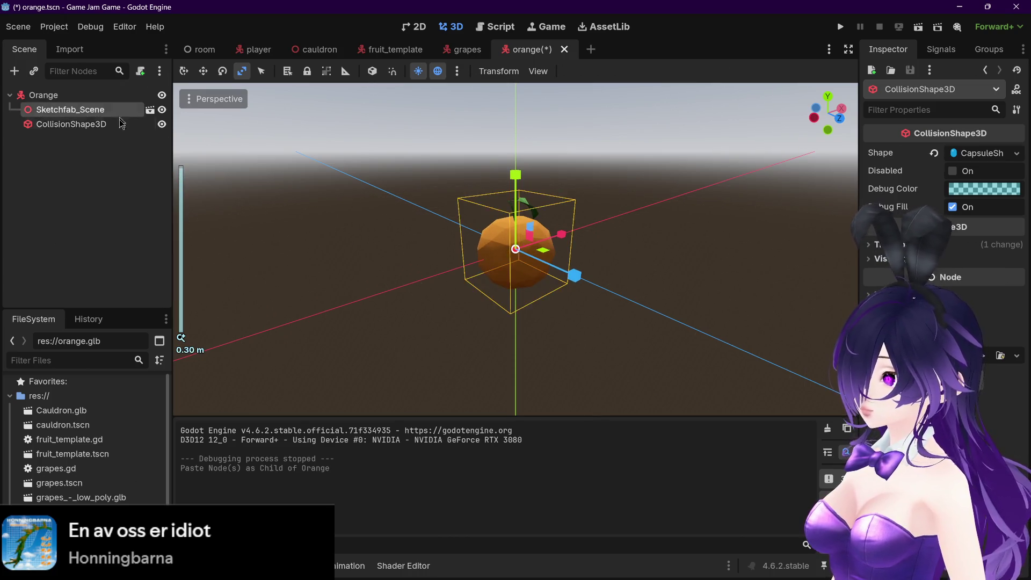
key("Down")
scroll(541, 264, "up", 3)
left_click_drag(541, 265, 644, 252)
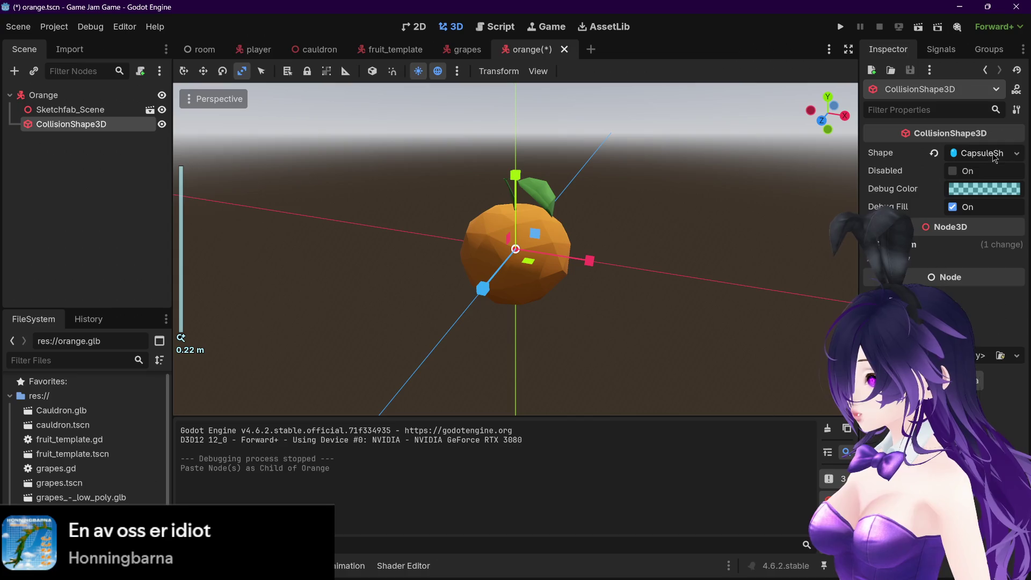
left_click(973, 154)
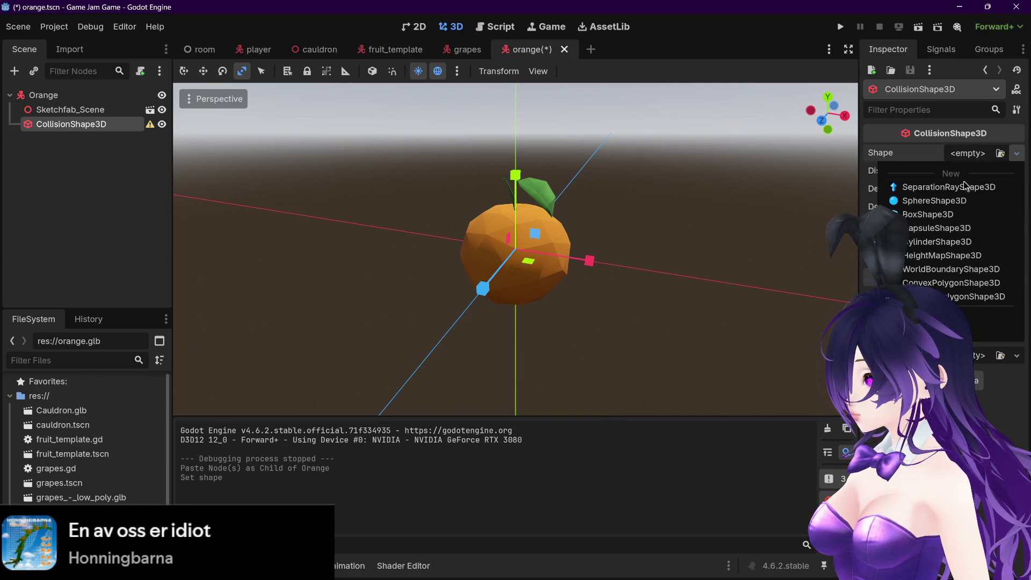
left_click(400, 192)
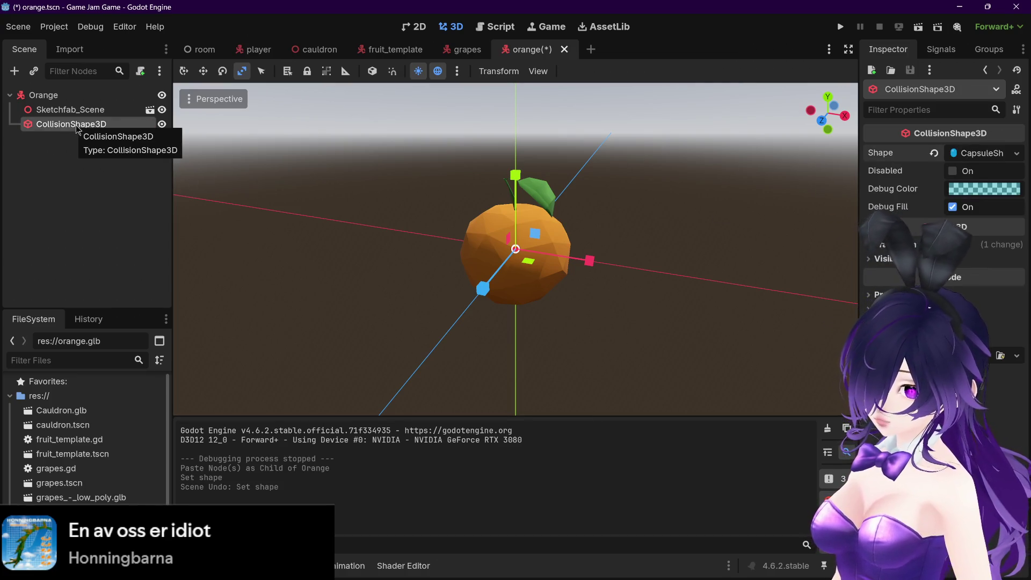
left_click(101, 128)
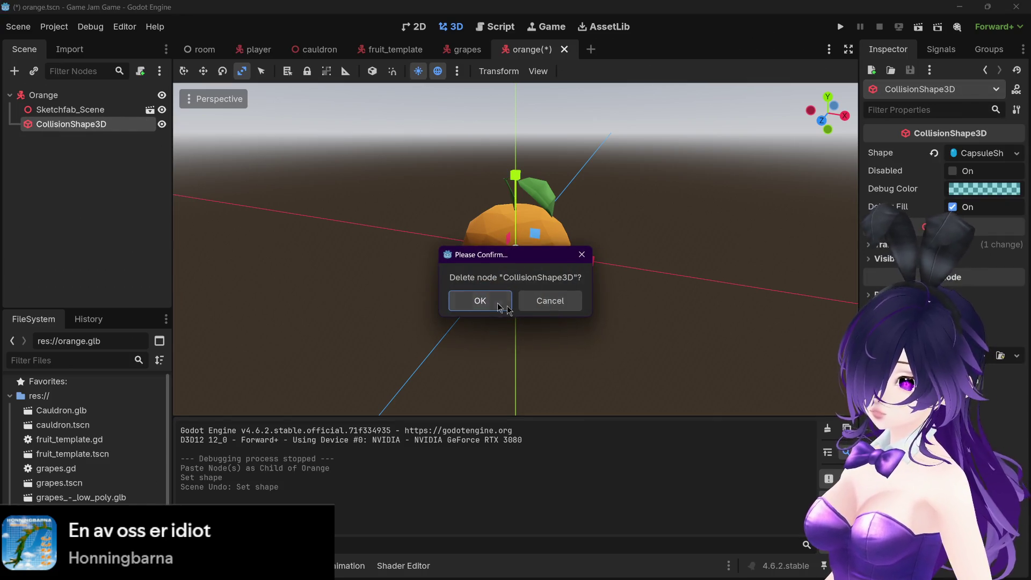
left_click(497, 303)
Add a new CollisionShape3D and move it directly under Orange
left_click(85, 114)
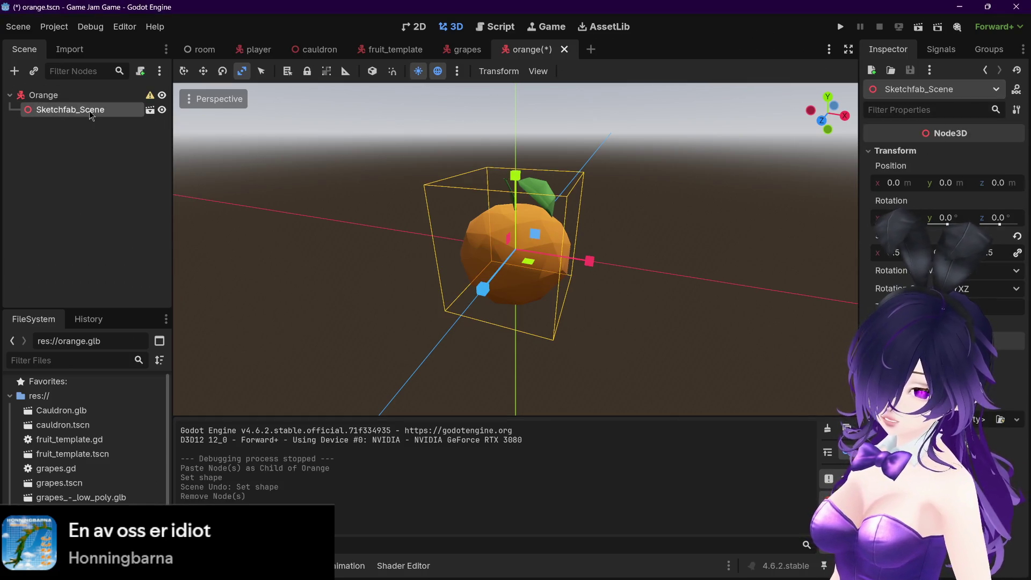
key("ctrl+a")
type("collision")
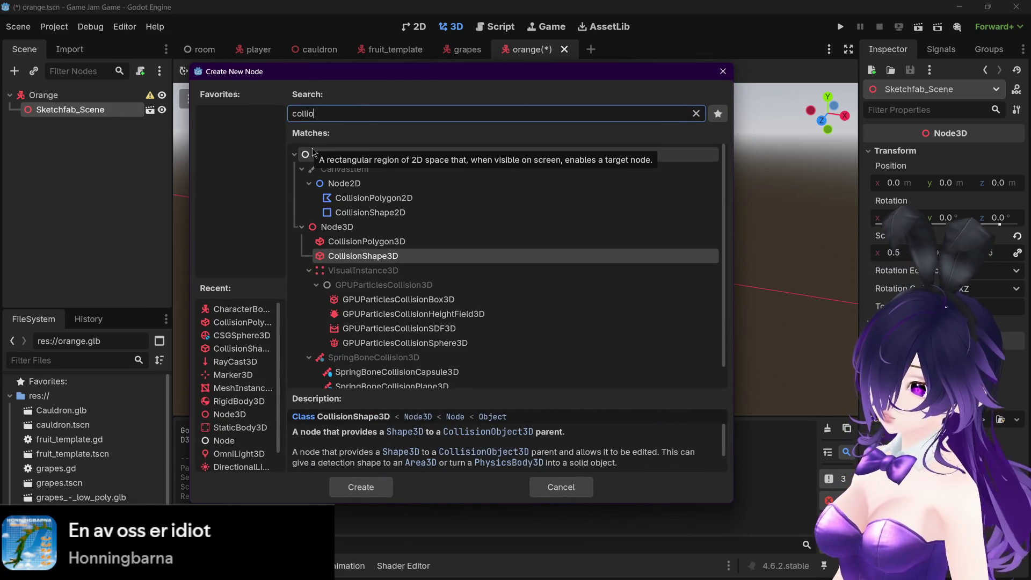
key("Return")
mouse_move(81, 127)
left_mouse_down()
mouse_move(84, 106)
mouse_move(86, 136)
left_mouse_up()
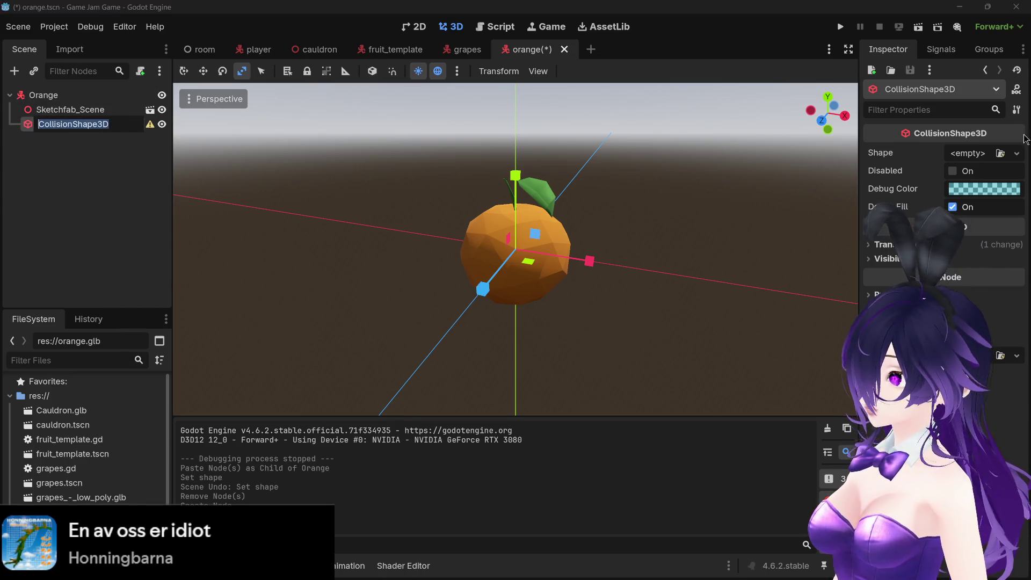
left_click(974, 156)
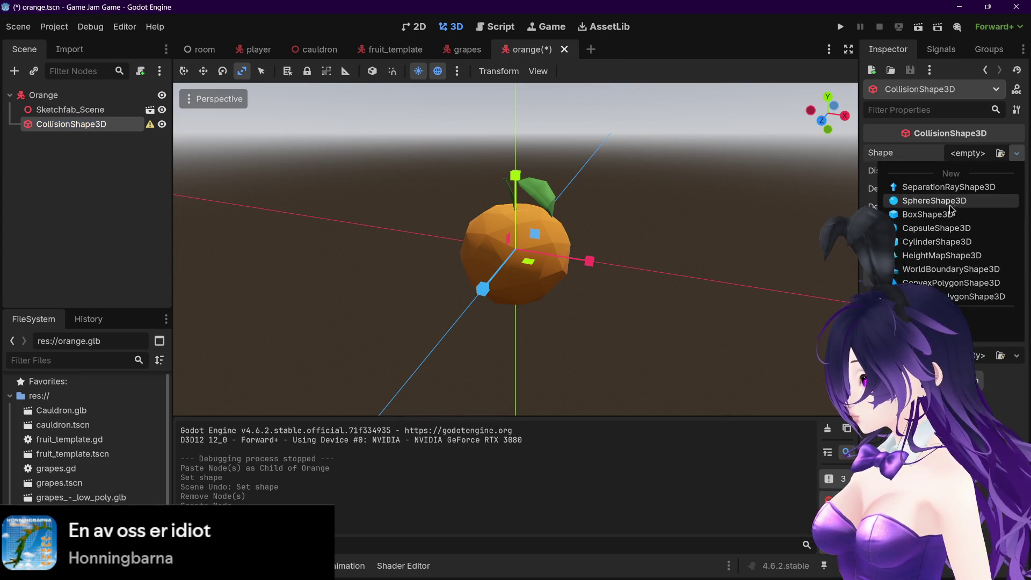
Give the collision shape a box shape, then switch it to a sphere shape
left_click(972, 214)
left_click(983, 155)
left_click(1017, 153)
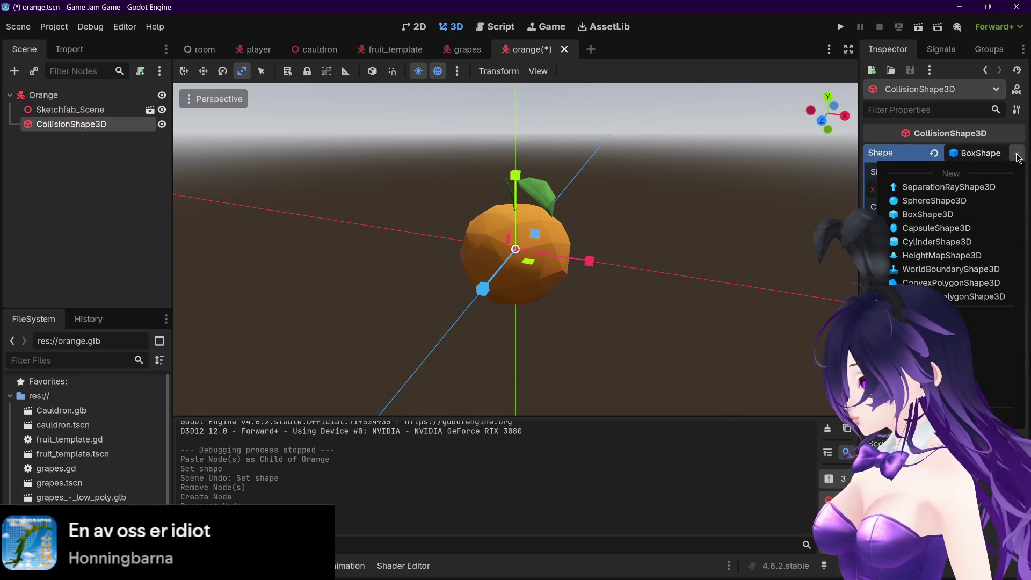
left_click(982, 200)
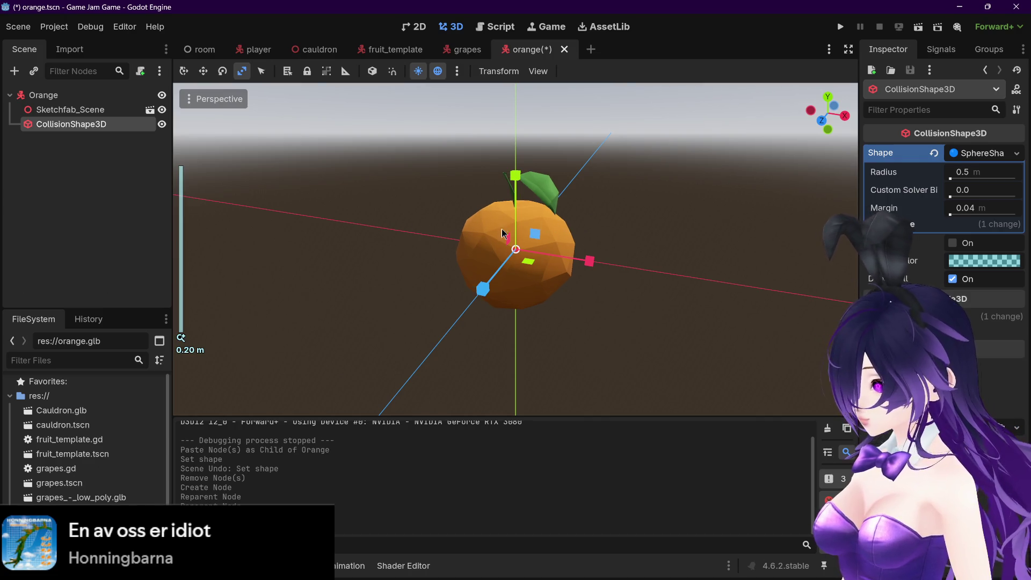
scroll(656, 247, "down", 2)
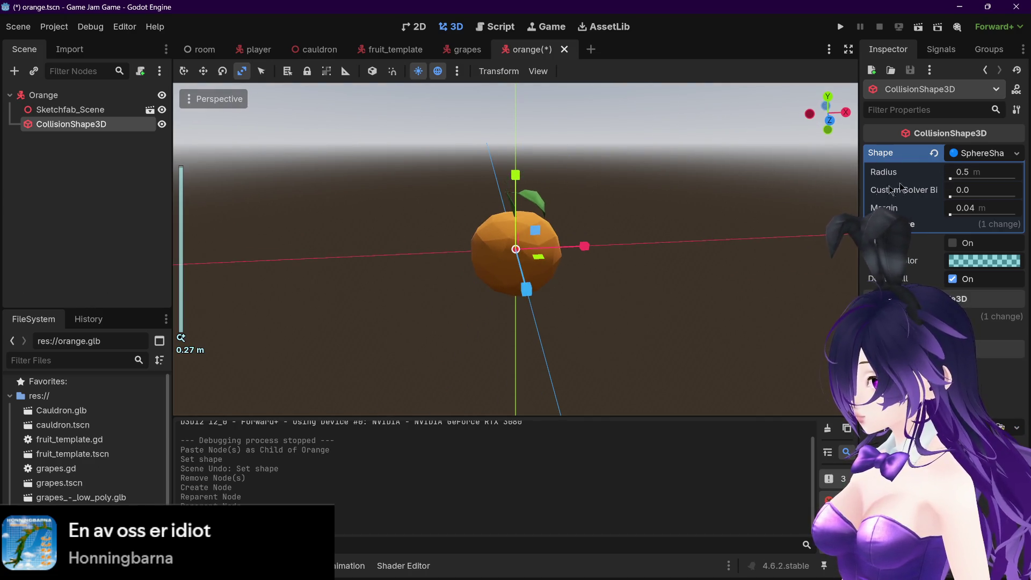
scroll(353, 236, "down", 8)
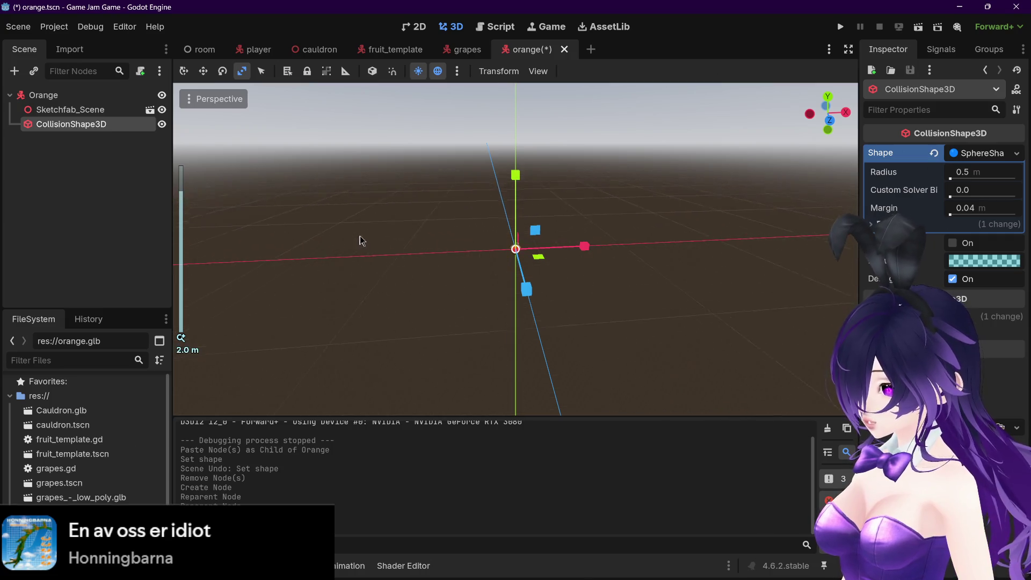
Stretch the sphere along X, move it off-centre, then delete the misplaced CollisionShape3D
left_click_drag(608, 251, 617, 246)
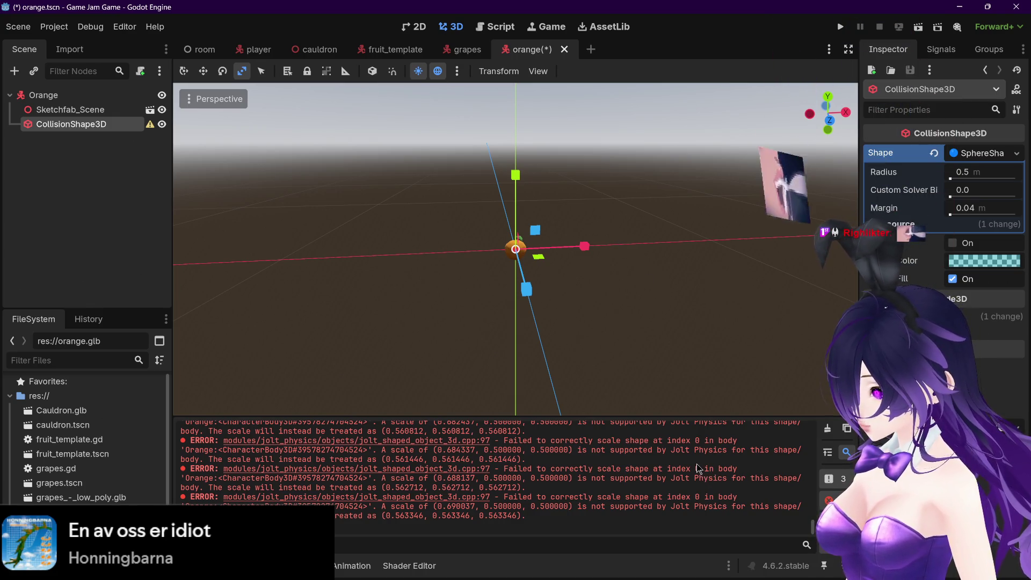
left_click_drag(646, 347, 647, 333)
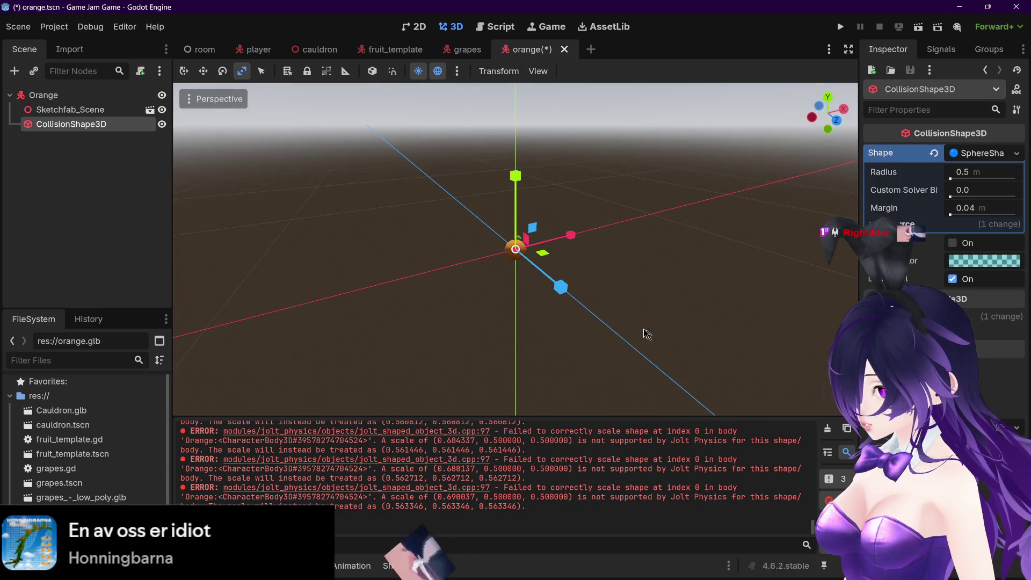
left_click(184, 72)
left_click_drag(534, 239, 577, 229)
left_click(81, 110)
left_click(84, 128)
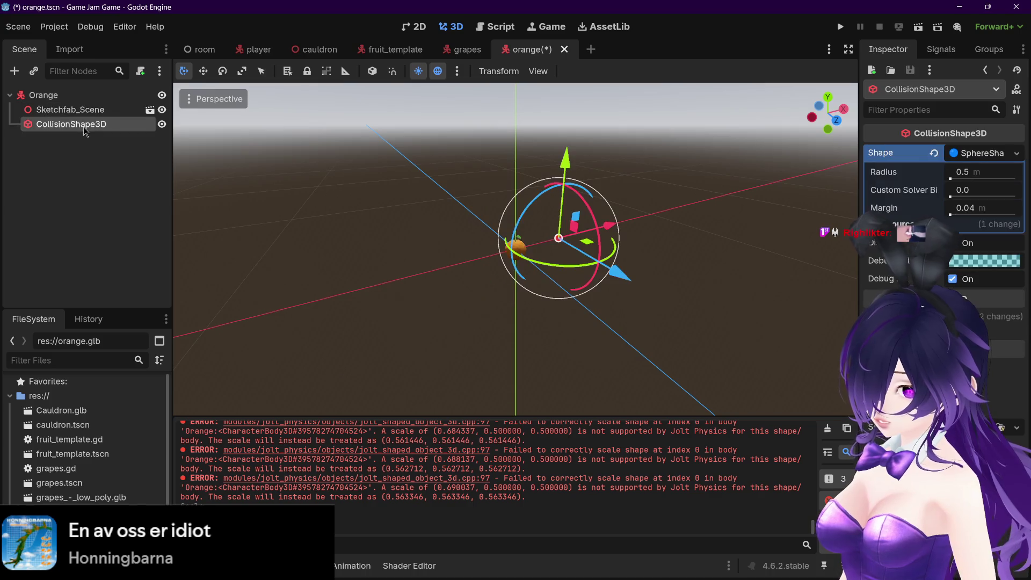
key("Delete")
Confirm the deletion, save the orange scene, and add a new CollisionShape3D under Sketchfab_Scene
left_click(477, 300)
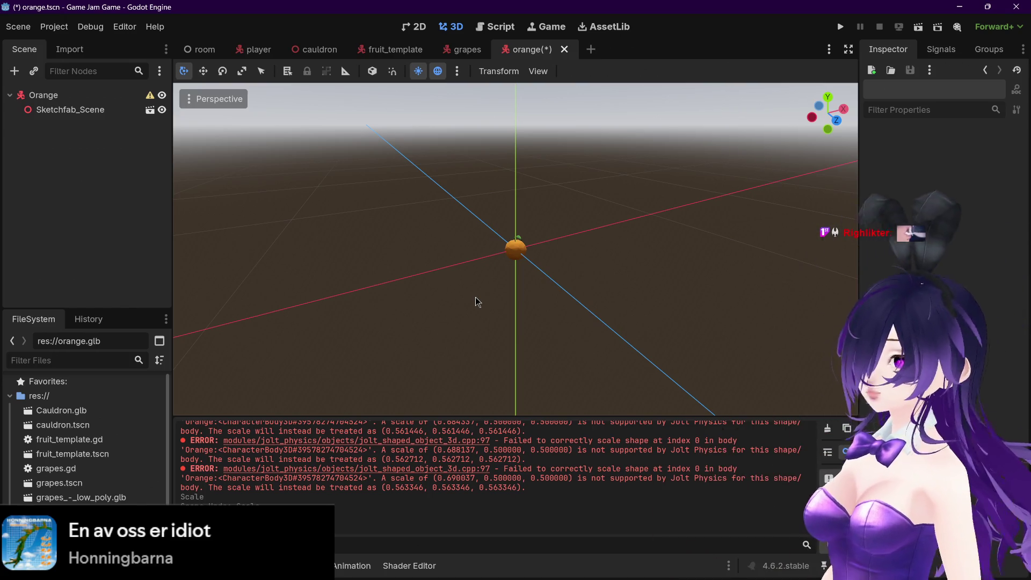
key("ctrl+s")
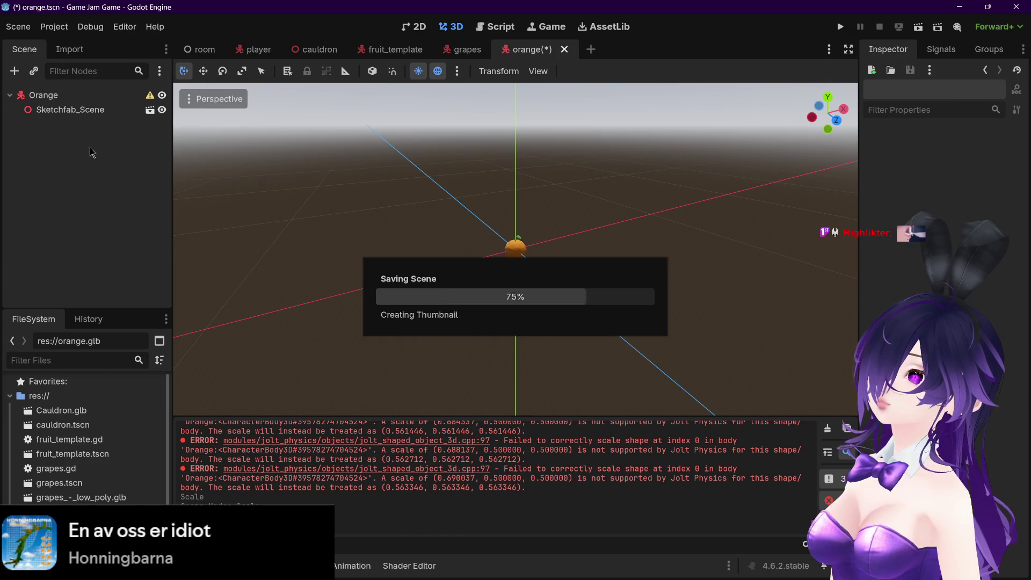
left_click(80, 95)
left_click(76, 110)
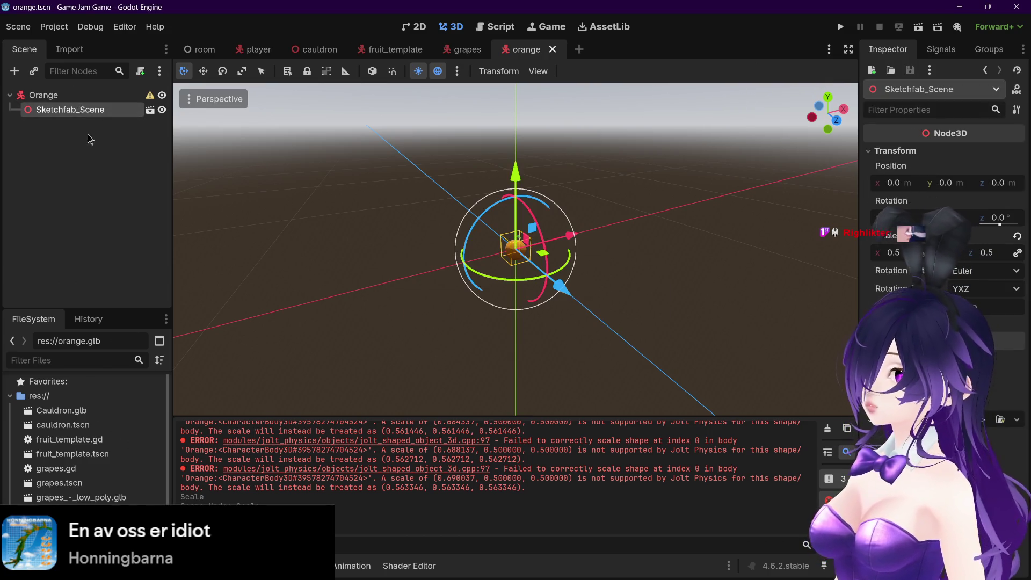
key("ctrl+a")
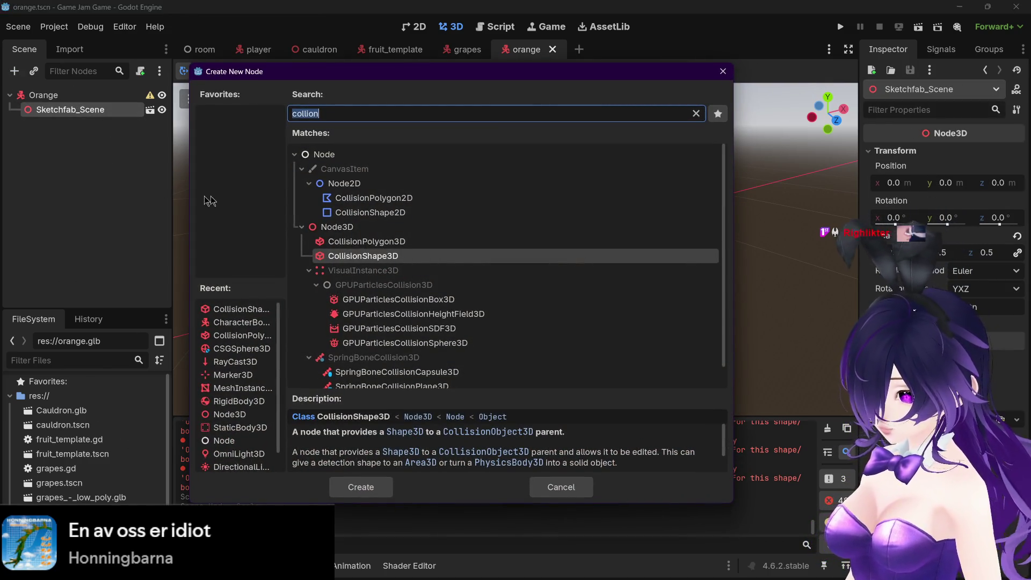
double_click(372, 255)
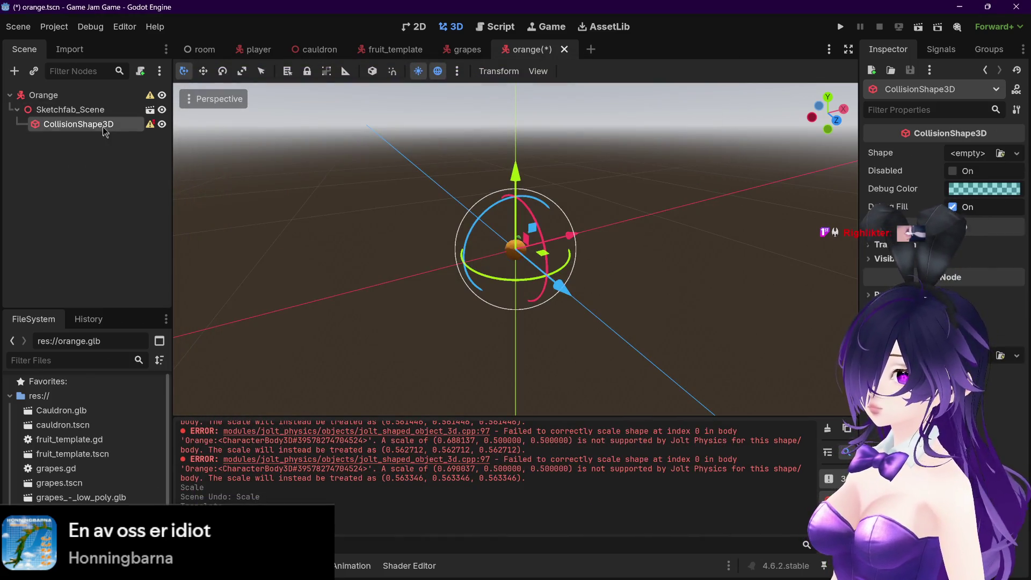
Reparent CollisionShape3D to Orange and place Sketchfab_Scene back above it
mouse_move(103, 128)
left_mouse_down()
mouse_move(112, 108)
mouse_move(135, 109)
left_mouse_up()
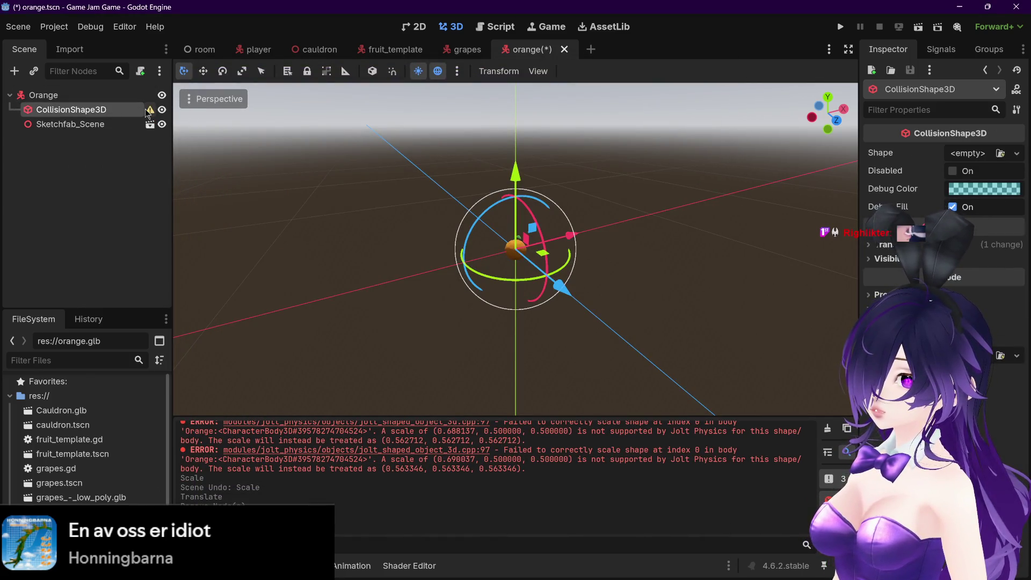
mouse_move(149, 111)
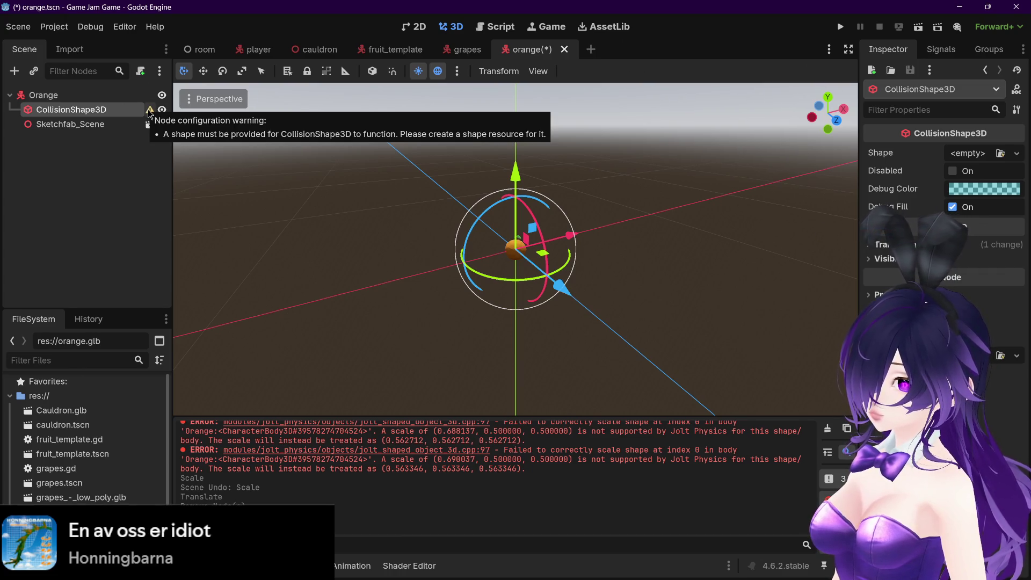
mouse_move(115, 127)
left_mouse_down()
mouse_move(99, 111)
mouse_move(59, 131)
mouse_move(45, 105)
left_mouse_up()
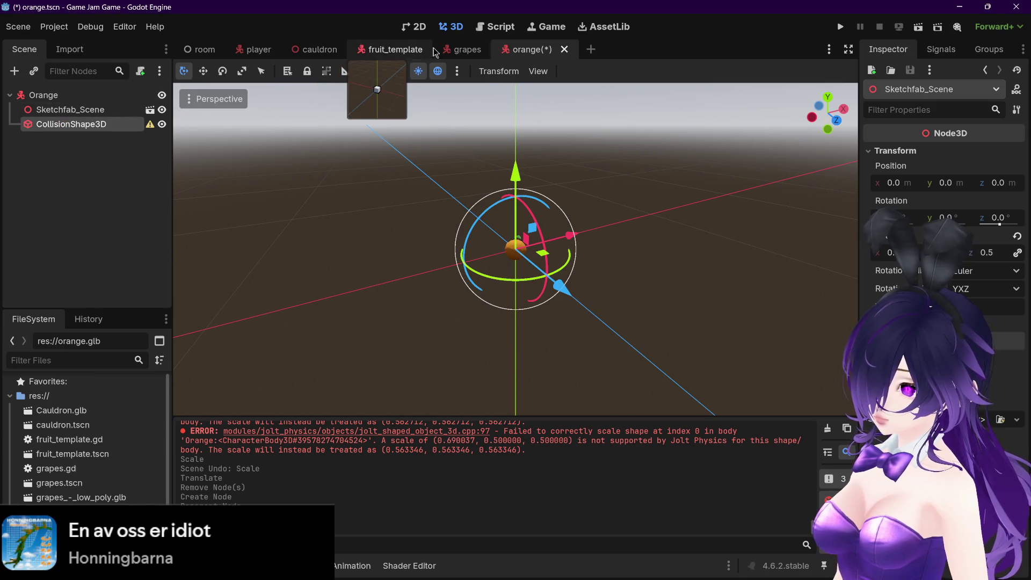
left_click(462, 49)
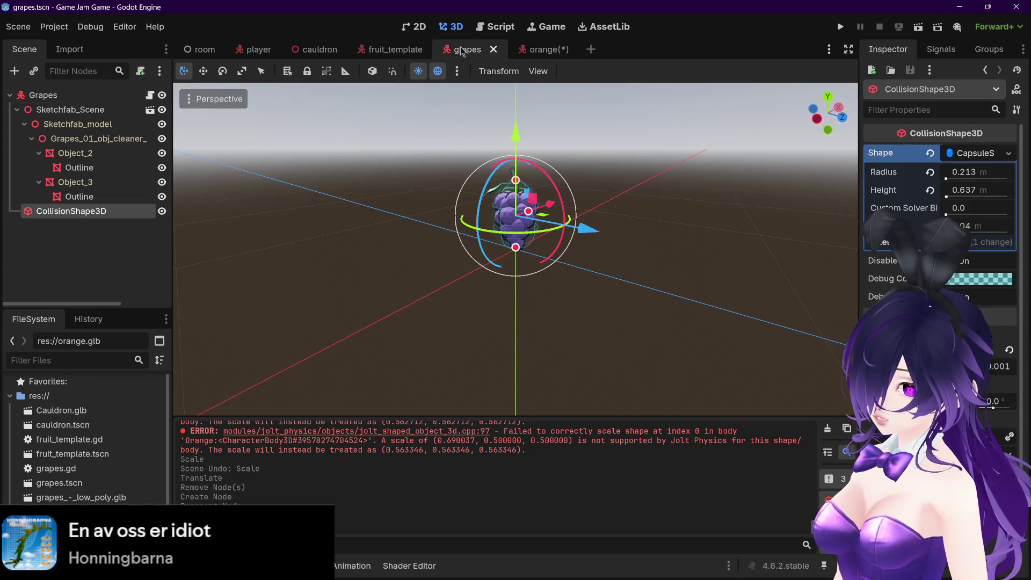
left_click(17, 110)
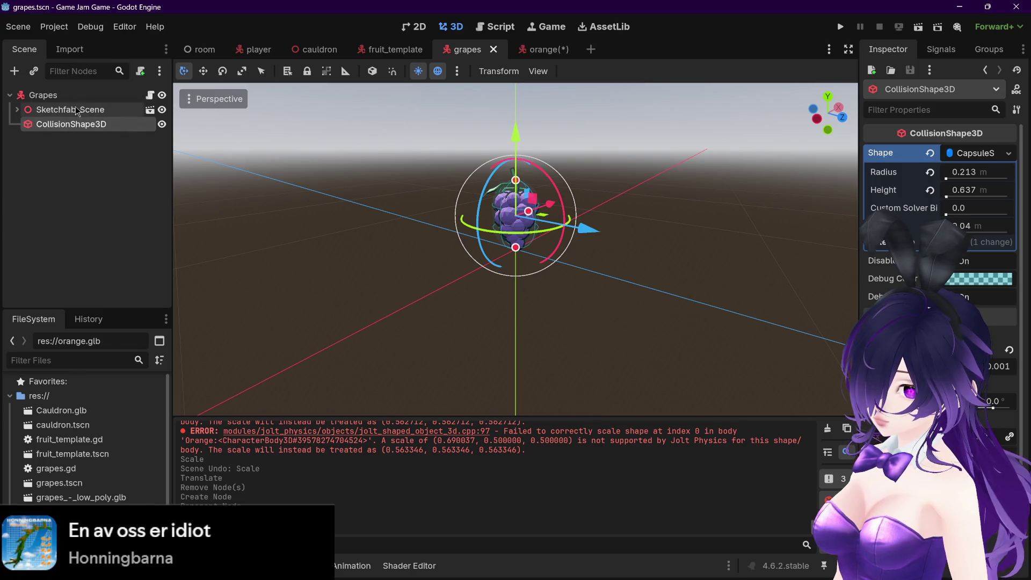
left_click(37, 112)
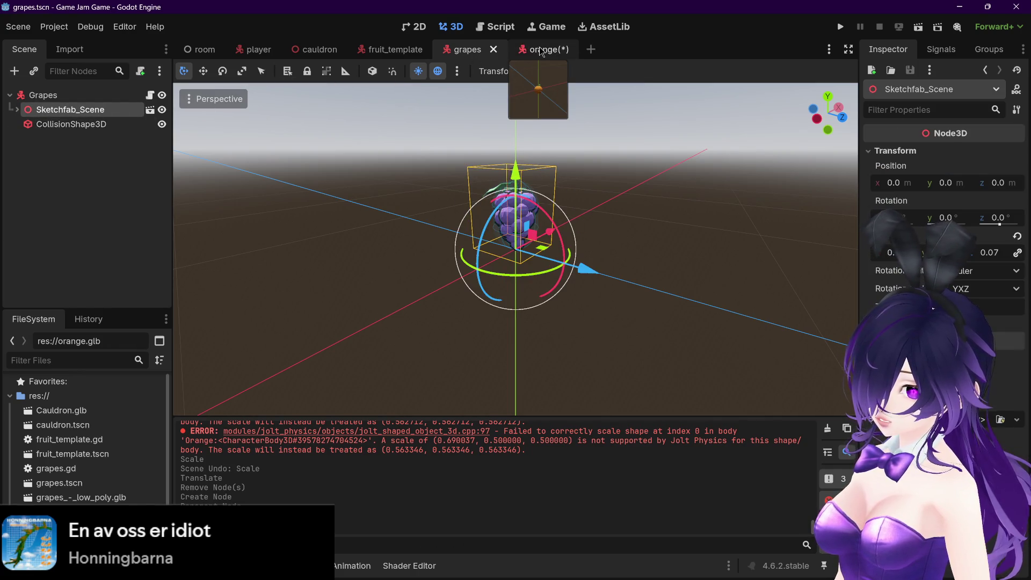
left_click(541, 51)
scroll(528, 252, "up", 3)
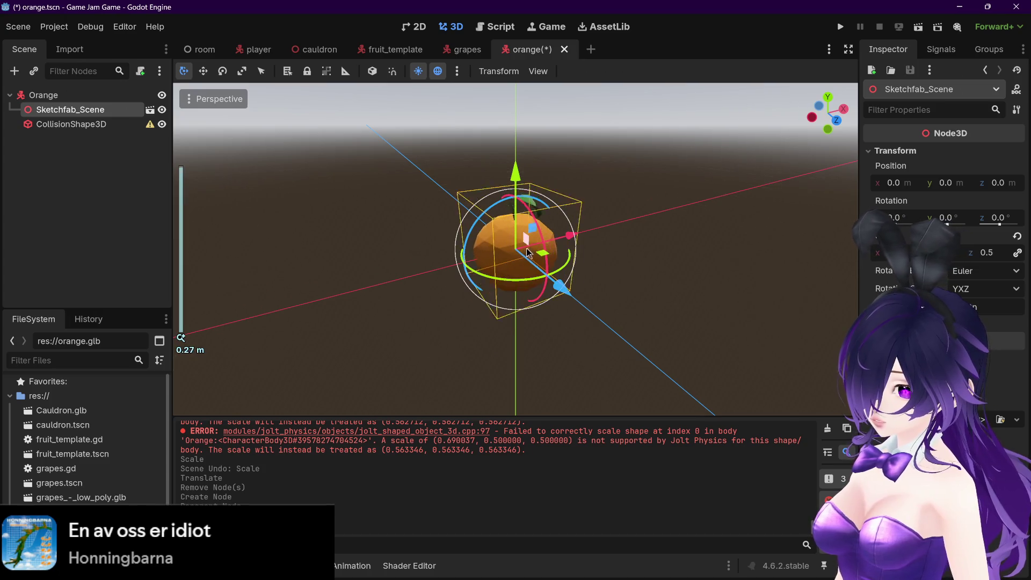
left_click(75, 124)
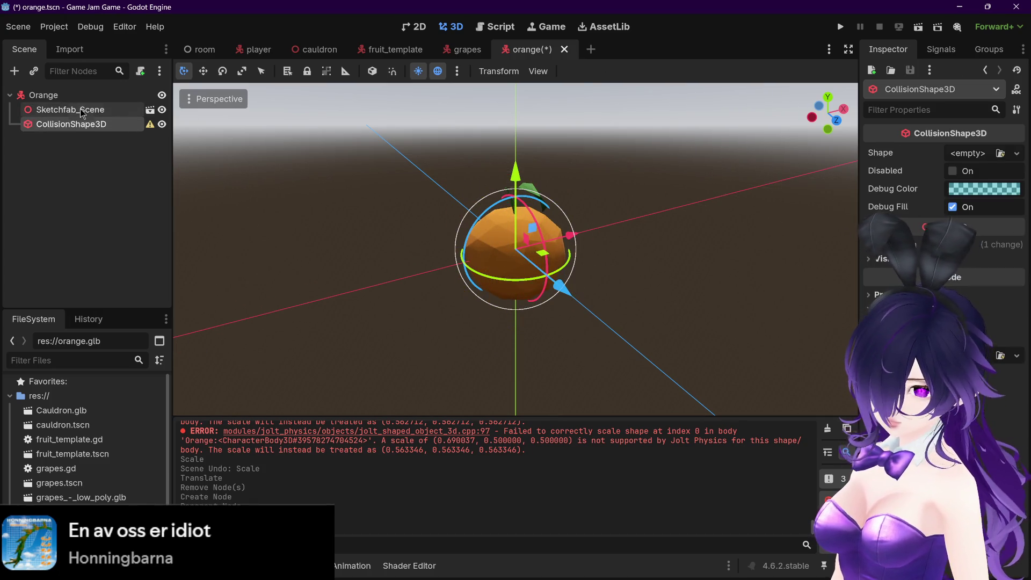
left_click(83, 112)
right_click(82, 111)
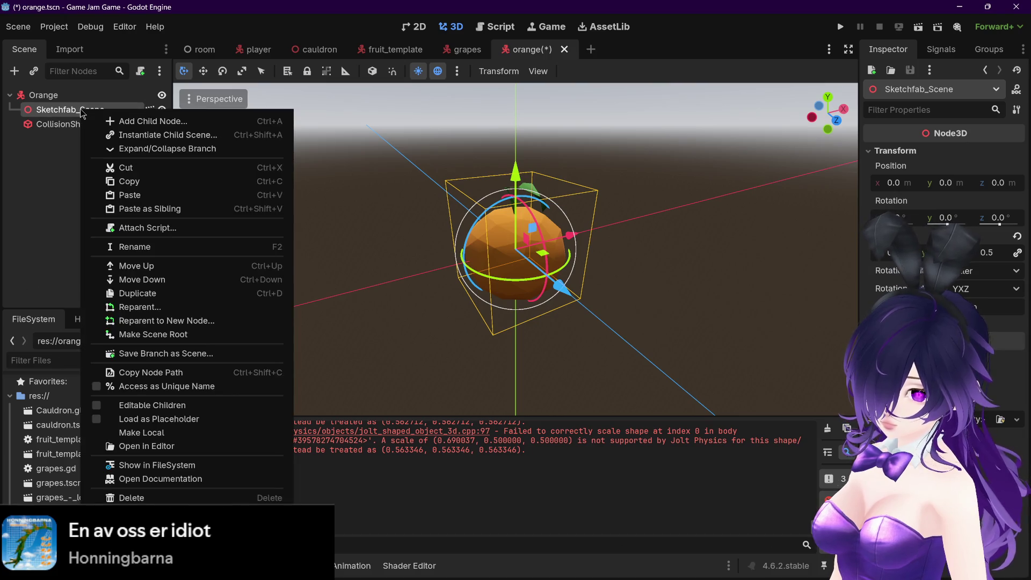
left_click(58, 167)
left_click(466, 49)
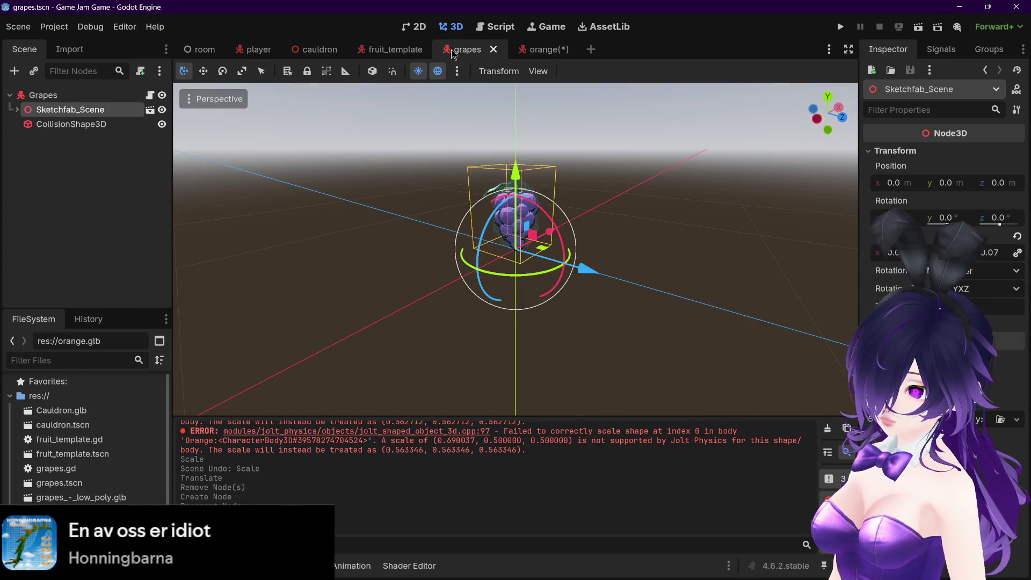
left_click(393, 51)
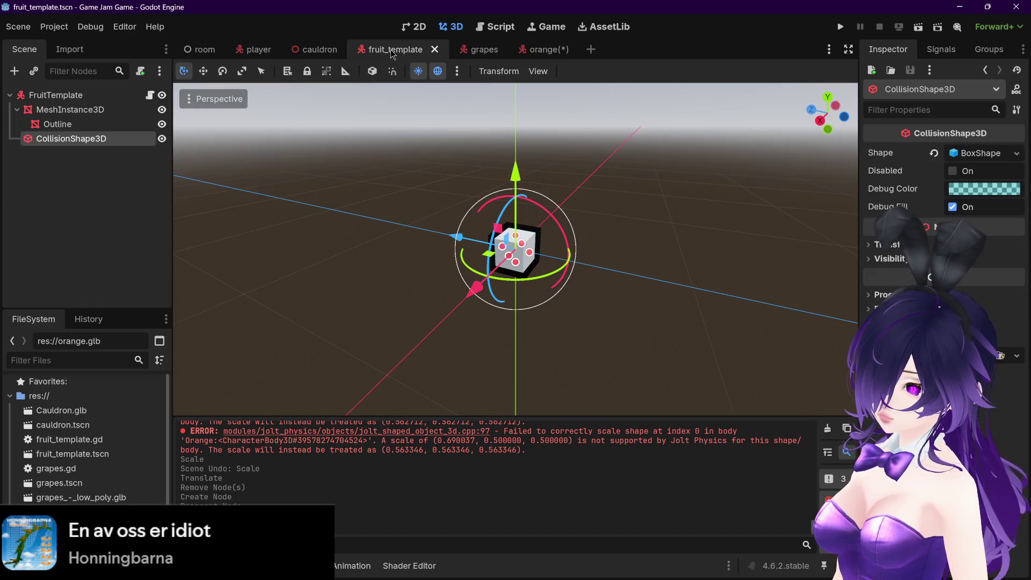
left_click(472, 51)
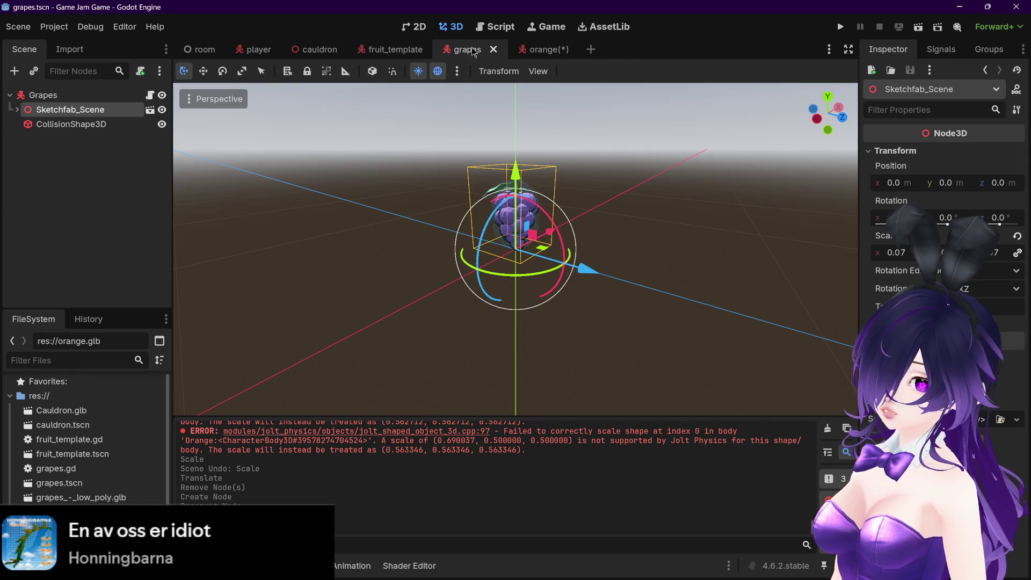
left_click(539, 50)
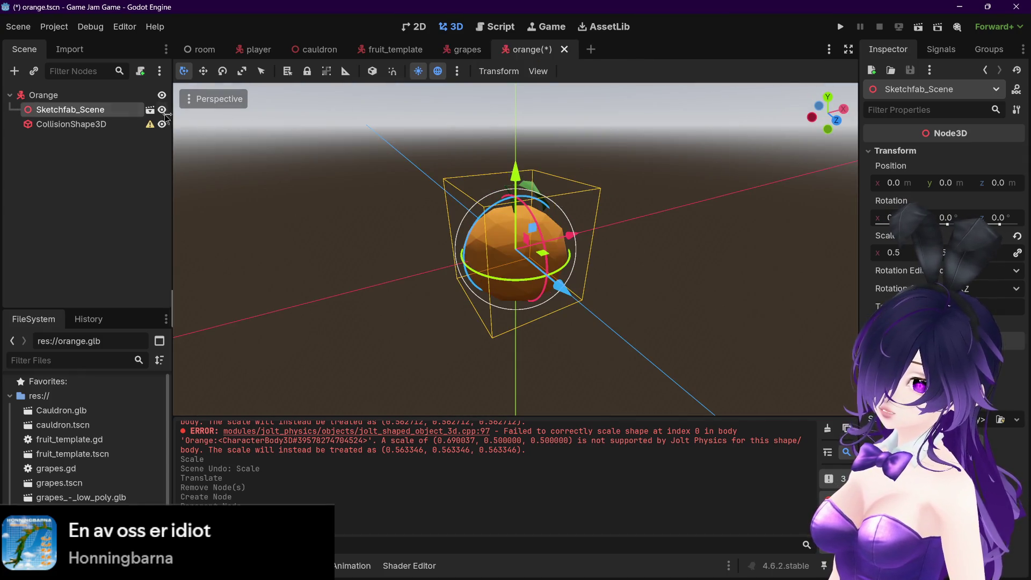
left_click(153, 127)
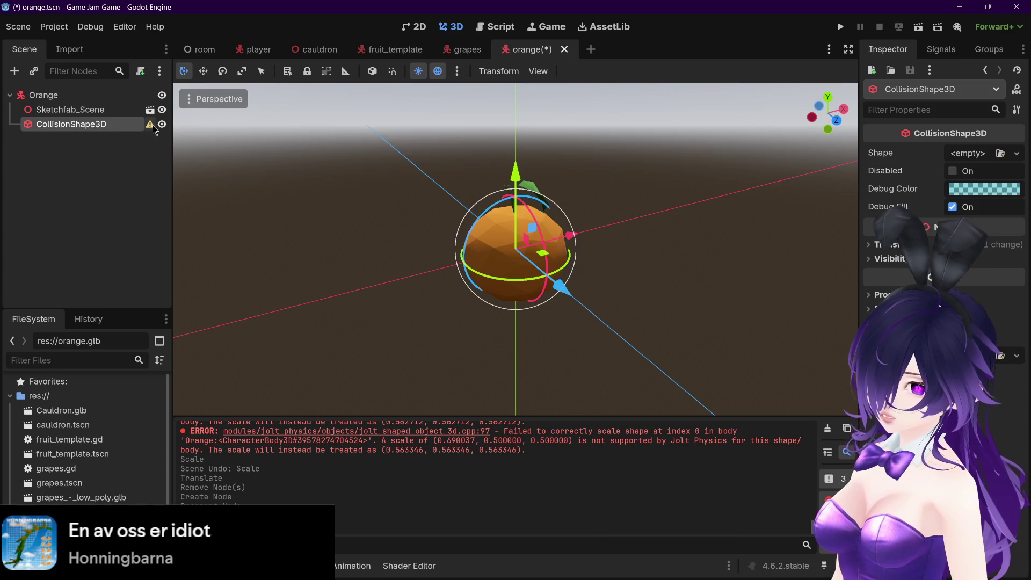
Give the CollisionShape3D a new SphereShape3D, save, and enlarge its radius to 28.637 m
left_click(1016, 153)
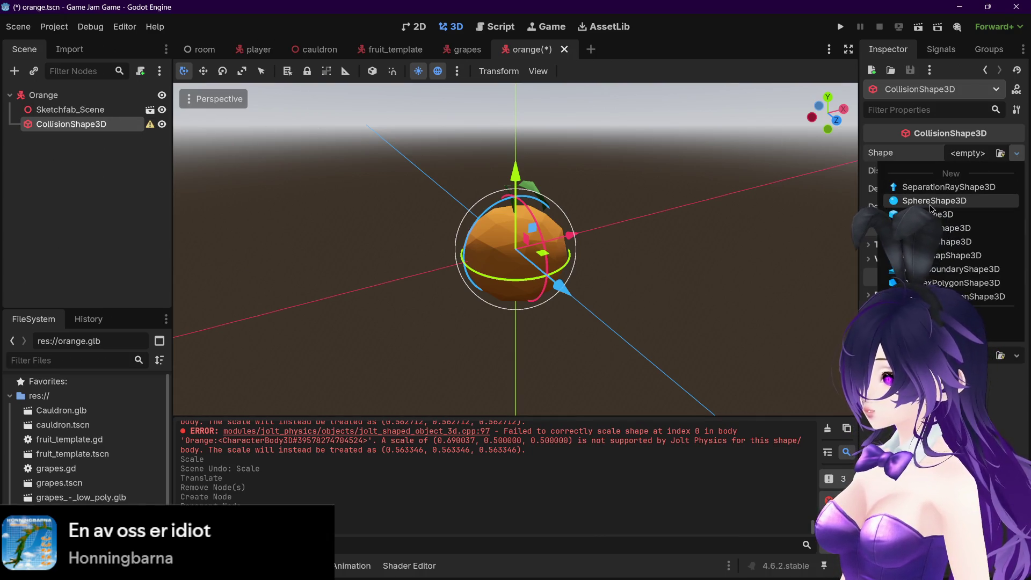
left_click(933, 201)
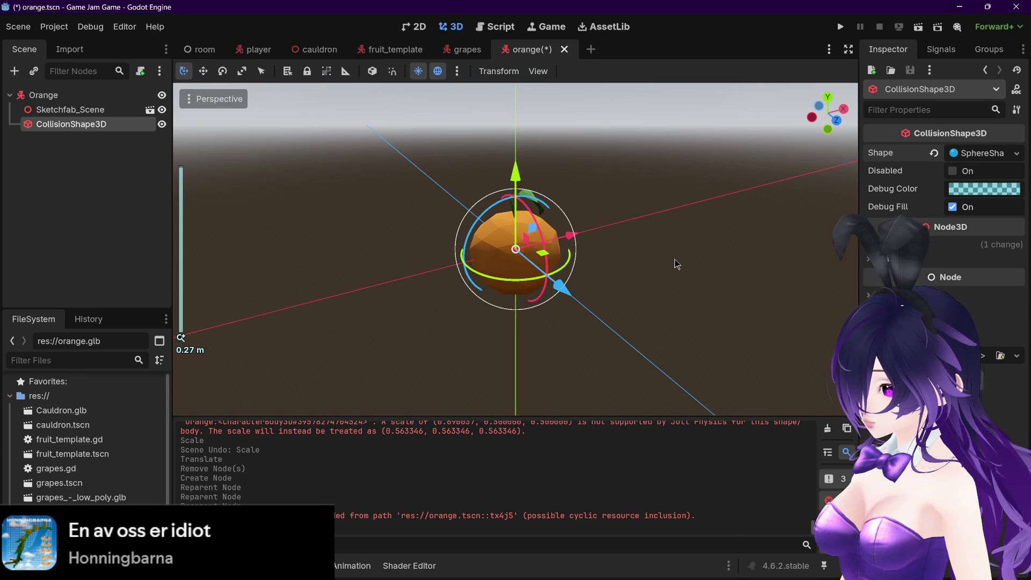
key("ctrl+s")
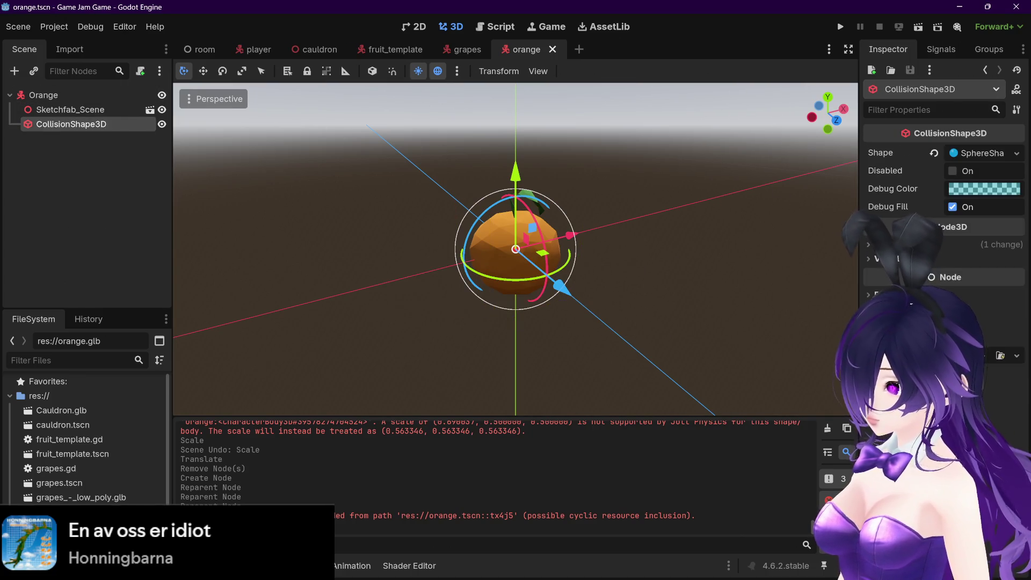
left_click(976, 153)
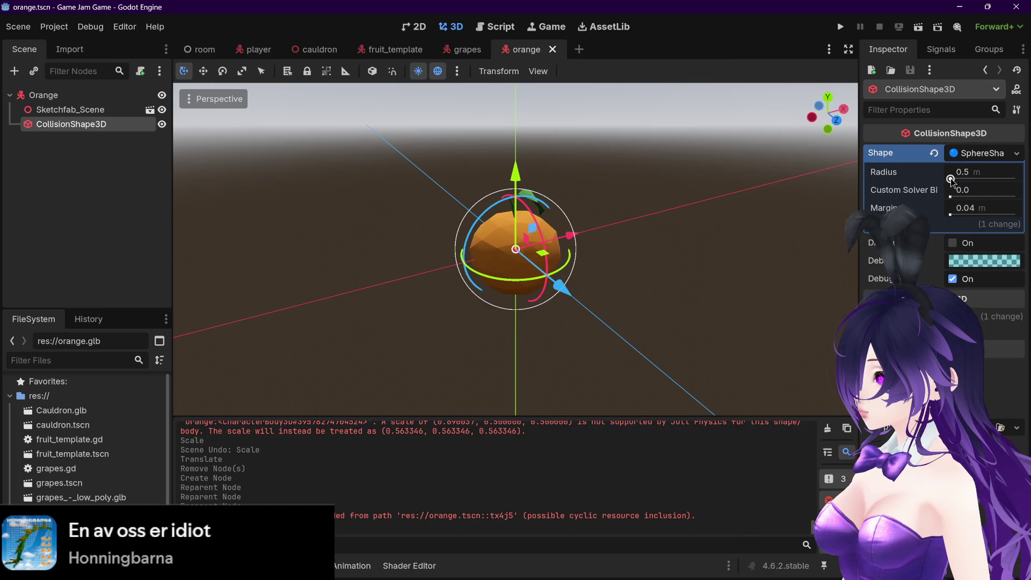
left_click_drag(950, 179, 969, 182)
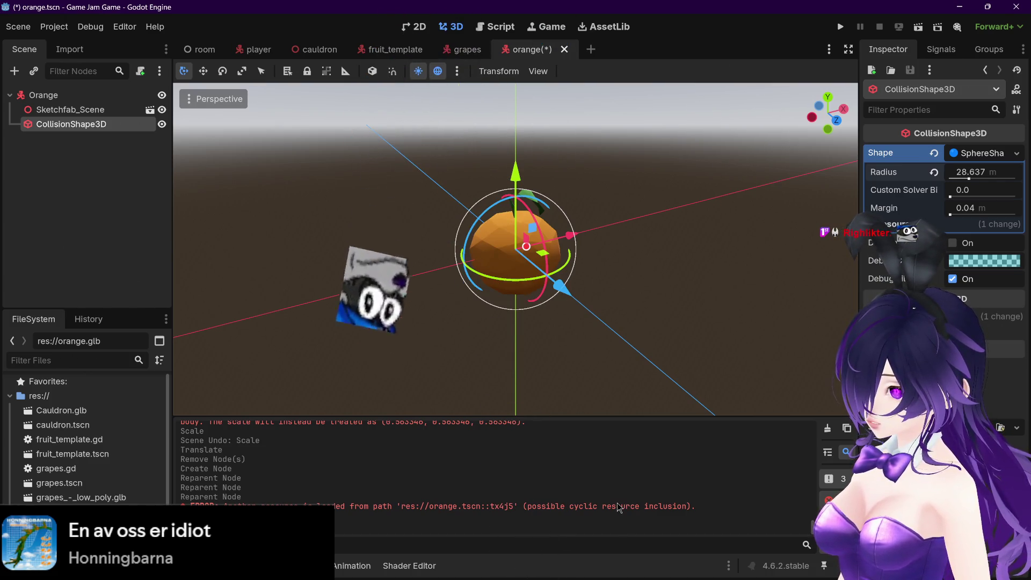
Review the Orange, Sketchfab_Scene and CollisionShape3D nodes in the Inspector
scroll(602, 494, "up", 1)
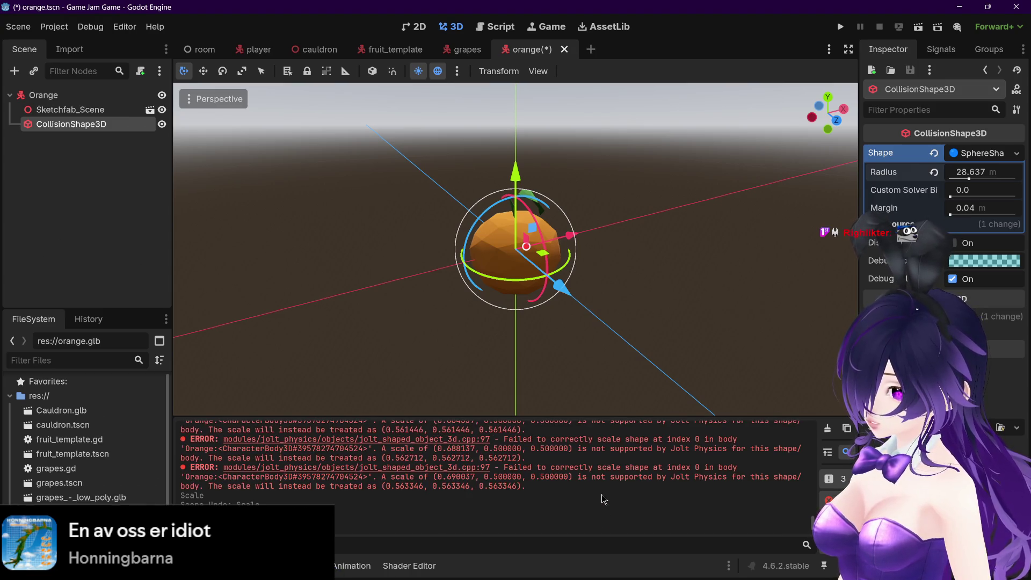
scroll(601, 498, "up", 2)
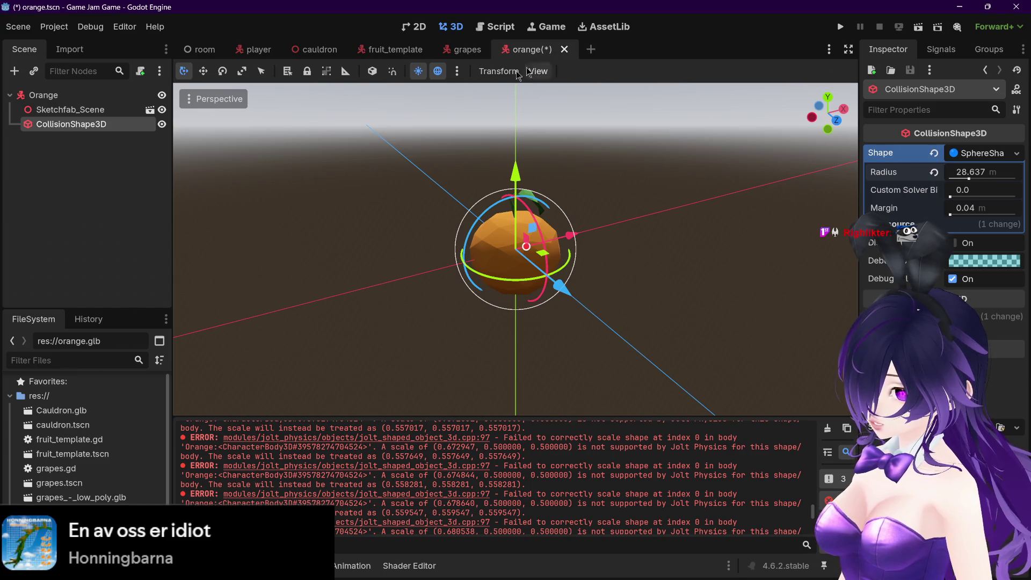
left_click(64, 95)
left_click(81, 109)
left_click(98, 125)
left_click(92, 95)
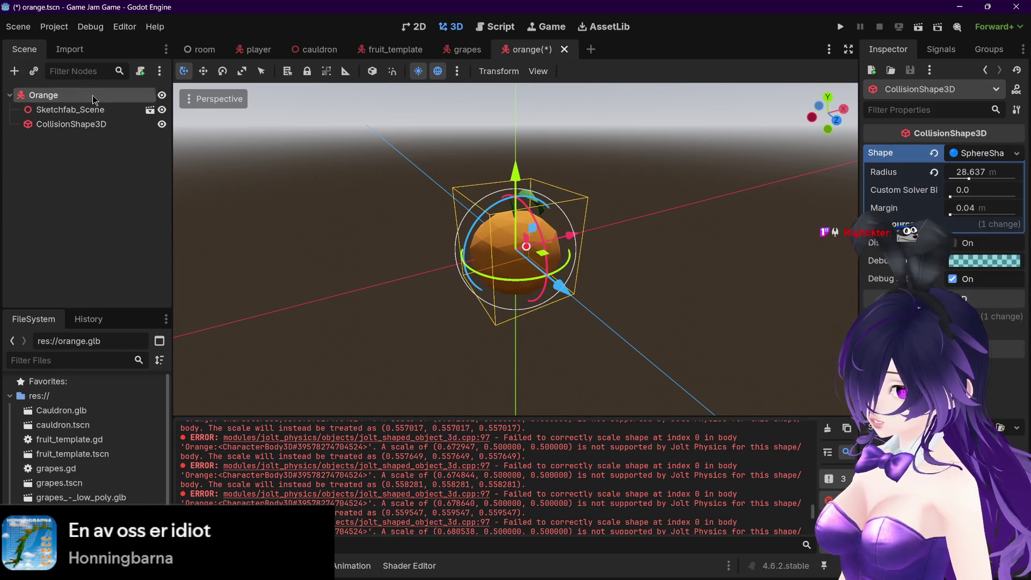
Delete the sphere CollisionShape3D from Orange and save orange.tscn
left_click(100, 124)
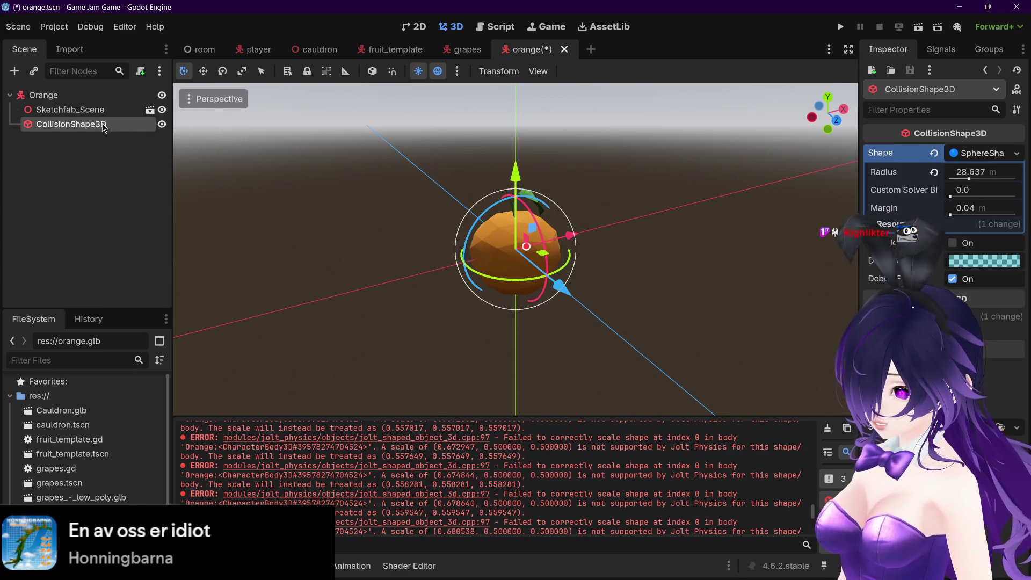
key("Delete")
left_click(482, 298)
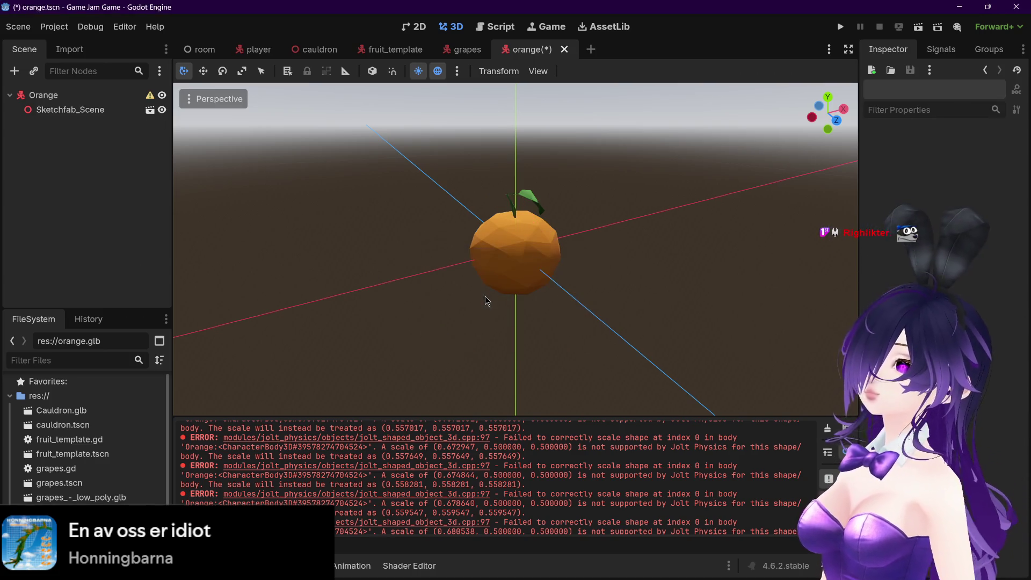
key("ctrl+s")
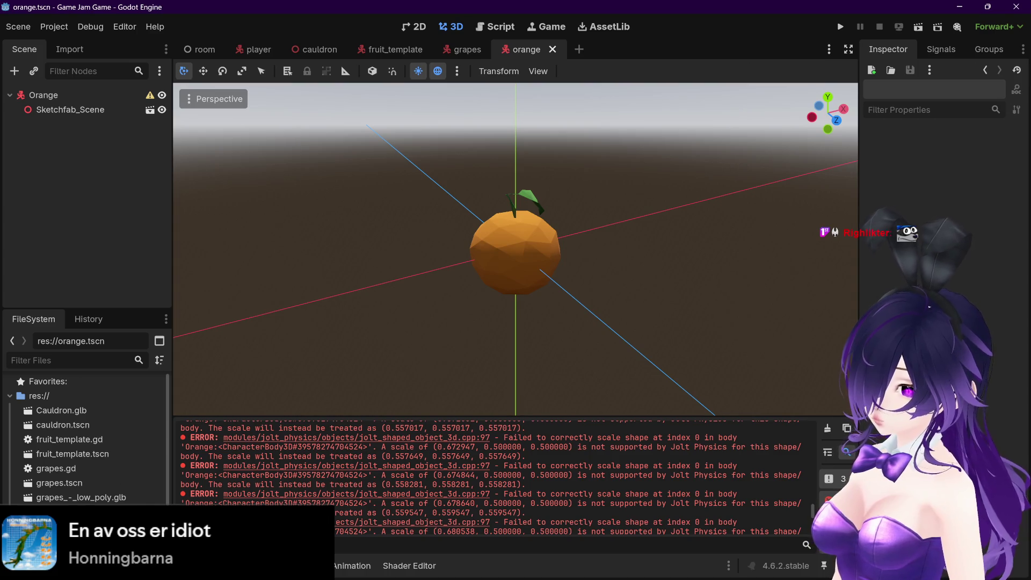
Close the orange scene and a stray empty scene, returning to the room scene
left_click(552, 49)
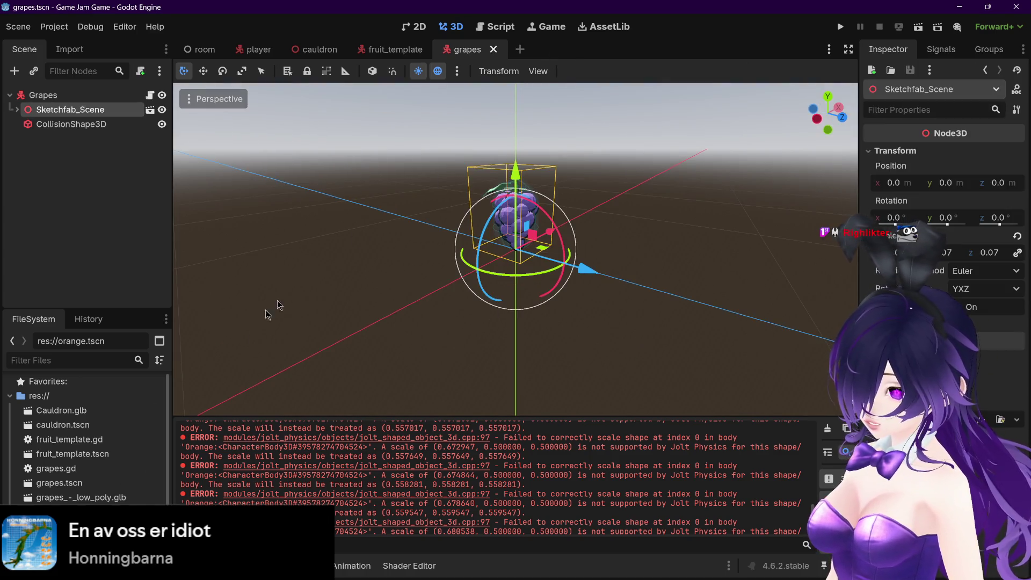
scroll(81, 489, "down", 1)
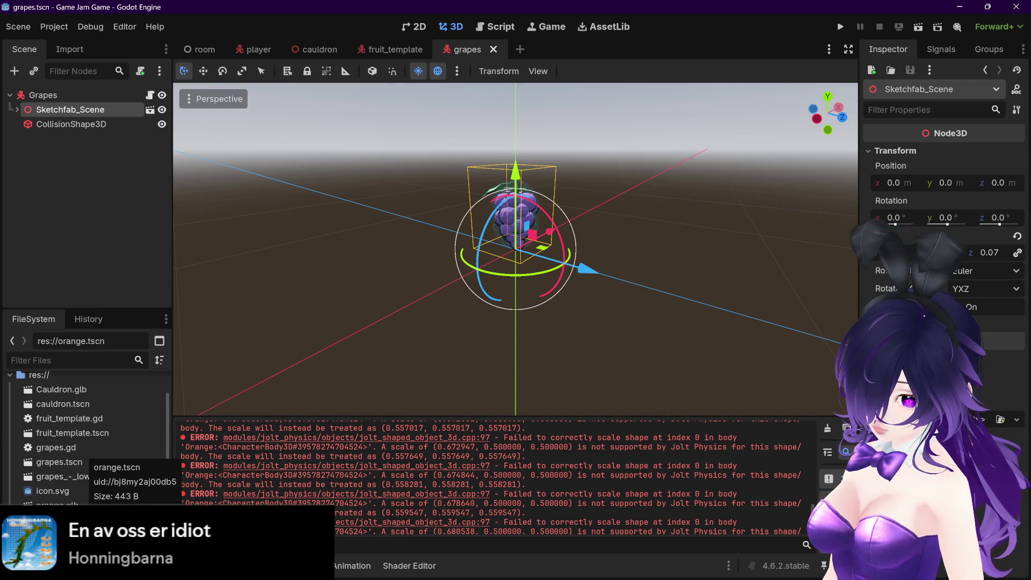
left_click(519, 49)
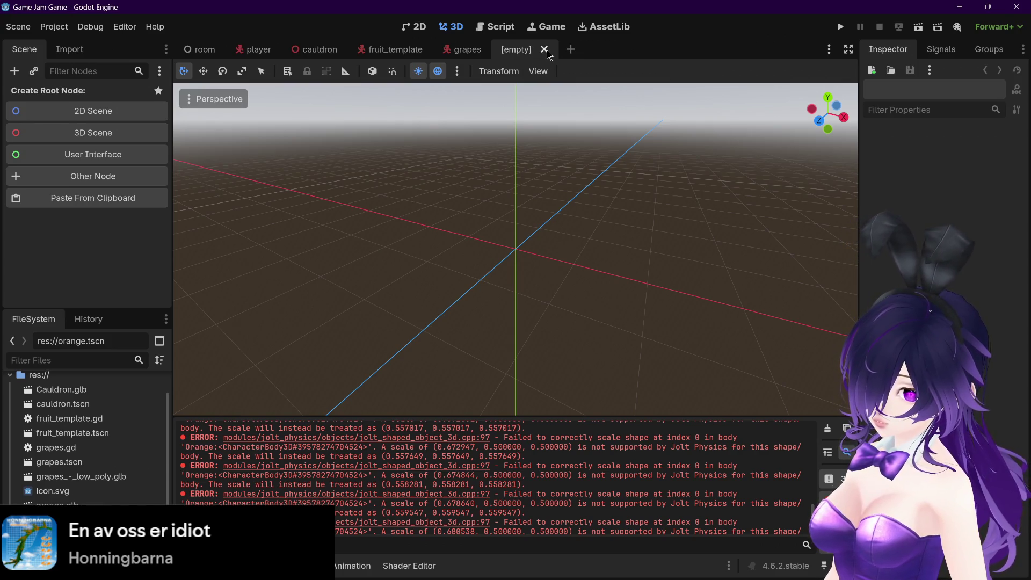
left_click(544, 50)
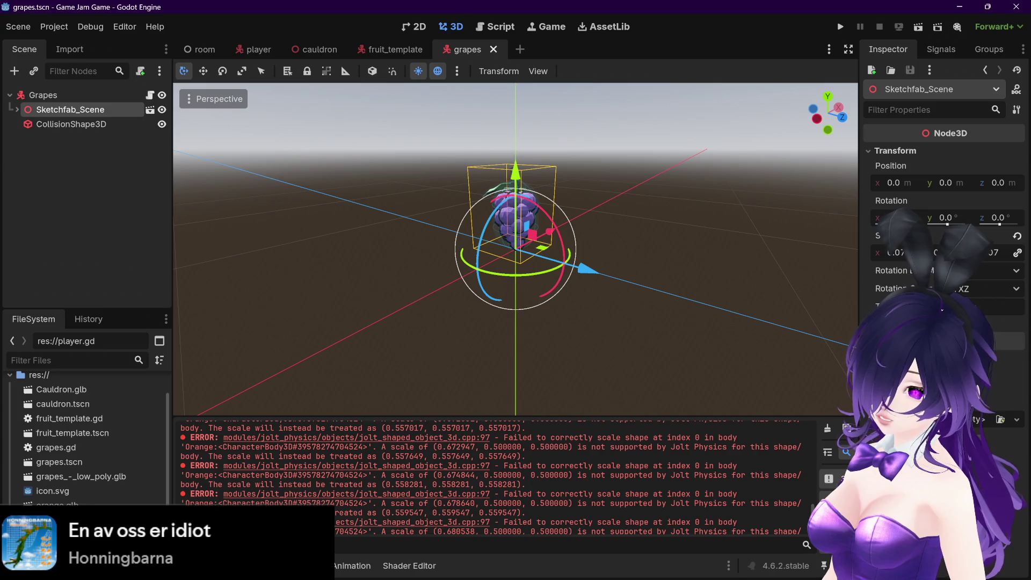
left_click(205, 51)
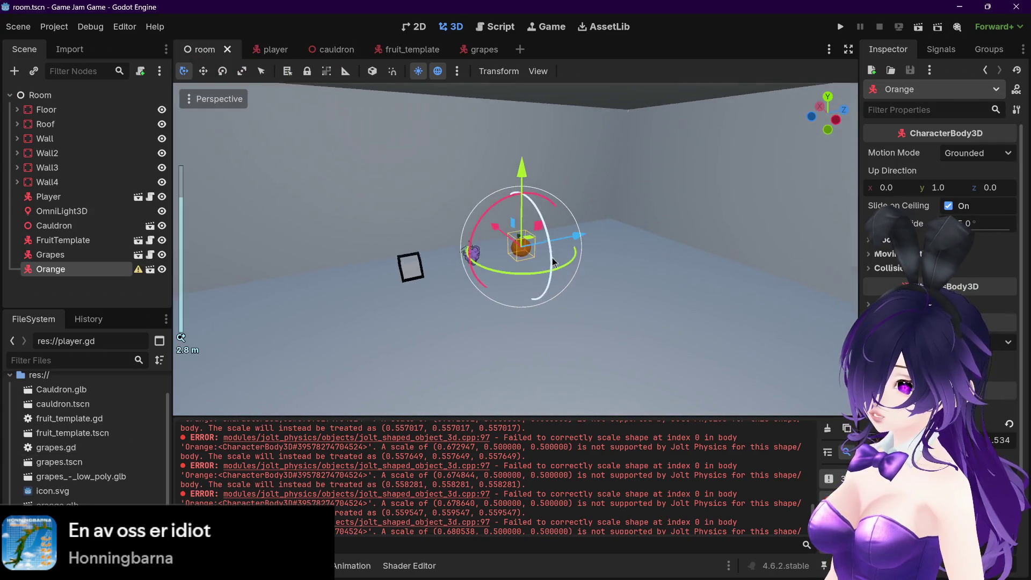
Delete the Orange instance from the room and remove orange.tscn from the project
left_click(51, 254)
left_click(86, 269)
key("Delete")
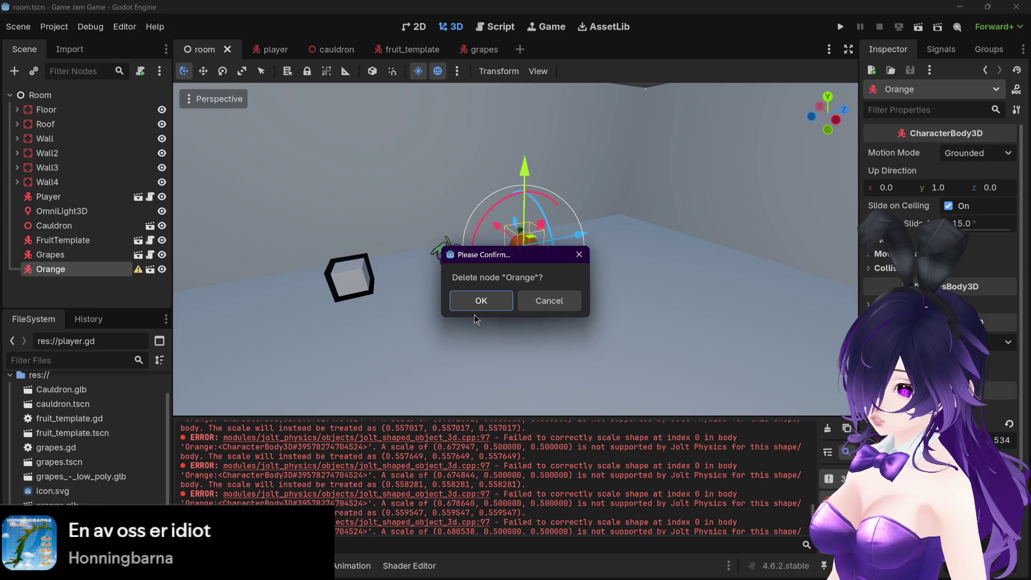
left_click(477, 302)
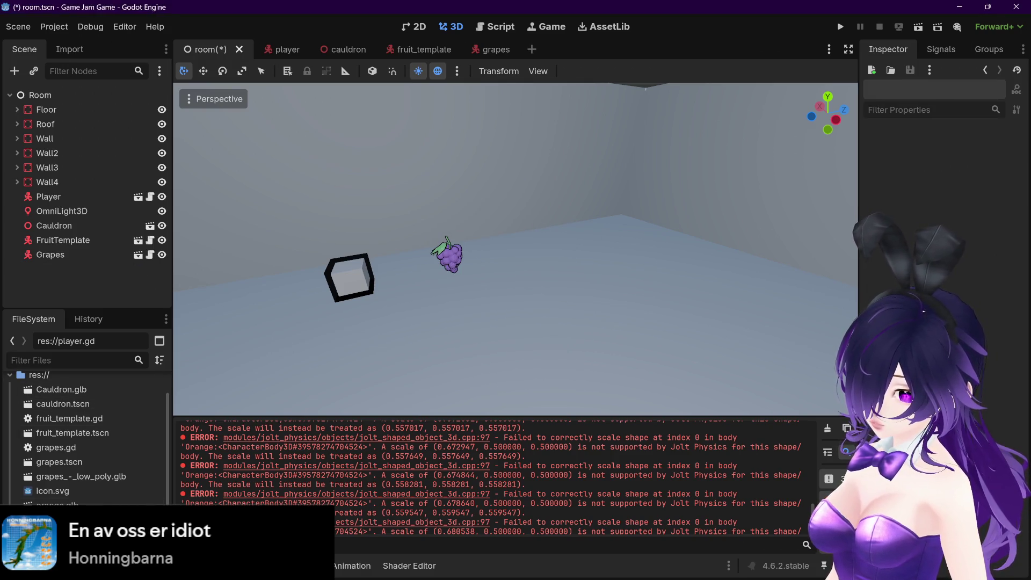
key("Delete")
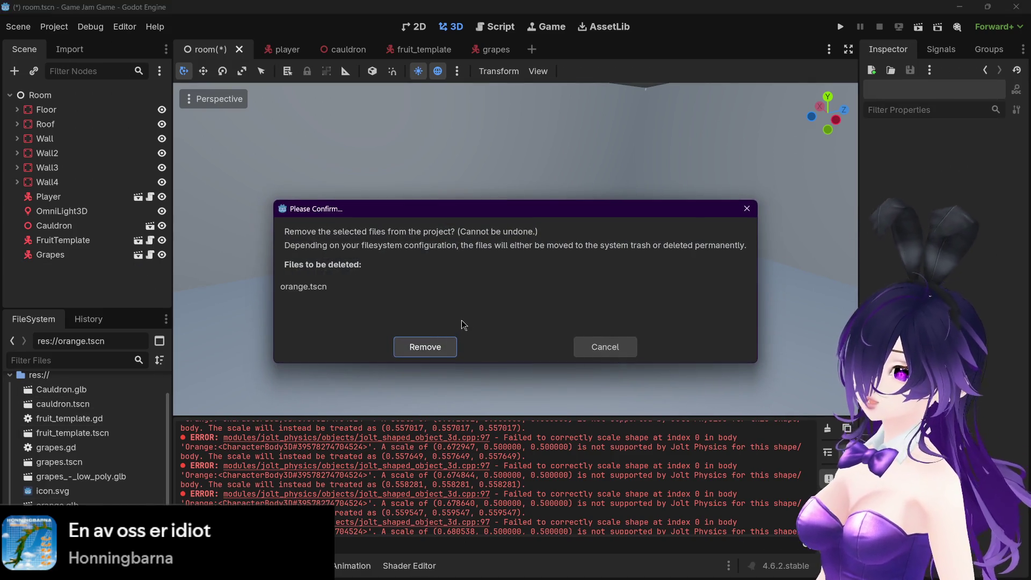
left_click(432, 346)
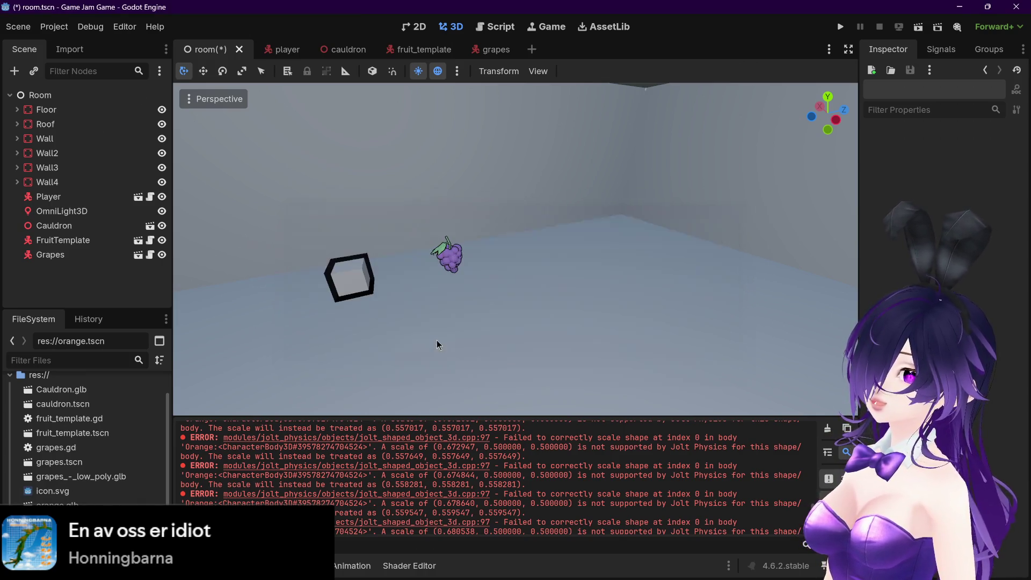
Create a new scene with a CharacterBody3D root named Orange
left_click(532, 49)
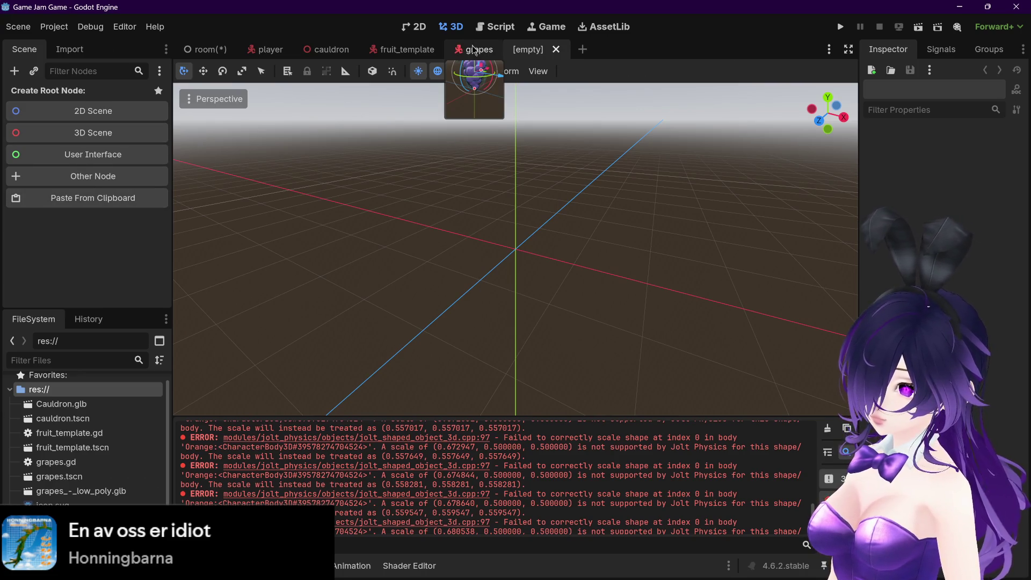
key("ctrl+a")
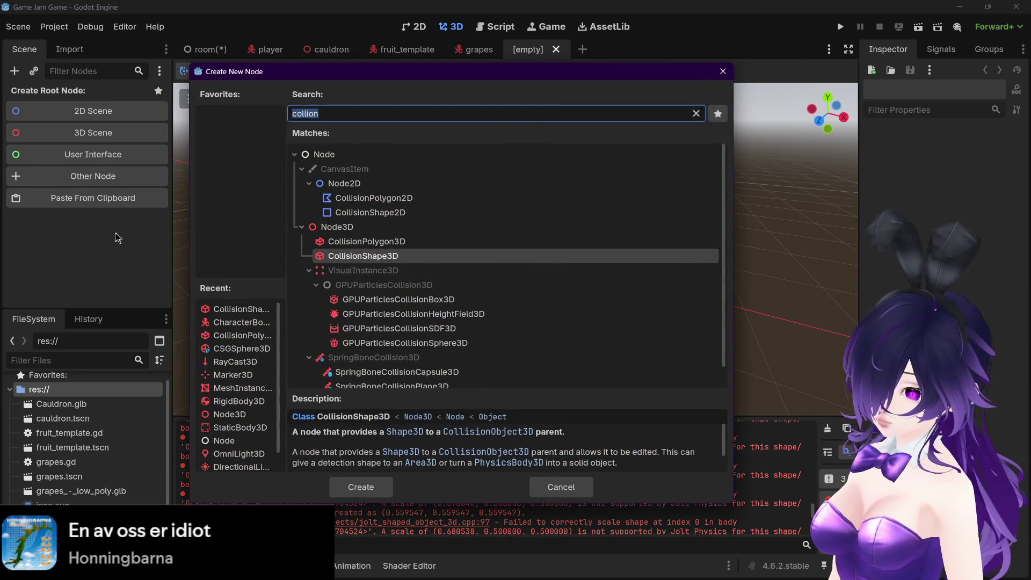
type("char")
key("Return")
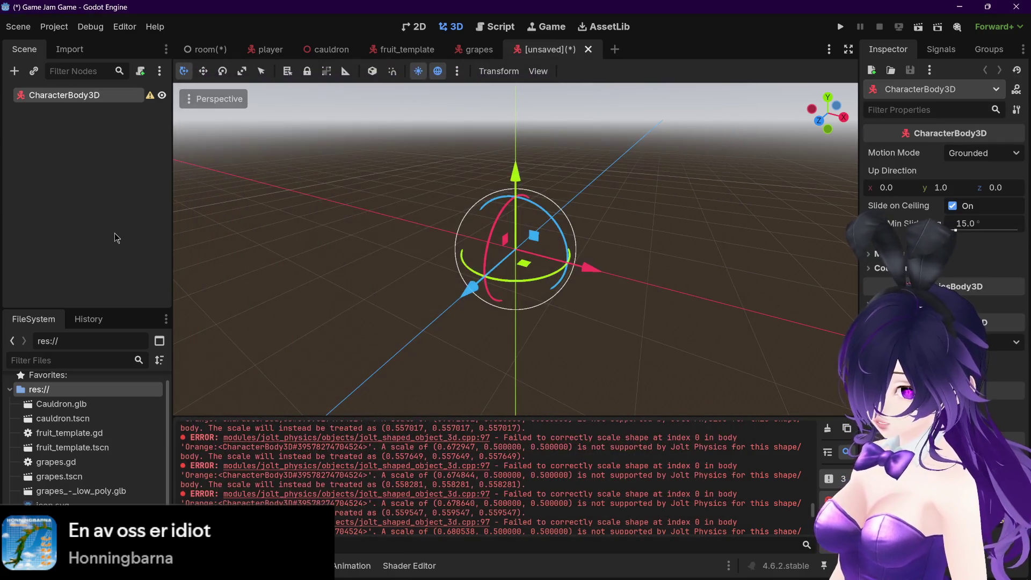
double_click(105, 96)
key("ctrl+a")
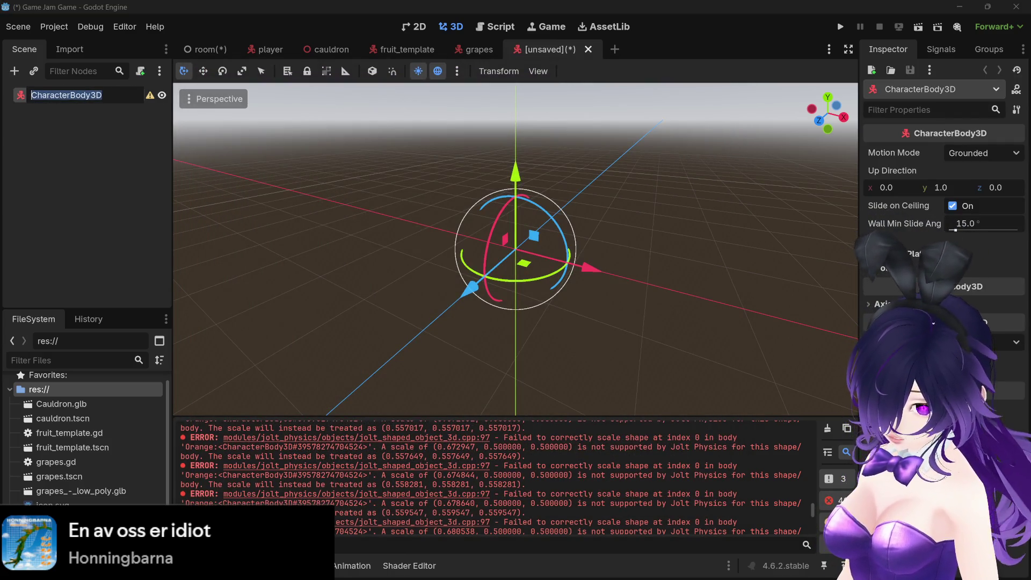
type("Orange")
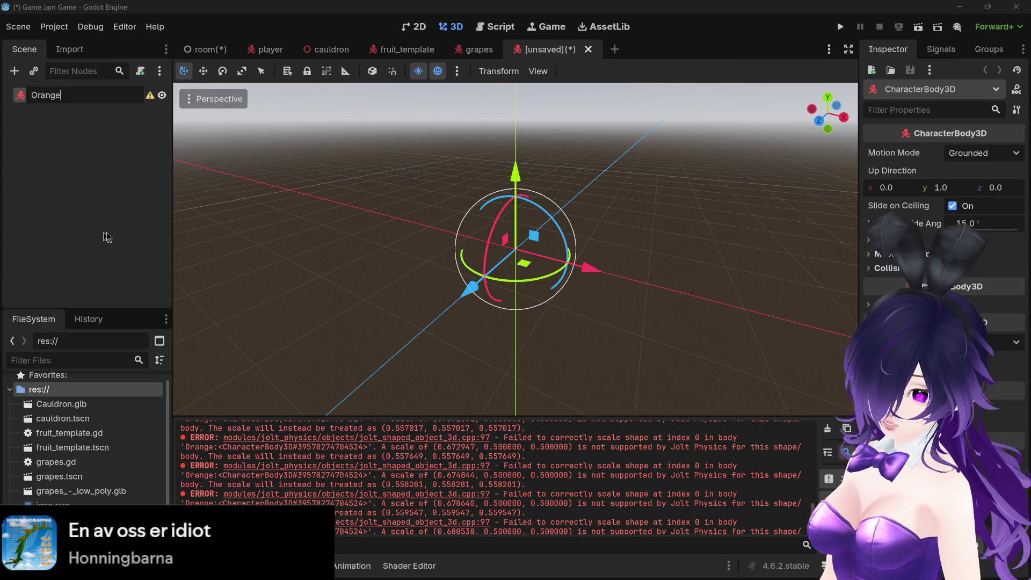
key("Return")
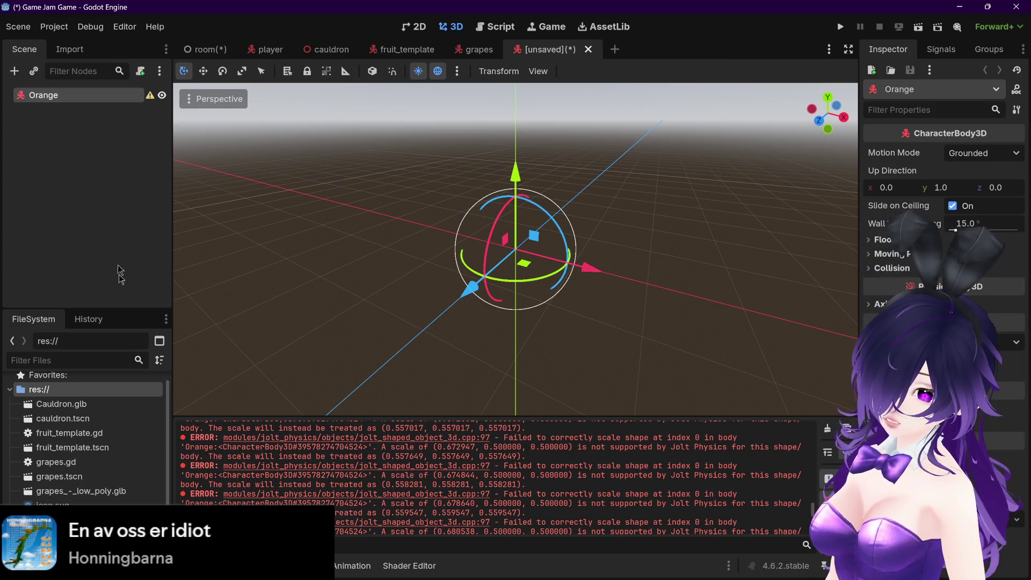
Add the orange.glb model under Orange and save the scene as orange.tscn
mouse_move(70, 520)
left_mouse_down()
mouse_move(108, 499)
mouse_move(117, 472)
mouse_move(110, 121)
mouse_move(80, 98)
left_mouse_up()
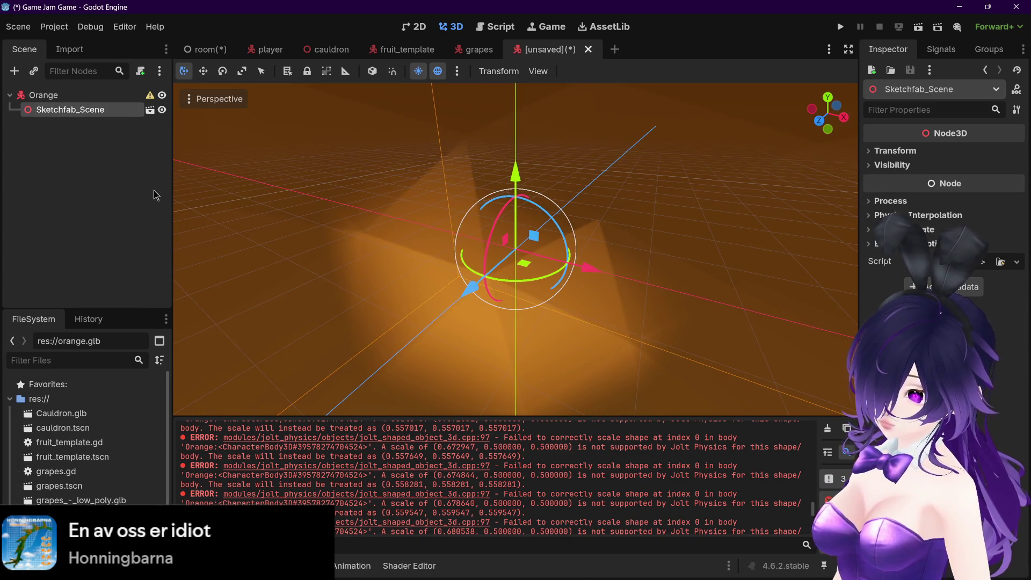
key("ctrl+s")
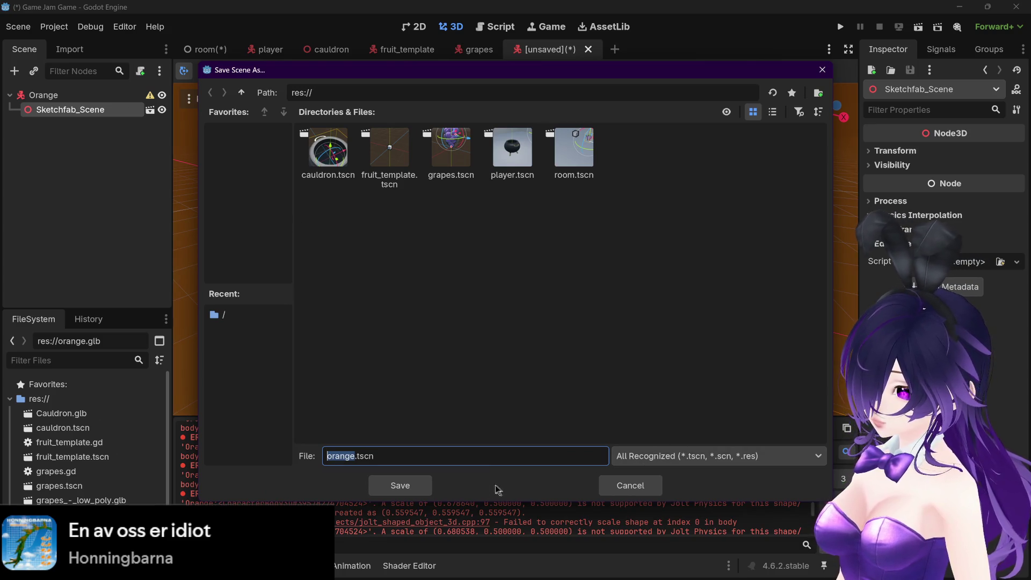
left_click(407, 489)
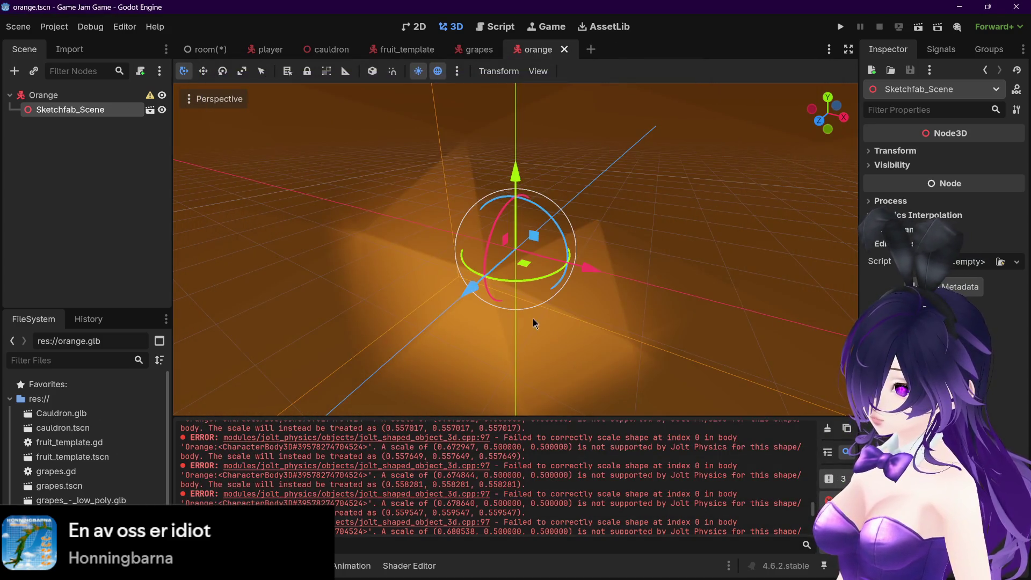
Select the Orange root node and save the orange scene
scroll(533, 321, "down", 10)
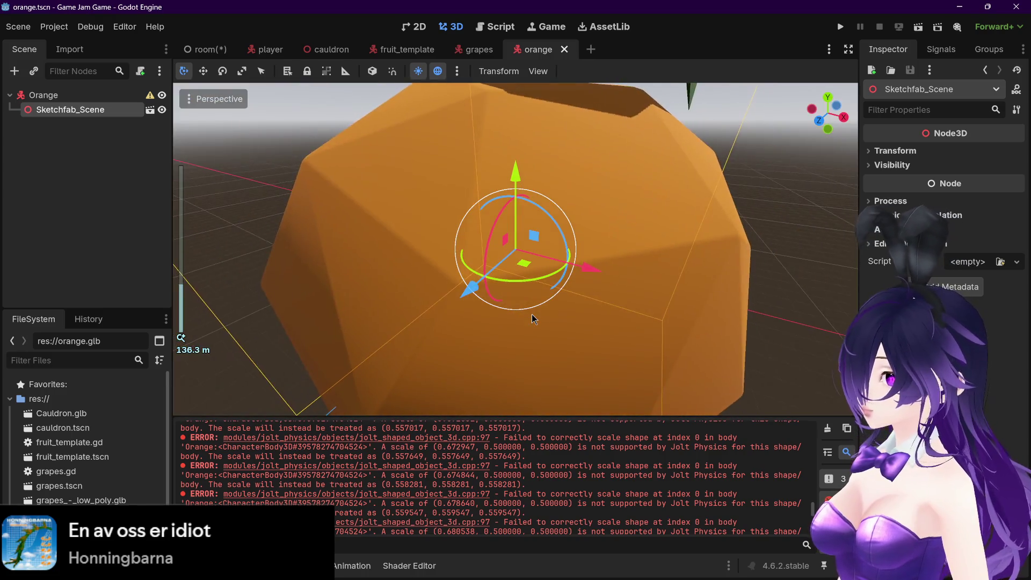
scroll(532, 318, "down", 5)
left_click(105, 97)
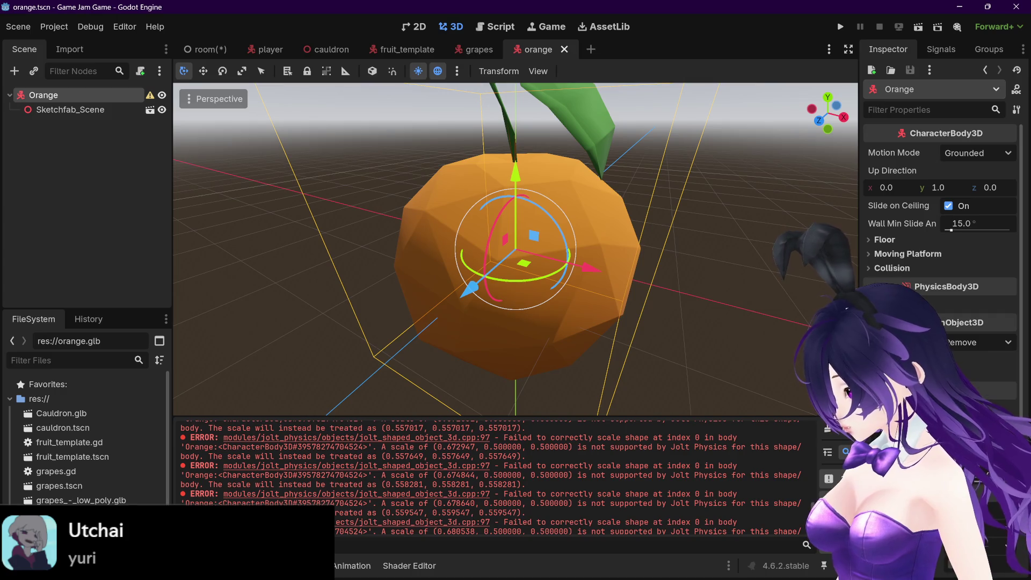
scroll(618, 280, "up", 5)
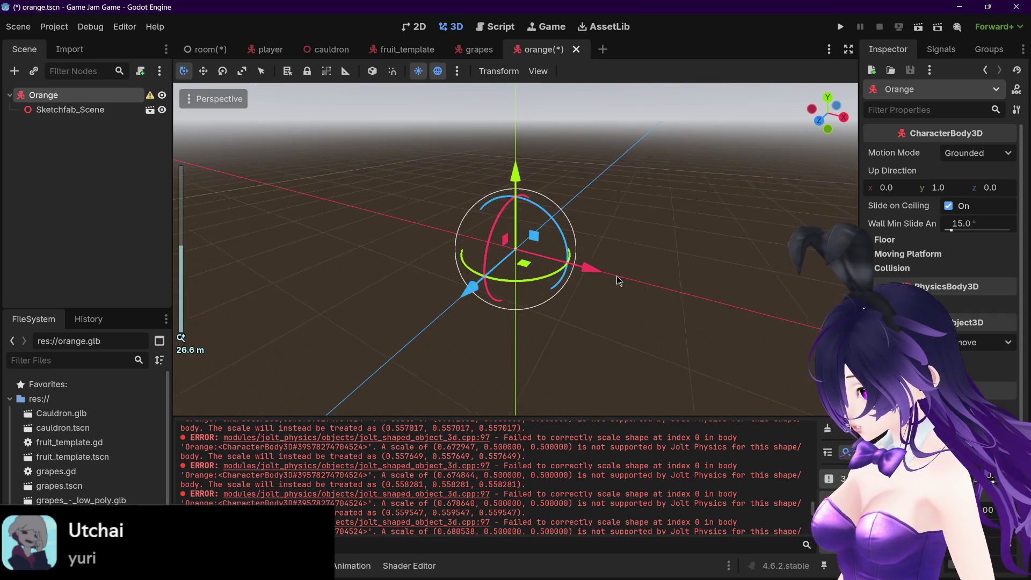
scroll(617, 279, "up", 10)
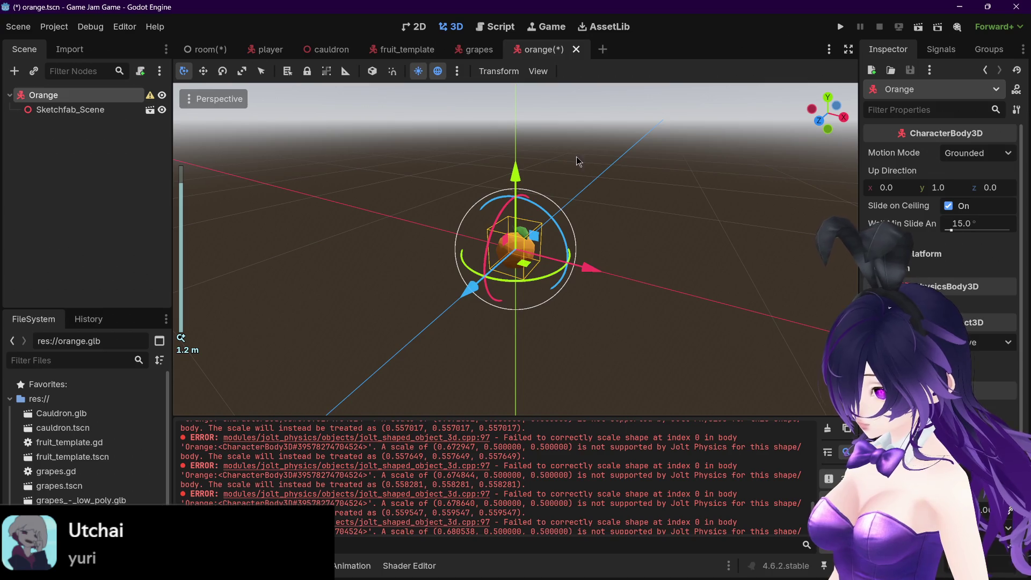
key("ctrl+s")
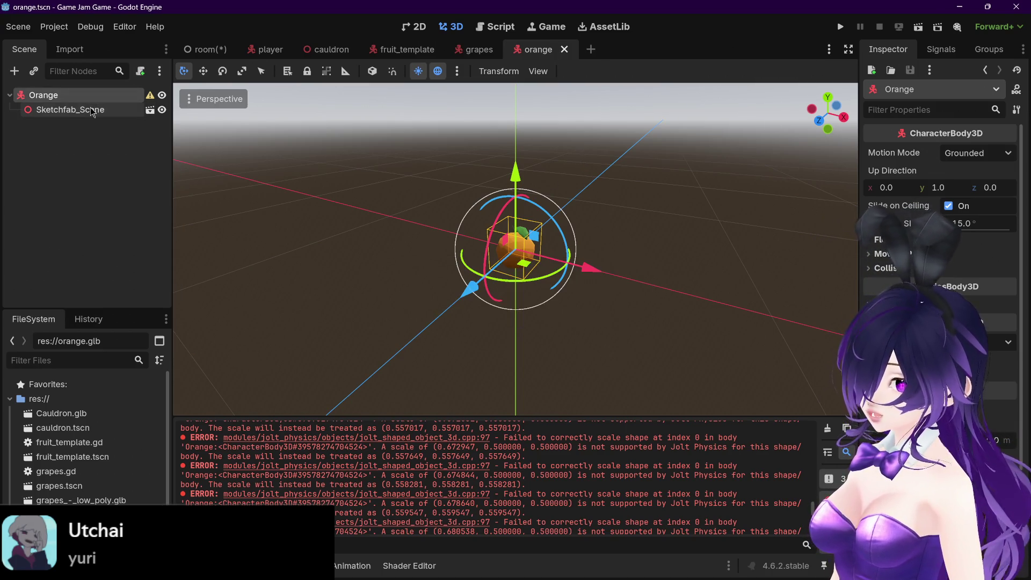
Add a CollisionShape3D child under Orange by searching 'coll' in the add-node list
left_click(92, 111)
left_click(94, 148)
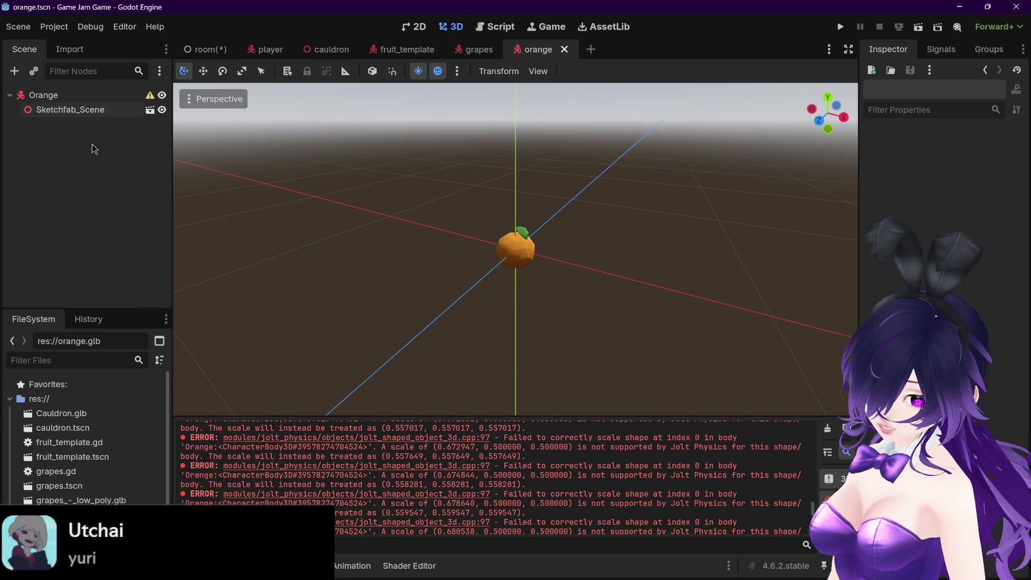
key("ctrl+a")
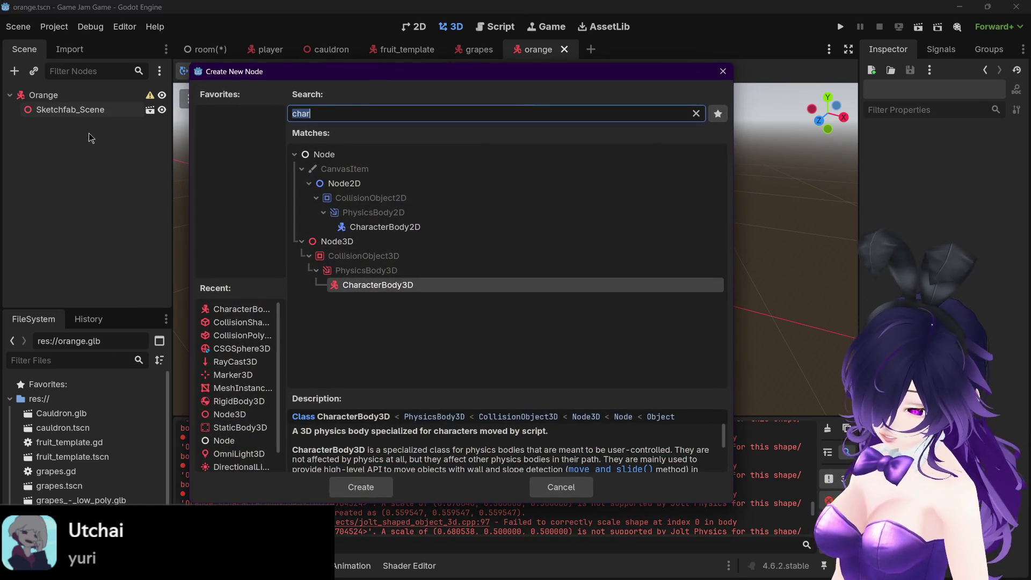
type("coll")
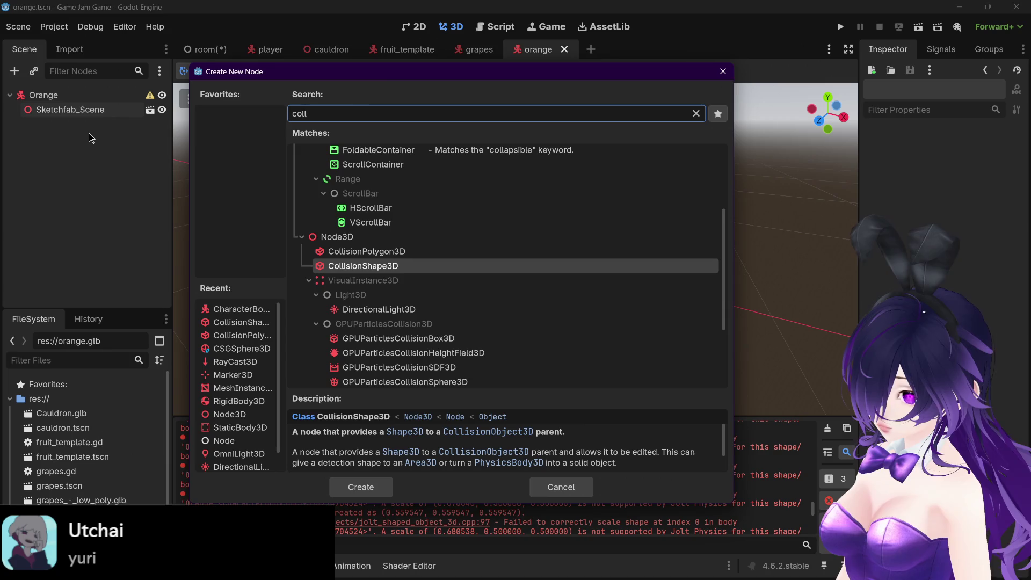
key("Return")
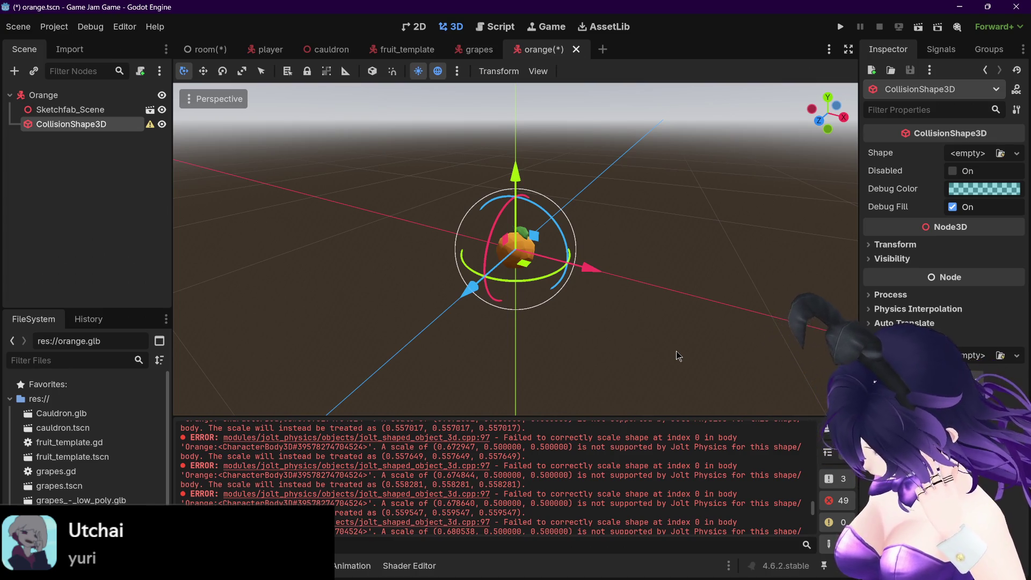
Keep the Orange root's name unchanged and save the orange scene again
left_click(59, 109)
left_click(60, 96)
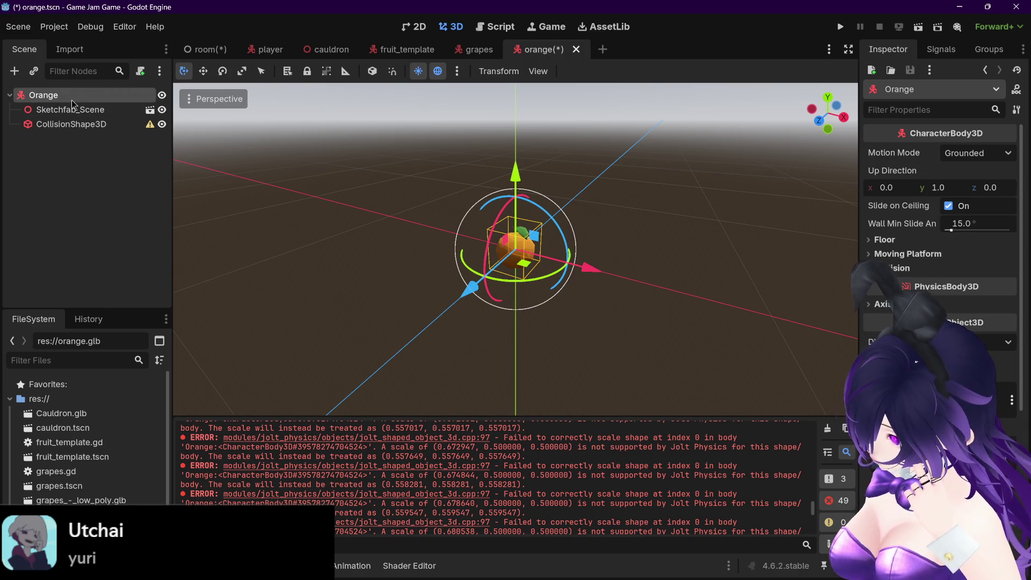
double_click(54, 96)
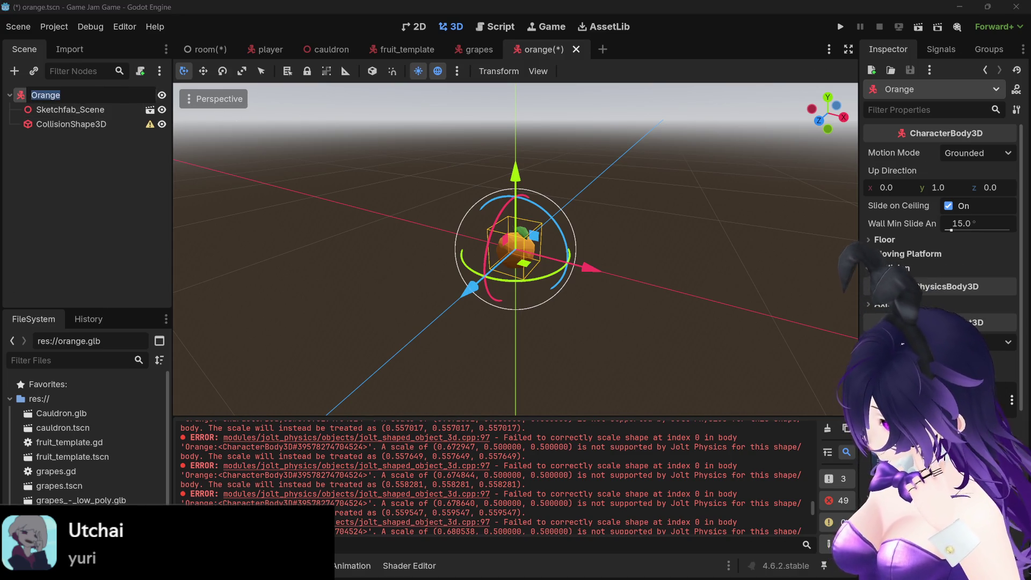
scroll(940, 215, "down", 3)
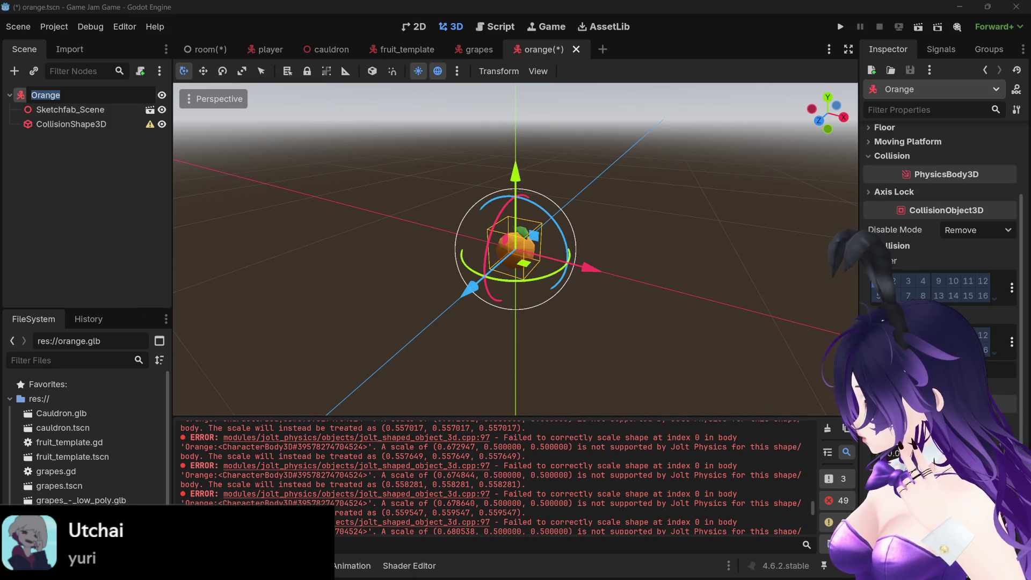
key("Escape")
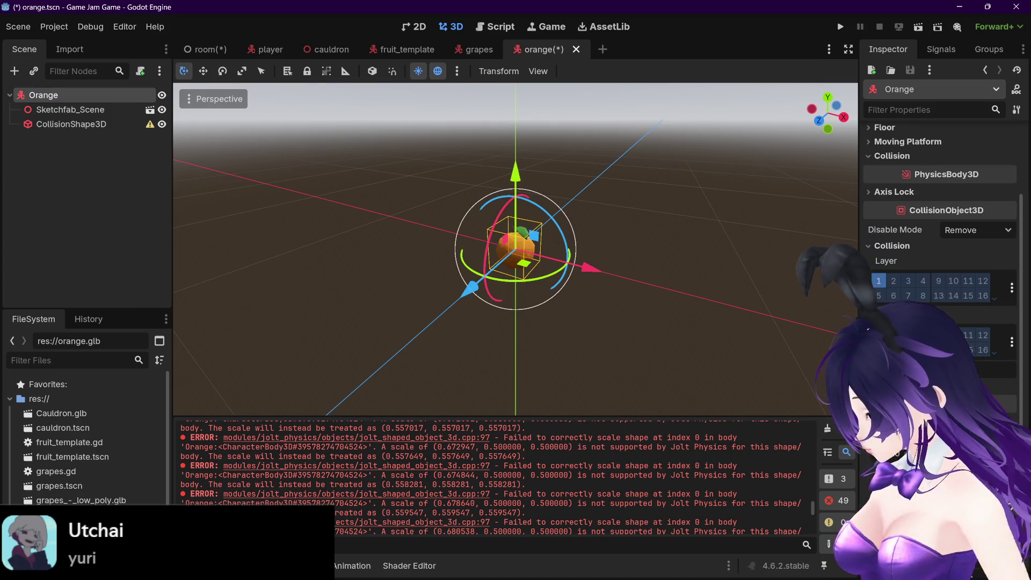
key("ctrl+s")
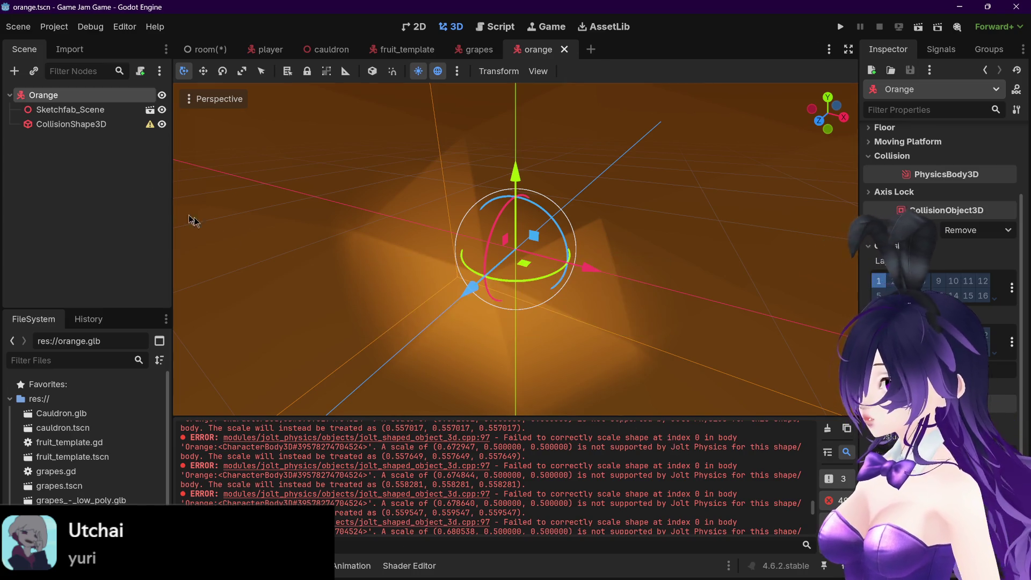
Inspect the CollisionShape3D, the Orange root and the Sketchfab_Scene model nodes
left_click(70, 124)
scroll(304, 252, "down", 1)
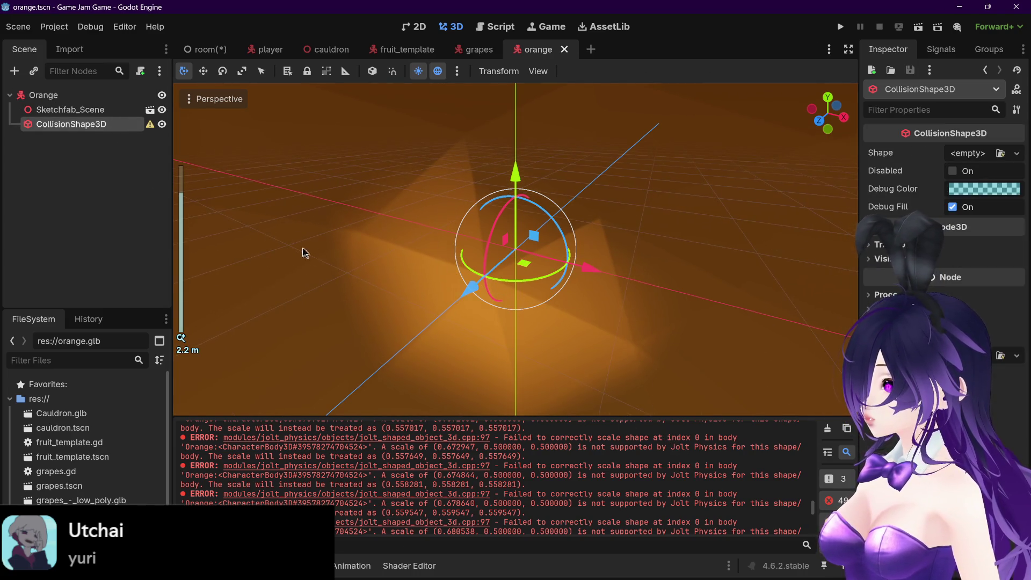
scroll(415, 261, "up", 10)
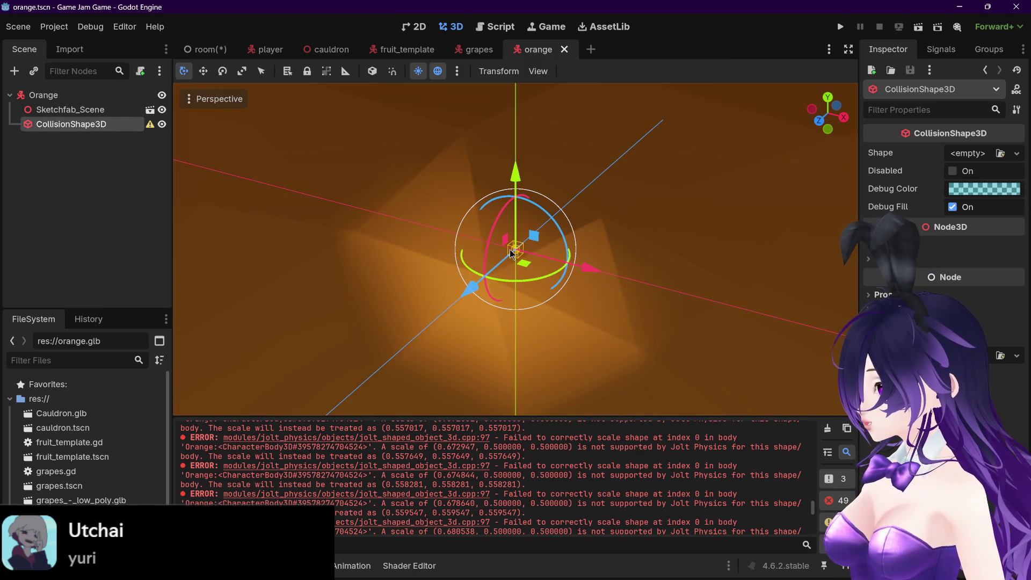
left_click(79, 97)
left_click(81, 110)
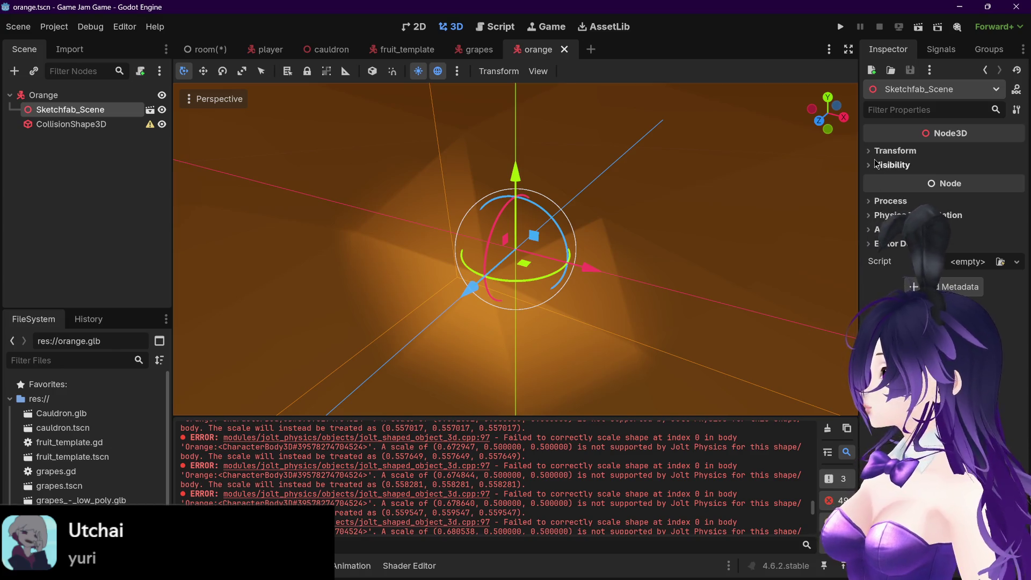
Set the Sketchfab_Scene model's Transform scale to 0.01
left_click(891, 165)
left_click(878, 152)
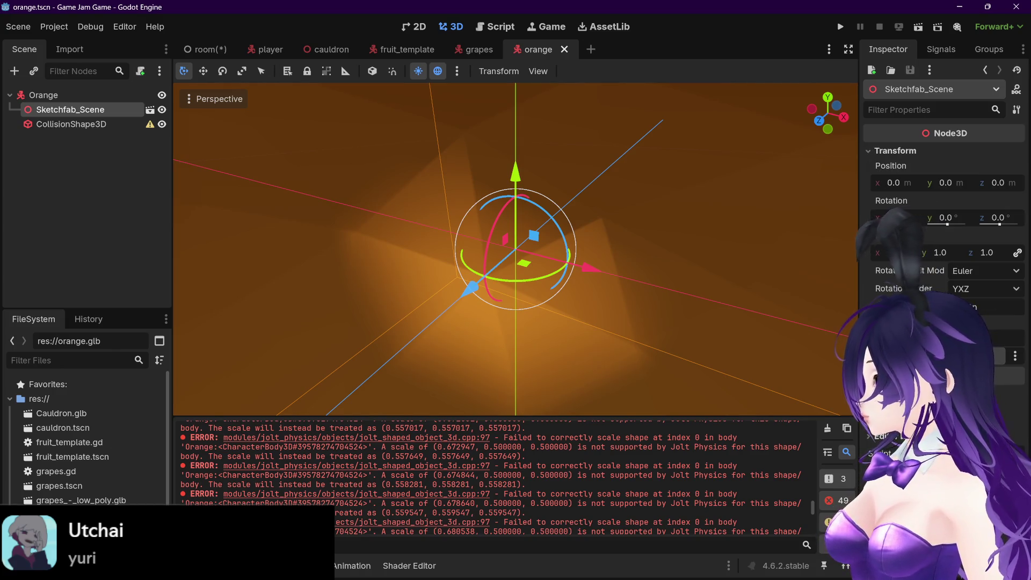
left_click(901, 253)
type("0.001")
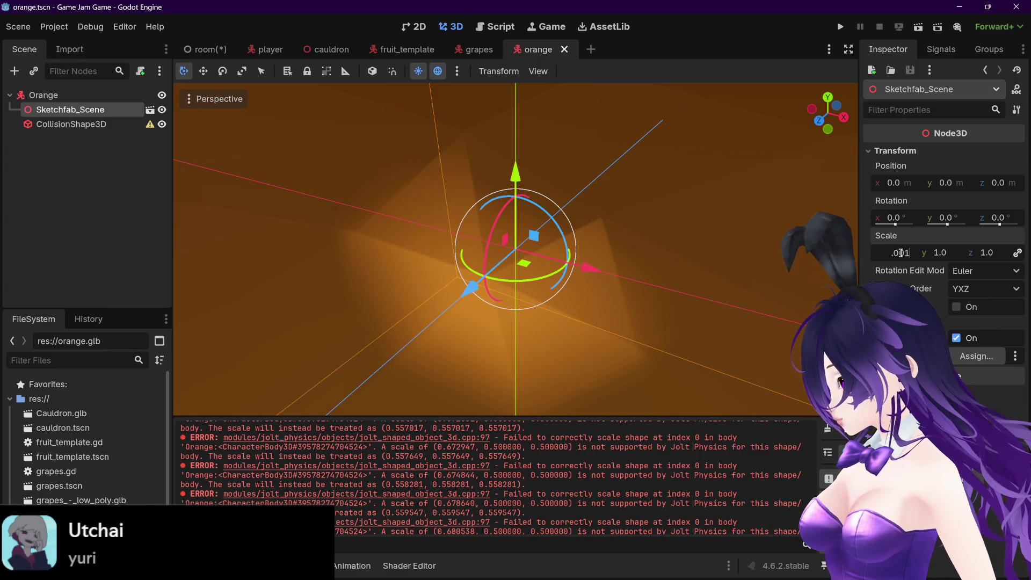
key("Return")
scroll(611, 250, "up", 2)
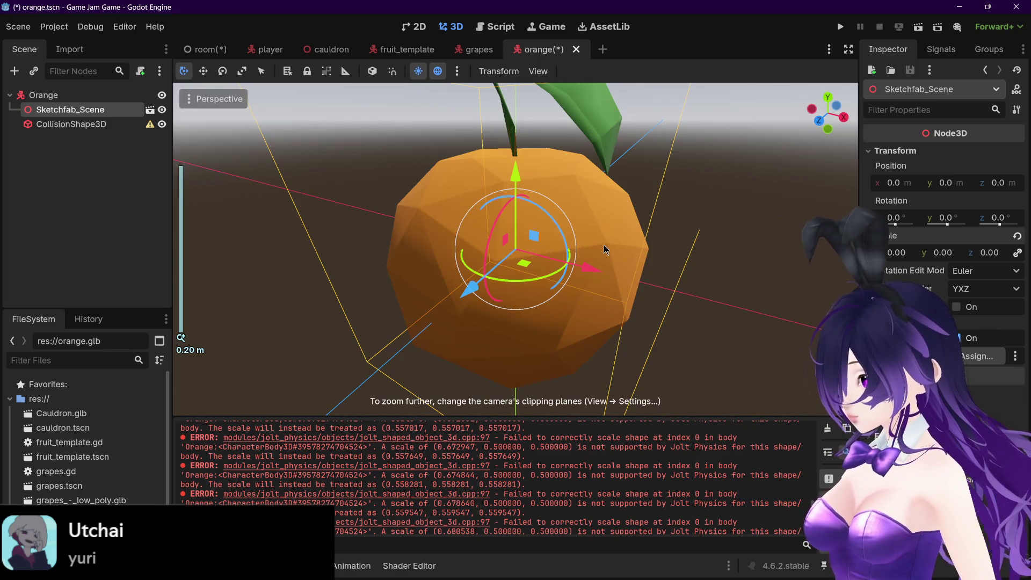
scroll(618, 247, "down", 8)
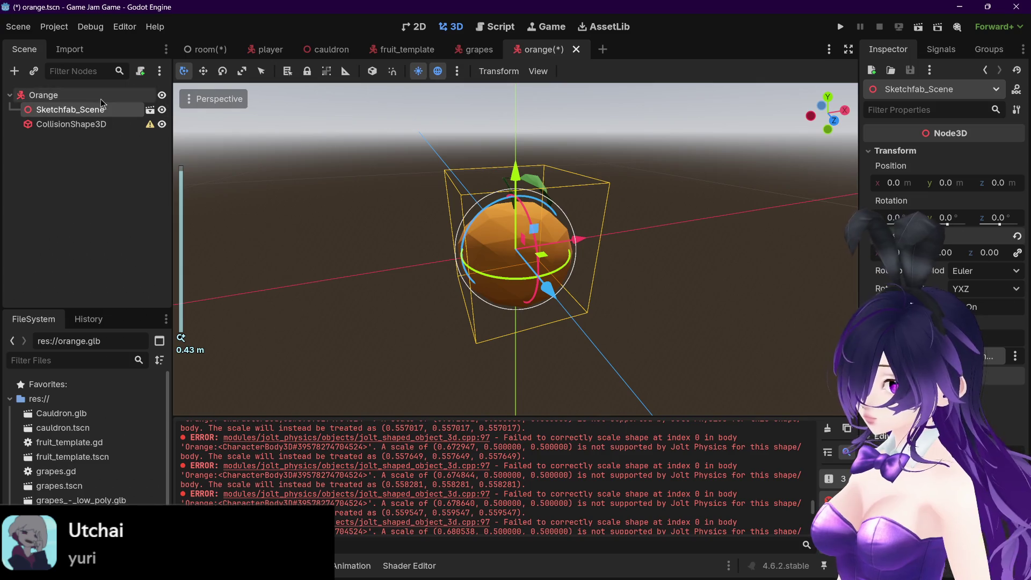
Delete the existing CollisionShape3D node from the orange scene
left_click(50, 95)
left_click(71, 124)
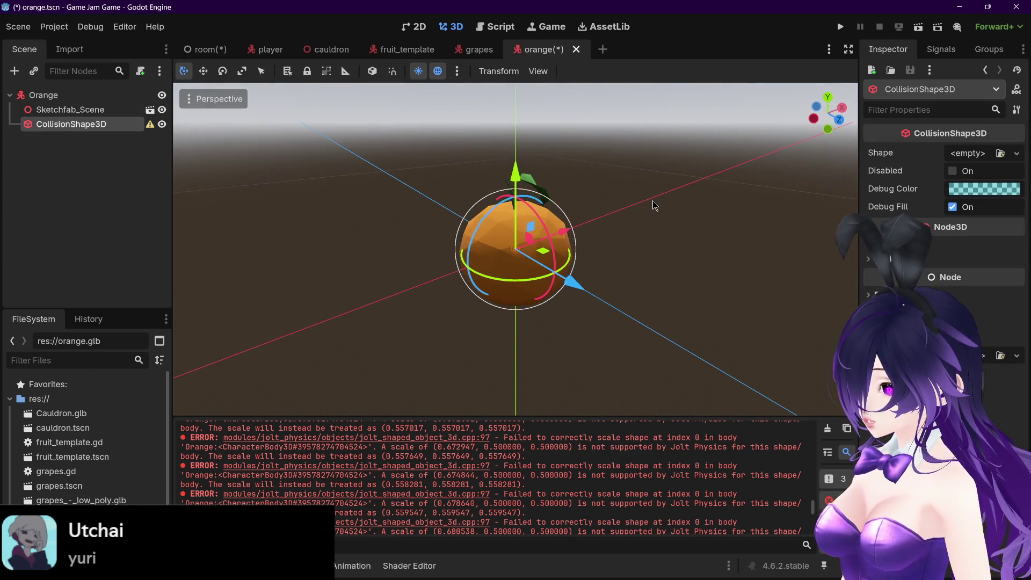
left_click(70, 110)
left_click(111, 123)
key("Delete")
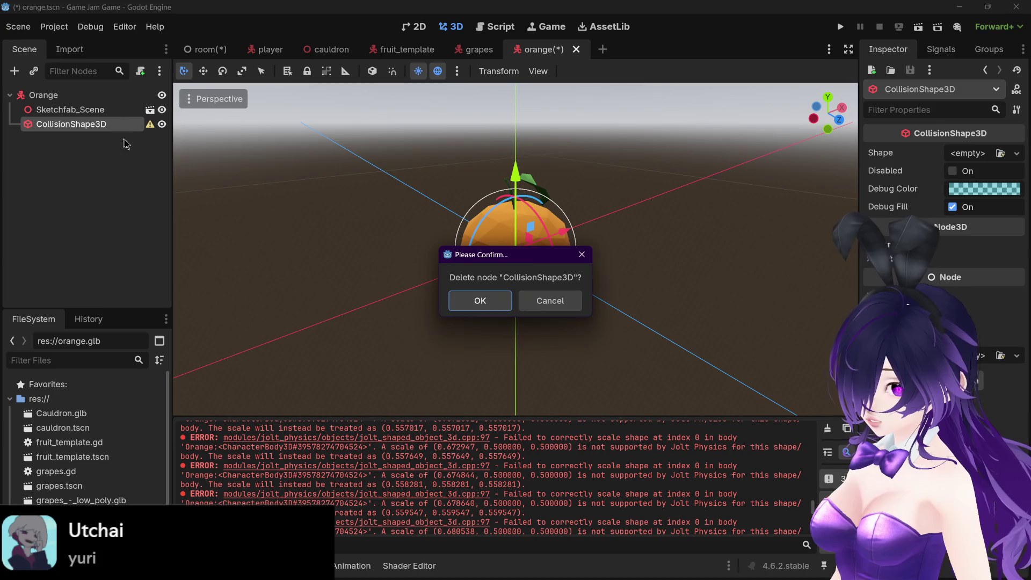
left_click(502, 312)
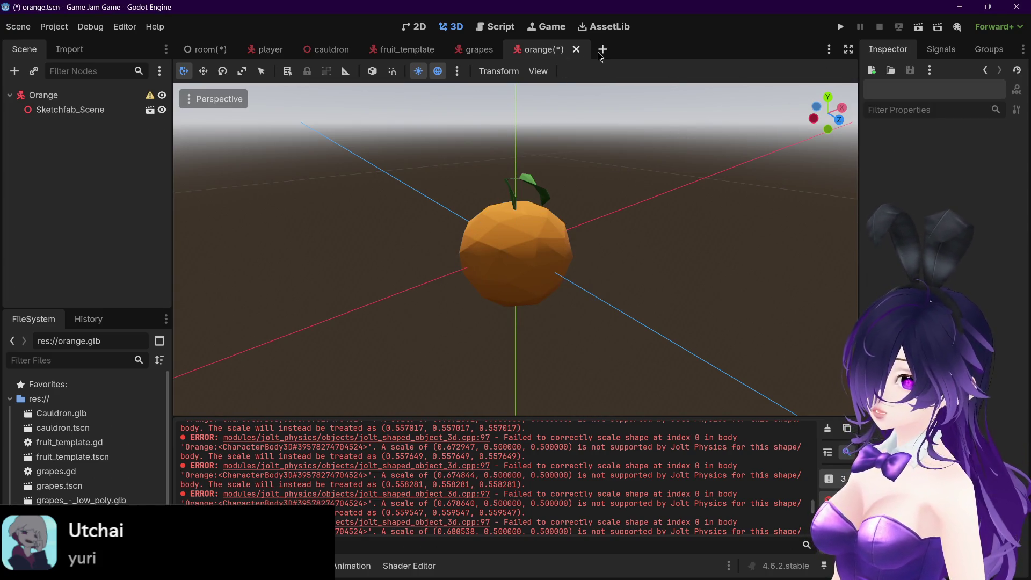
Add a fresh CollisionShape3D child under Orange
key("ctrl+a")
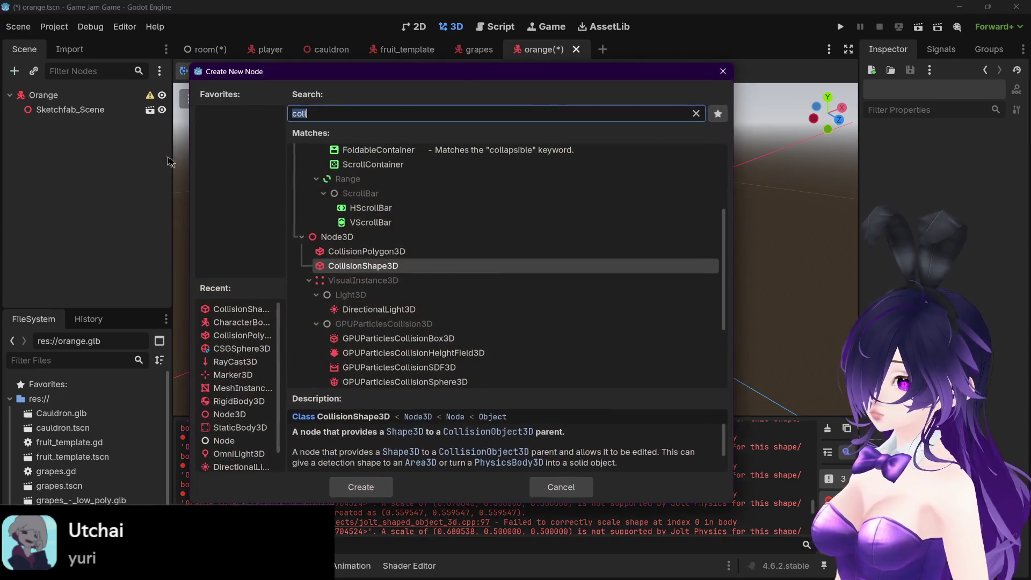
double_click(401, 267)
scroll(615, 219, "up", 5)
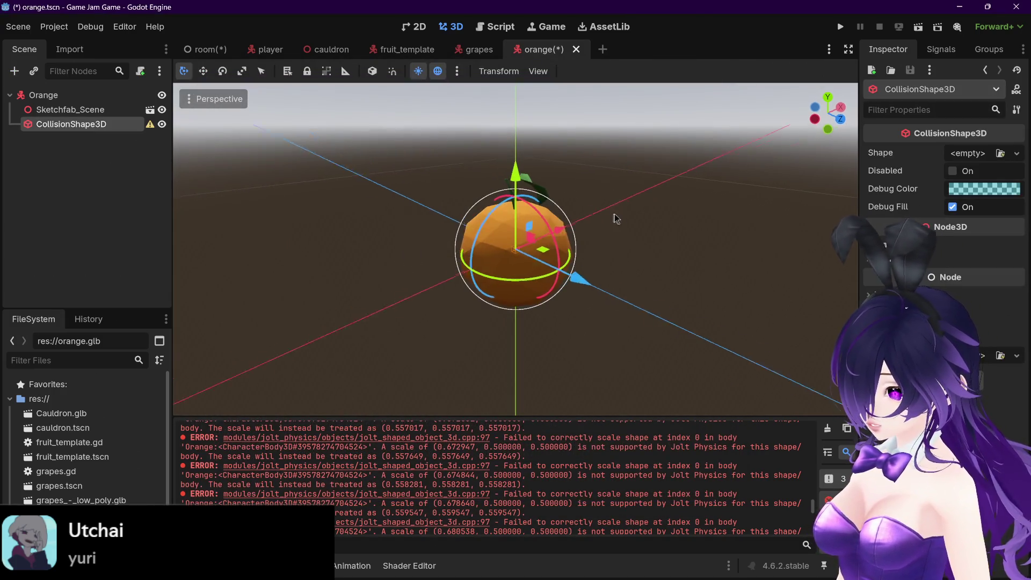
left_click(81, 97)
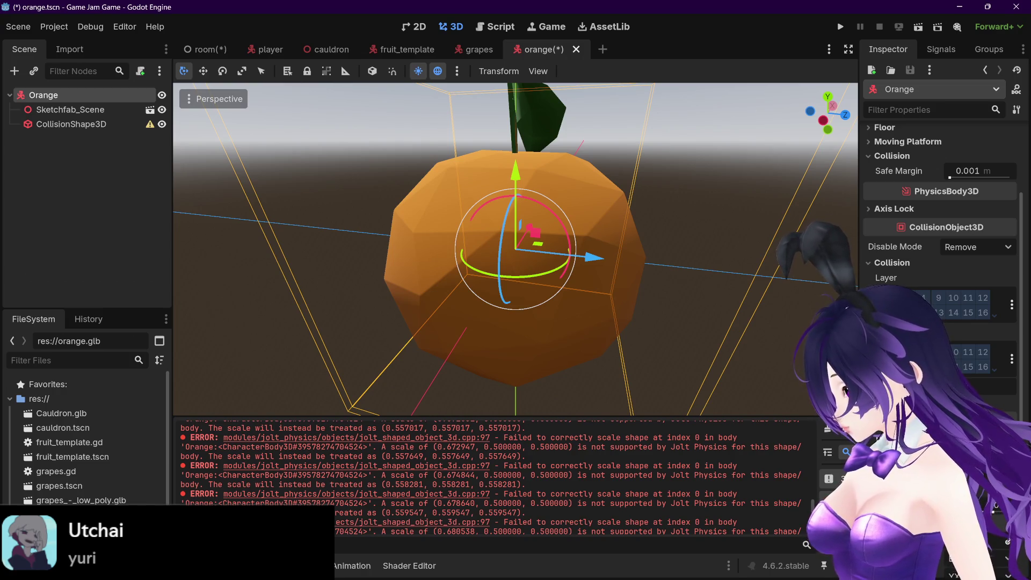
Give the CollisionShape3D a new SphereShape3D and shrink its radius to fit the orange
scroll(605, 313, "down", 5)
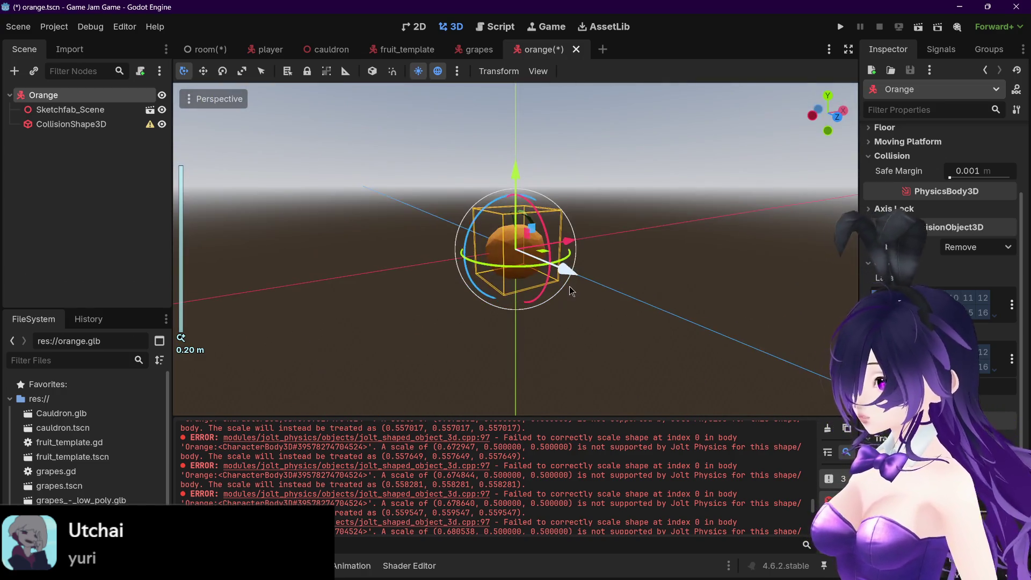
left_click(15, 124)
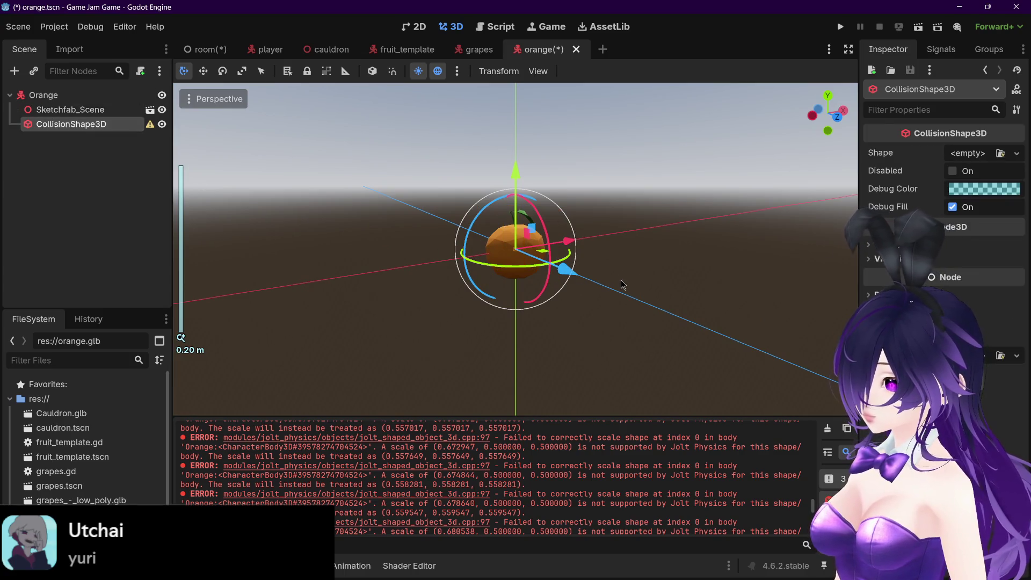
left_click(983, 157)
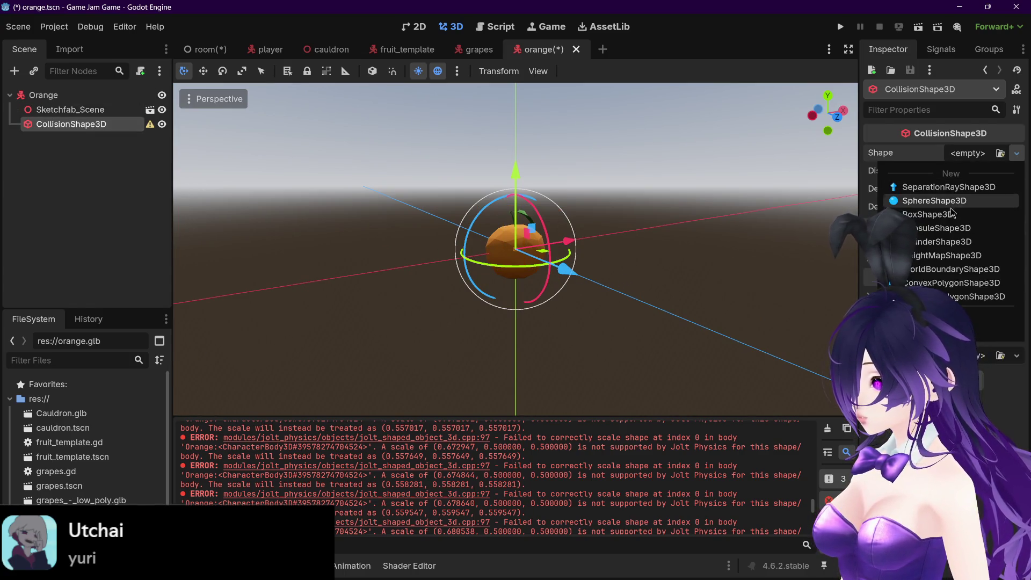
left_click(967, 200)
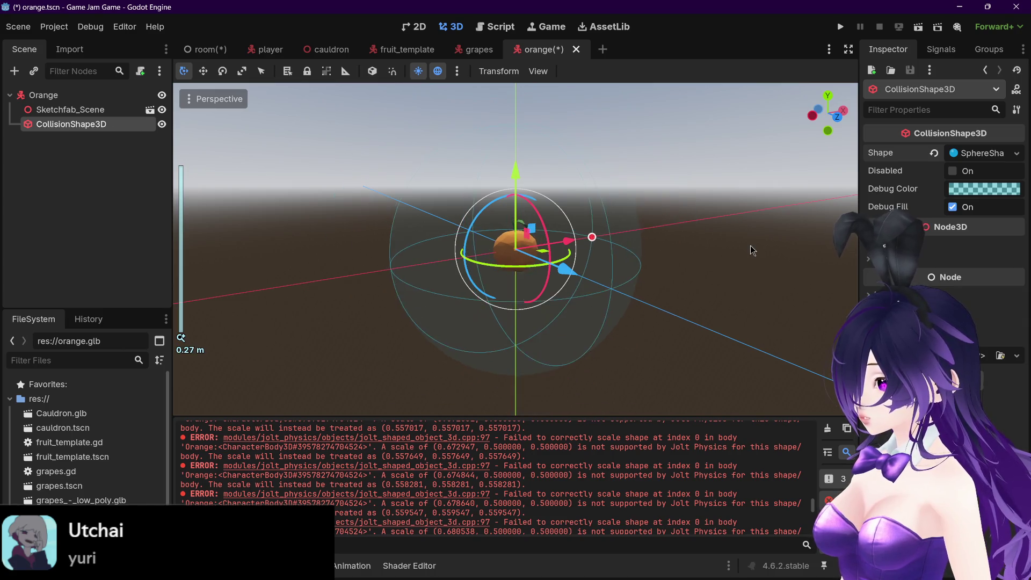
left_click_drag(613, 283, 544, 259)
Save the orange scene and switch to the room scene
mouse_move(646, 250)
left_mouse_down()
mouse_move(677, 233)
mouse_move(636, 227)
mouse_move(664, 224)
mouse_move(640, 214)
mouse_move(548, 251)
left_mouse_up()
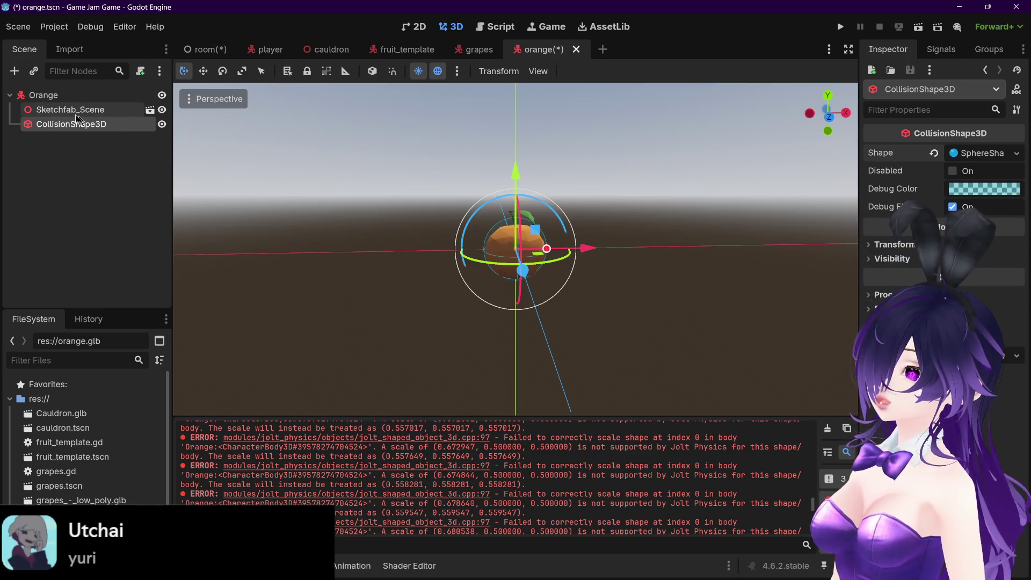
key("ctrl+s")
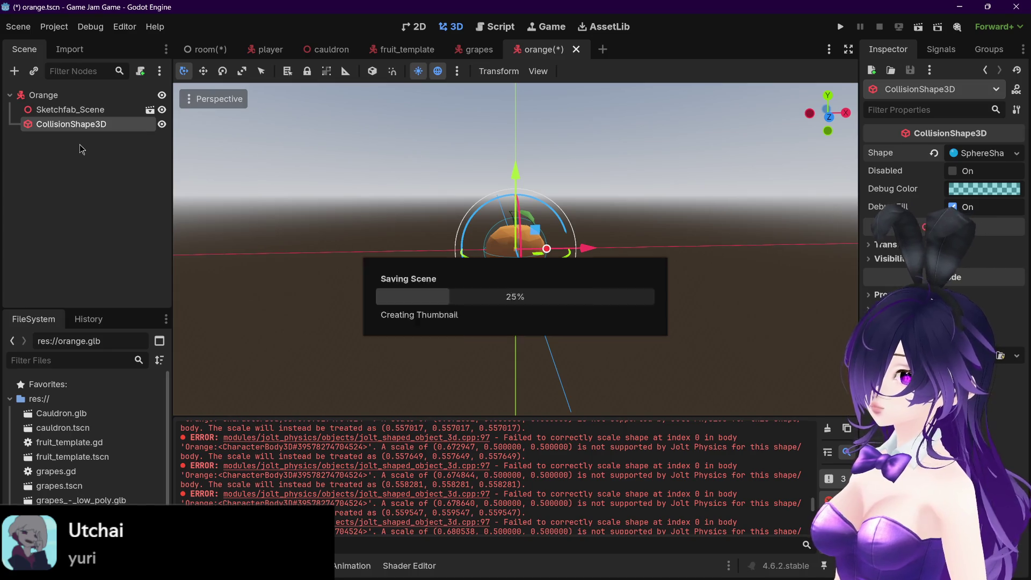
left_click(210, 49)
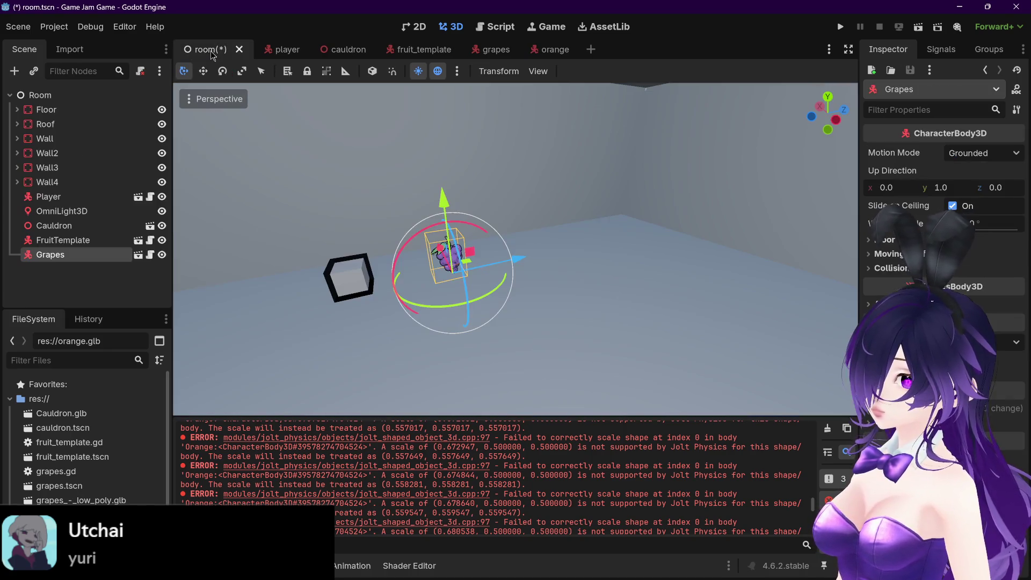
Save the room and instantiate orange.tscn as a child of Room
key("ctrl+s")
left_click(85, 98)
right_click(85, 98)
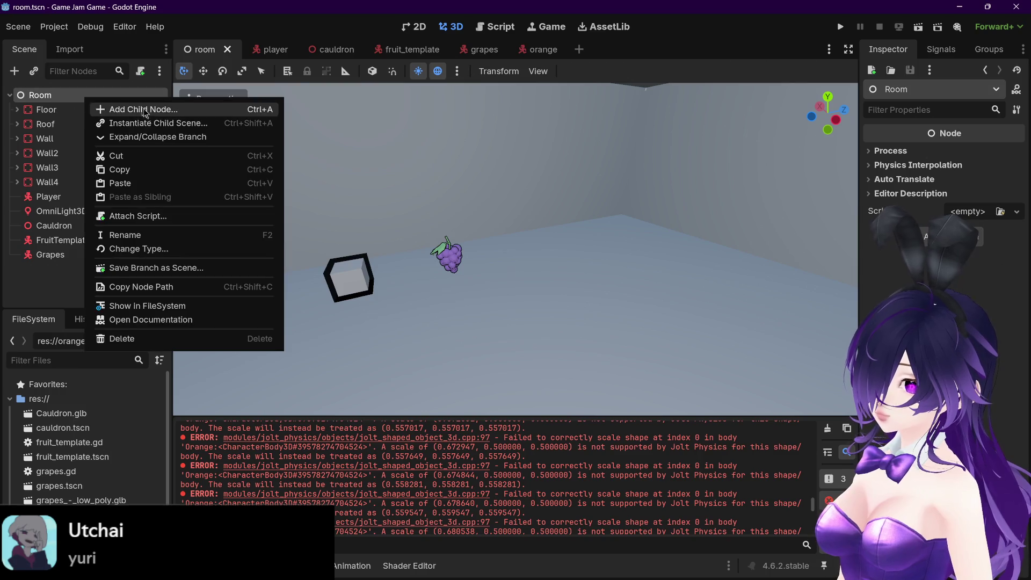
left_click(151, 125)
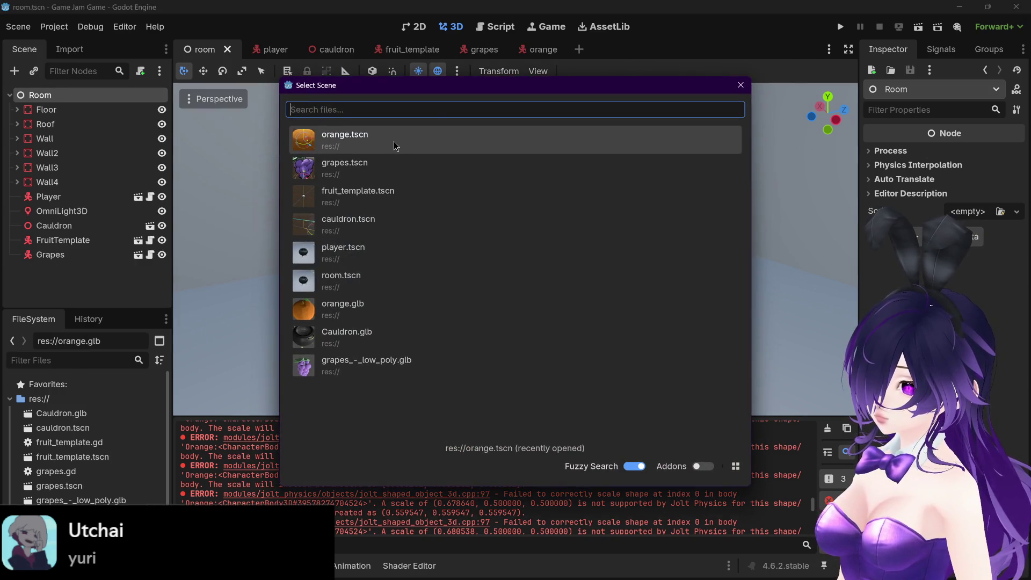
double_click(394, 146)
Move the Orange instance over and up beside the grapes
scroll(687, 299, "down", 3)
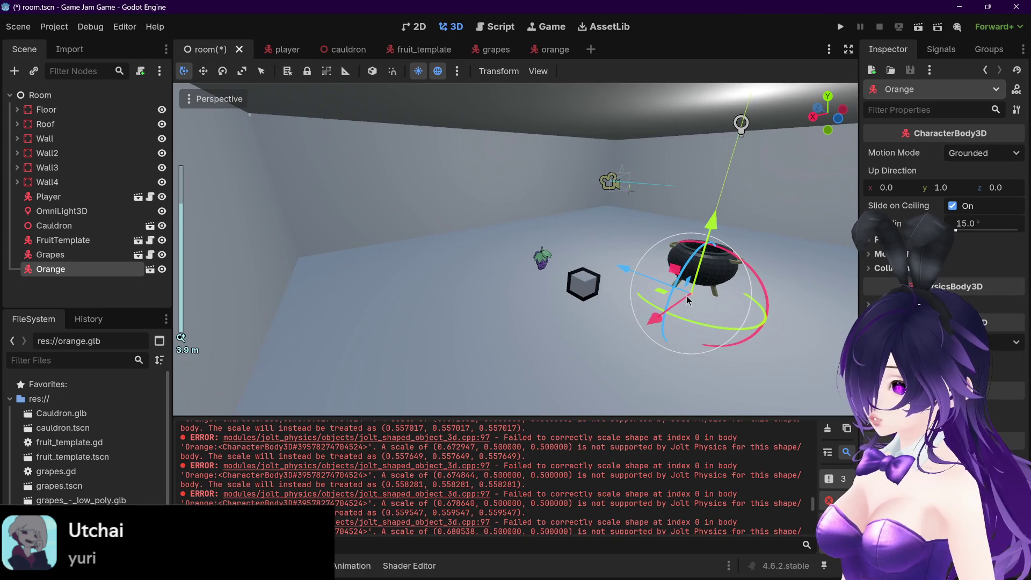
left_click_drag(671, 218, 594, 250)
left_click(521, 232)
left_click(450, 284)
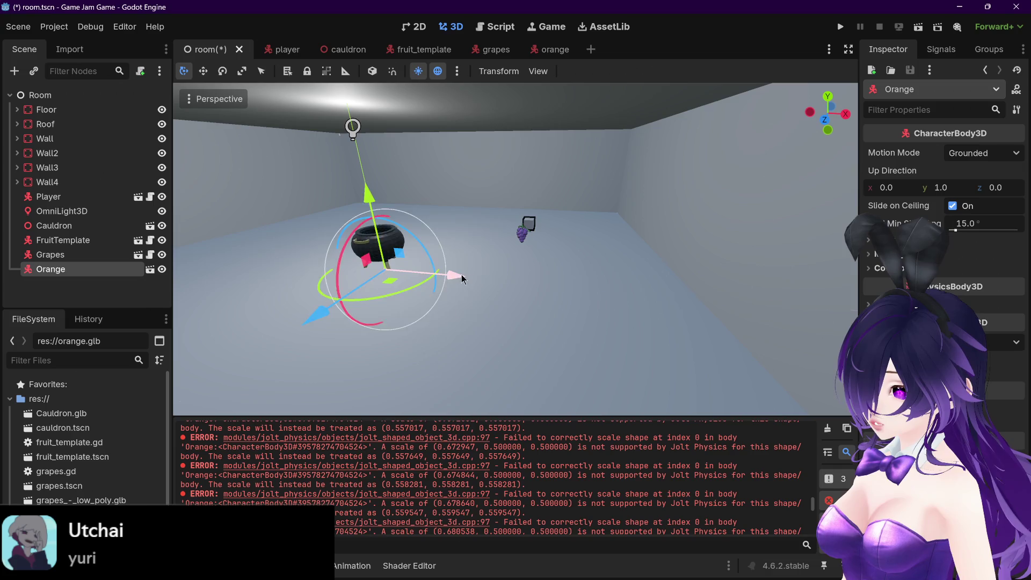
left_click_drag(462, 278, 605, 299)
left_click_drag(509, 196, 524, 152)
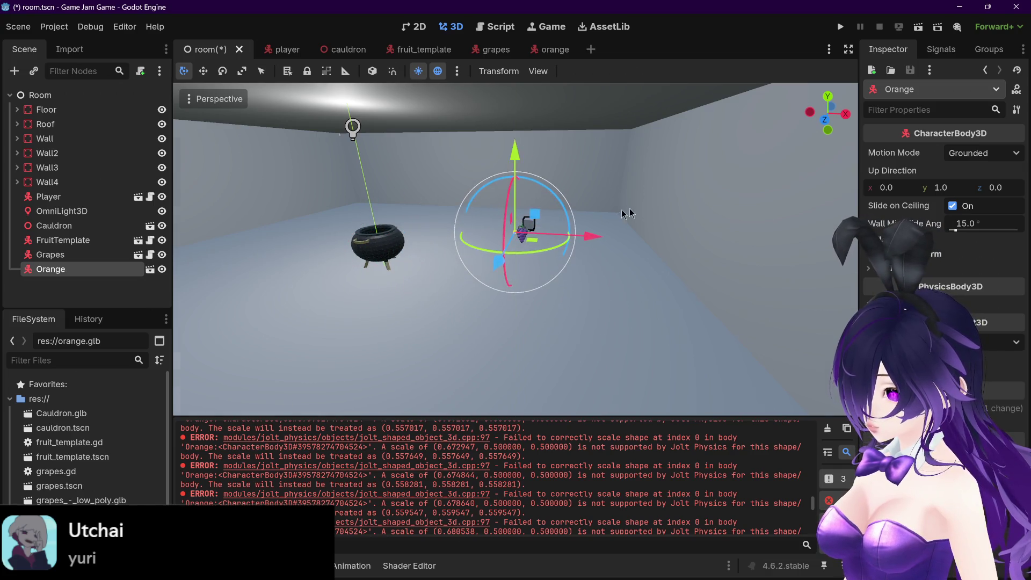
mouse_move(625, 214)
left_mouse_down()
mouse_move(575, 246)
mouse_move(432, 276)
mouse_move(524, 276)
mouse_move(569, 251)
left_mouse_up()
scroll(433, 276, "up", 3)
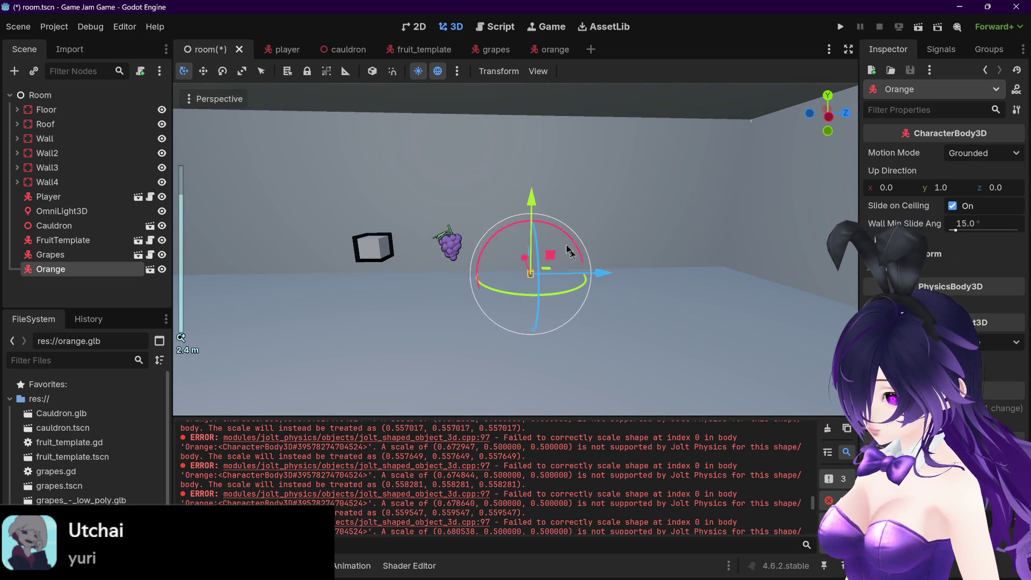
left_click(552, 49)
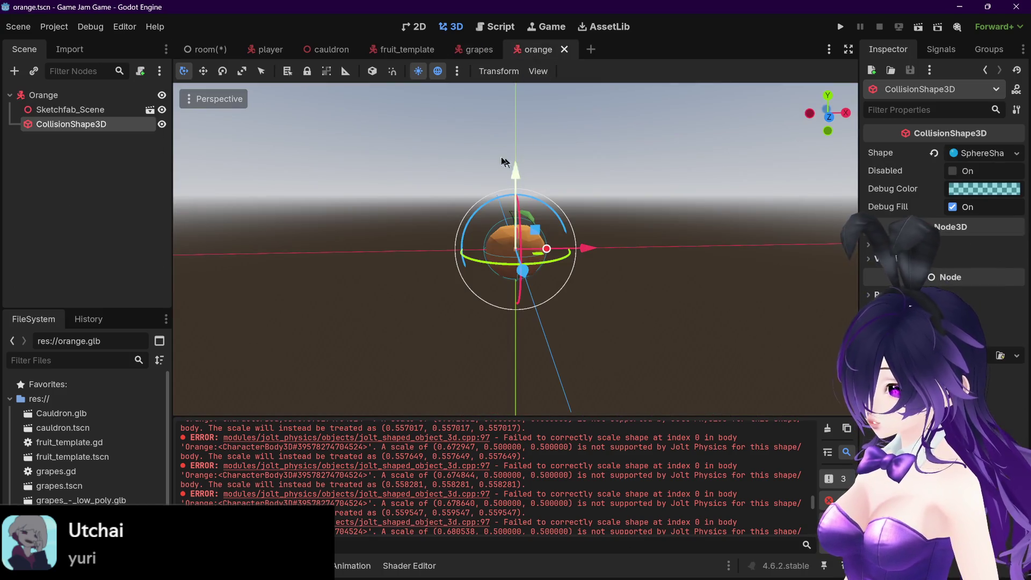
Enlarge the orange model by undoing its scale change and save the orange scene
scroll(503, 161, "down", 3)
left_click(43, 95)
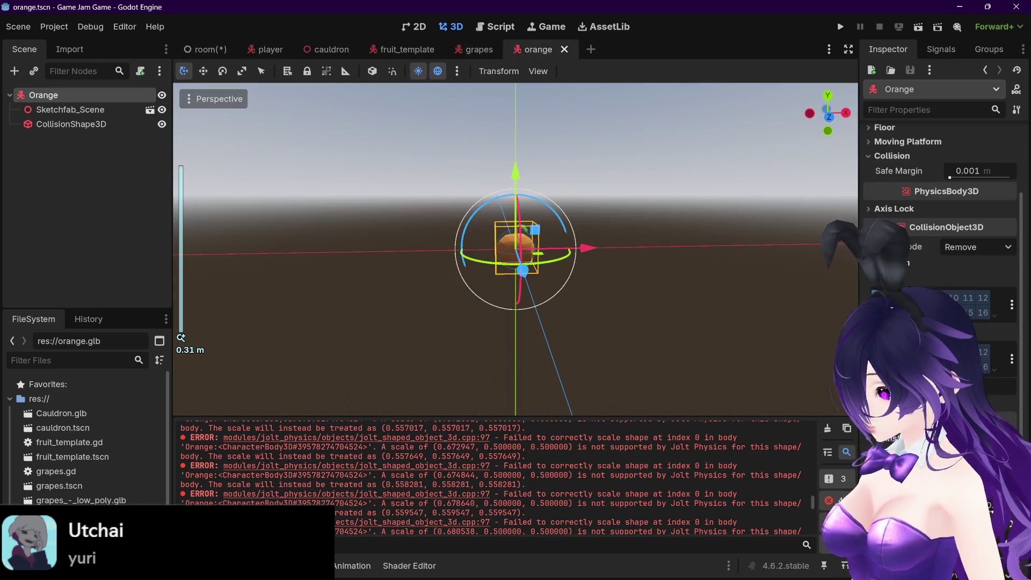
scroll(940, 242, "down", 2)
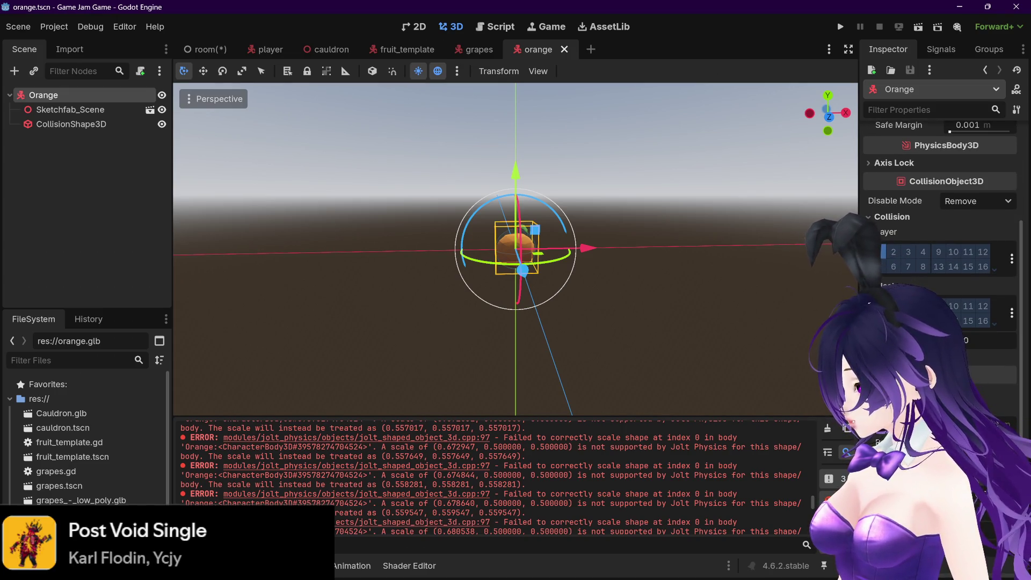
key("ctrl+z")
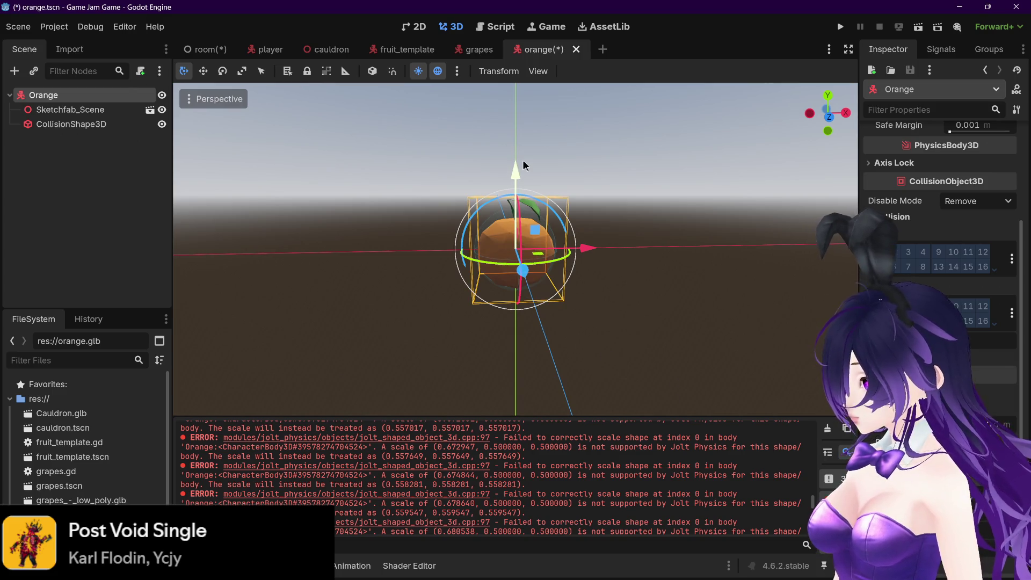
key("ctrl+s")
left_click(204, 49)
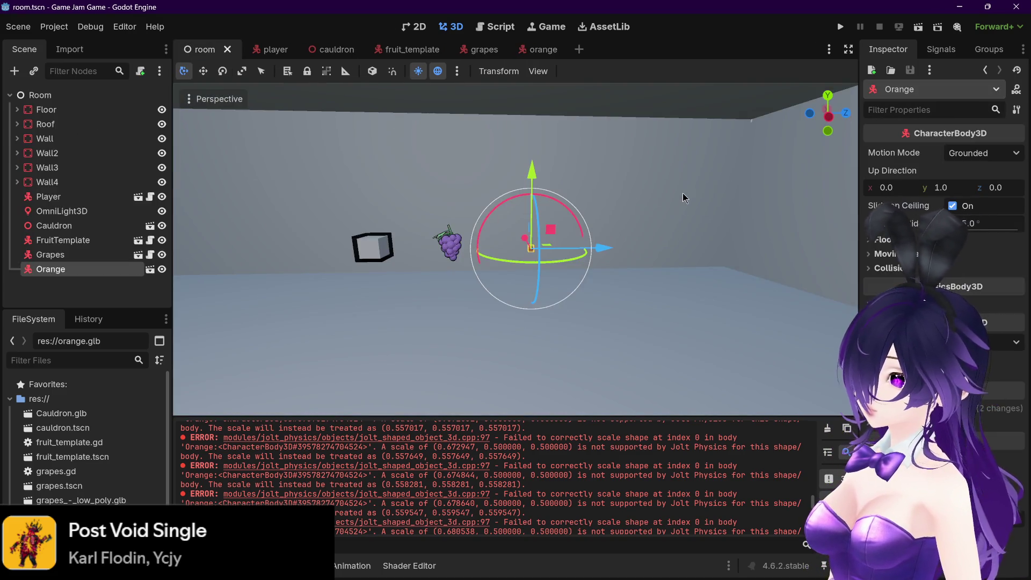
left_click(543, 49)
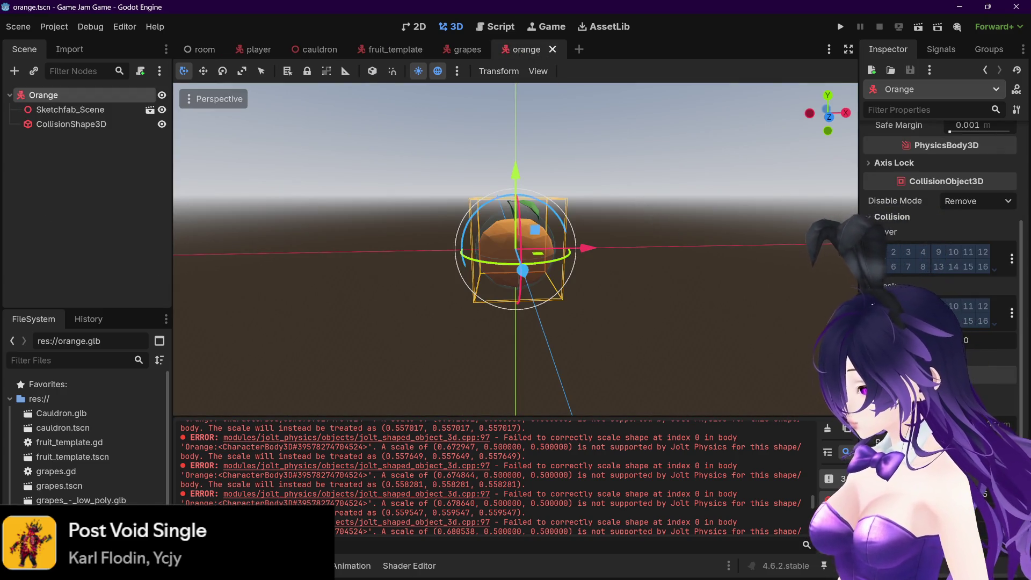
key("ctrl+z")
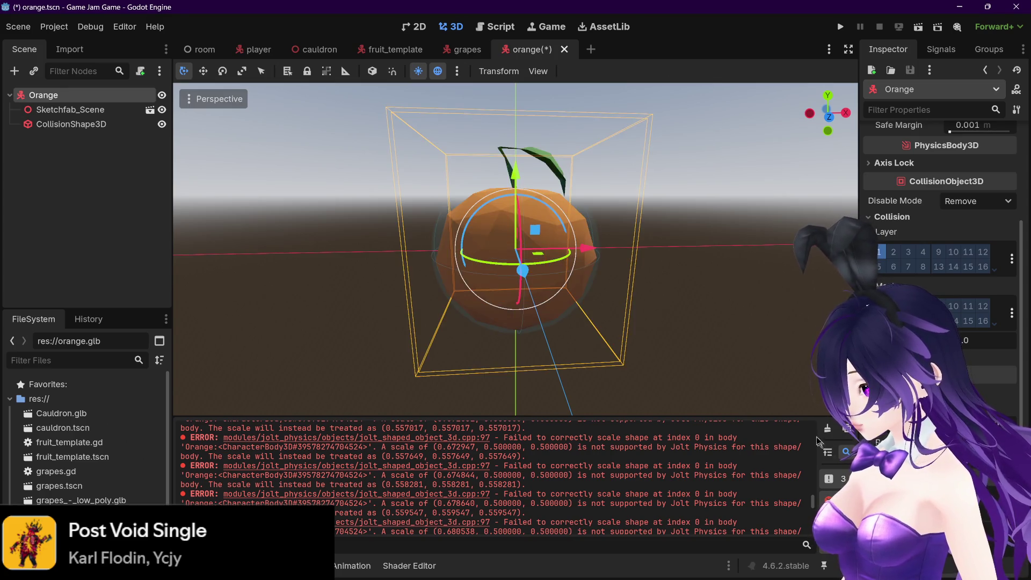
key("ctrl+s")
Delete the Orange instance from the room scene
left_click(203, 49)
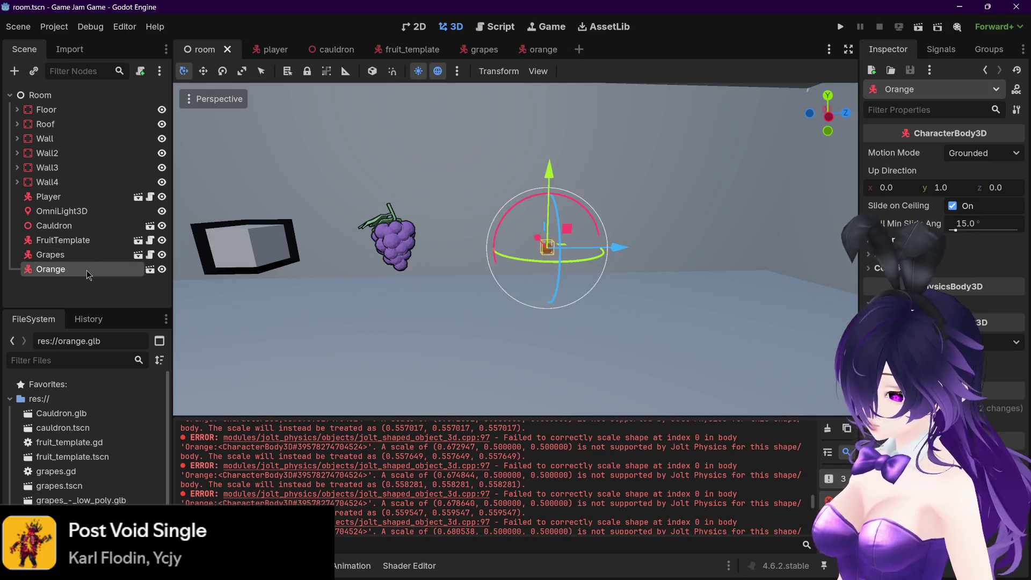
key("Delete")
left_click(479, 299)
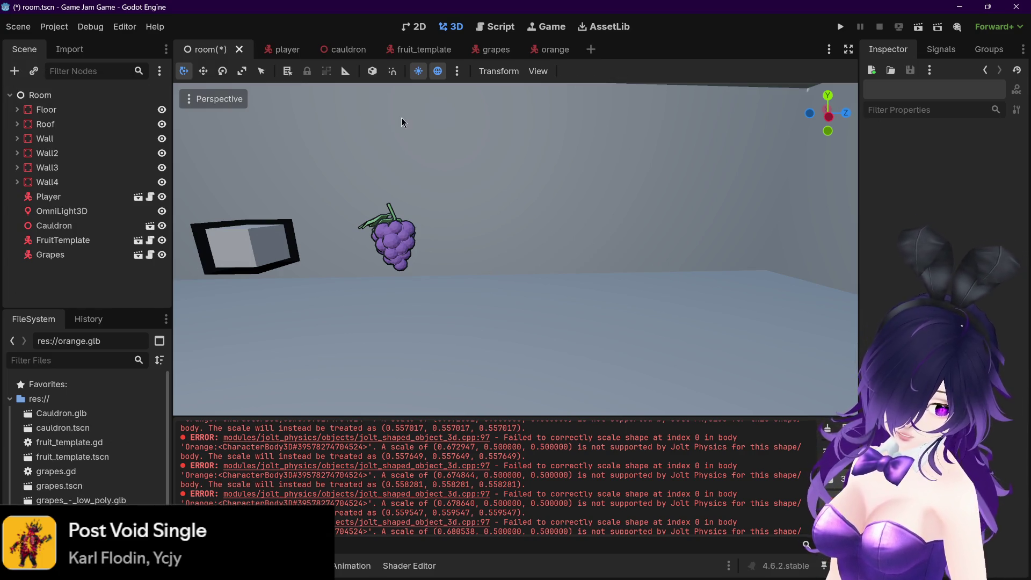
Instantiate orange.tscn as a child of the Room node
left_click(57, 95)
right_click(60, 95)
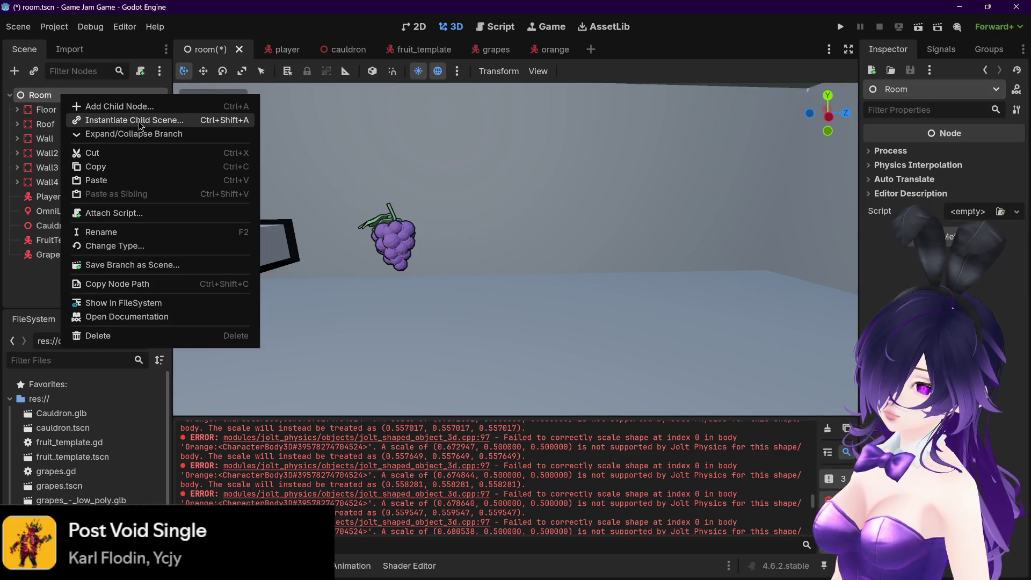
left_click(138, 121)
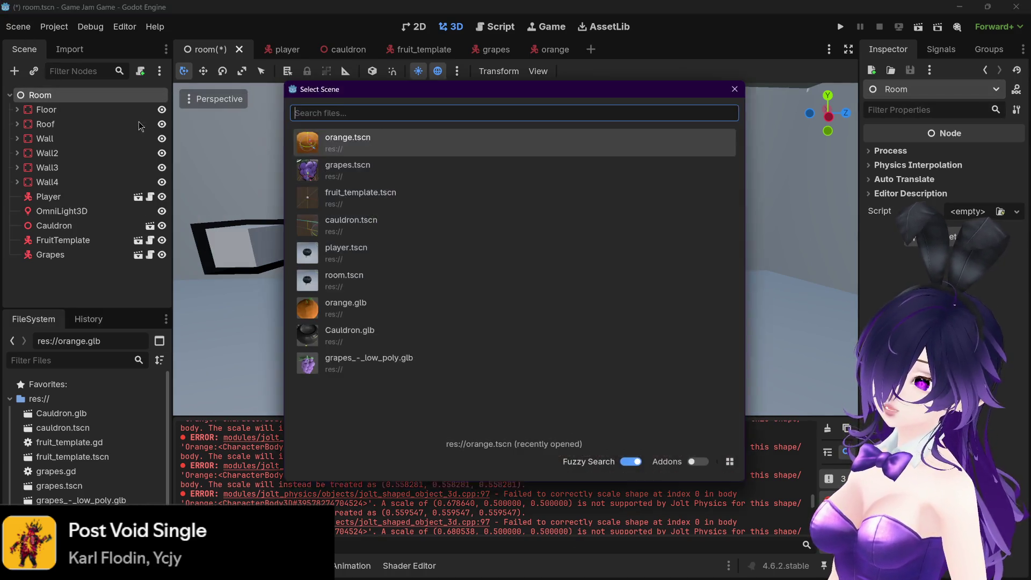
double_click(382, 140)
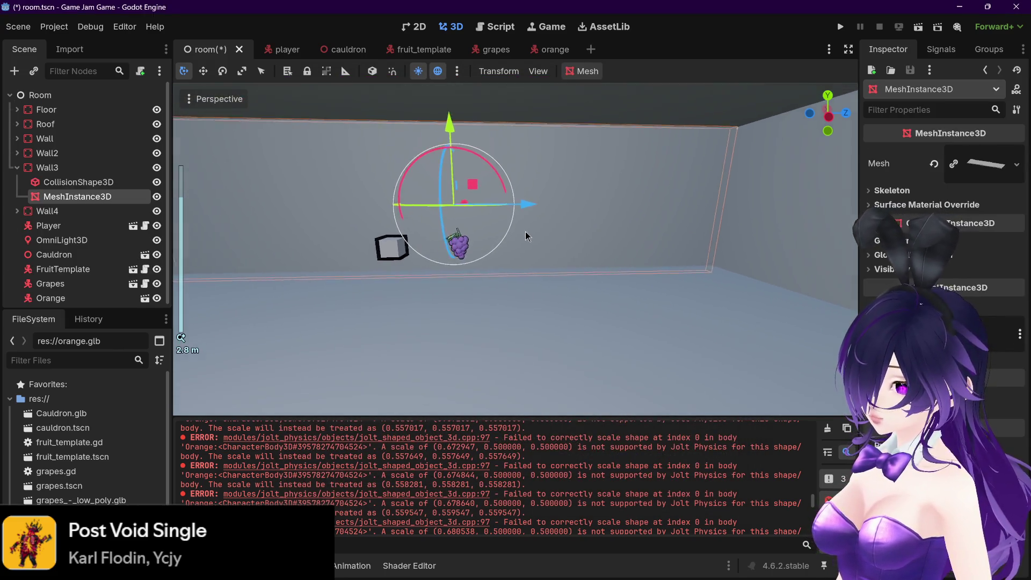
Move the new Orange away from the cauldron to sit beside the grapes
mouse_move(525, 235)
left_mouse_down()
mouse_move(339, 233)
mouse_move(187, 265)
left_mouse_up()
left_click(50, 294)
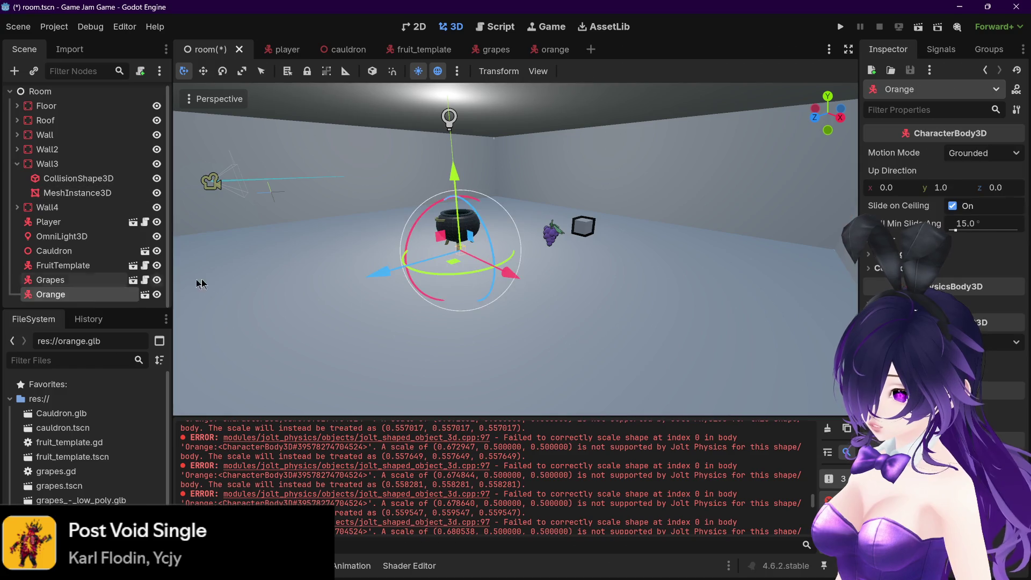
mouse_move(507, 273)
left_mouse_down()
mouse_move(703, 296)
mouse_move(504, 366)
mouse_move(588, 368)
left_mouse_up()
left_click_drag(501, 285, 507, 155)
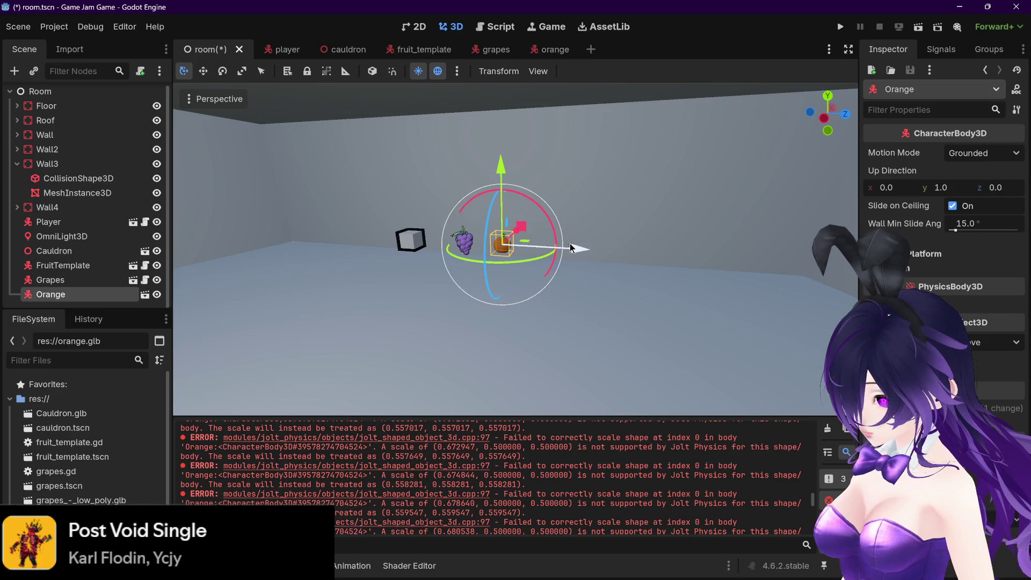
left_click_drag(571, 247, 614, 255)
mouse_move(540, 169)
left_mouse_down()
mouse_move(604, 202)
mouse_move(568, 203)
left_mouse_up()
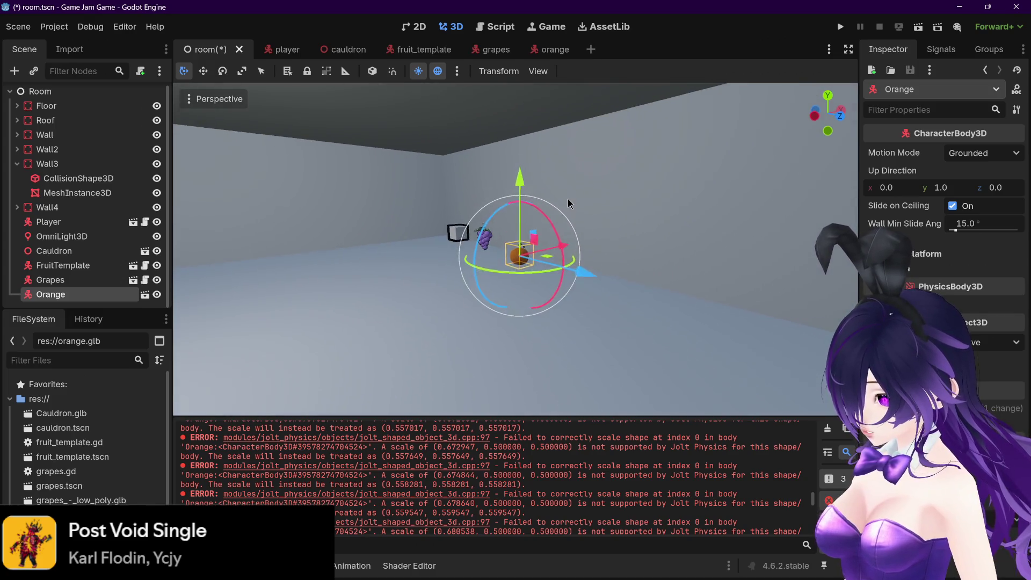
left_click_drag(574, 271, 564, 265)
Run the game with F5, walk up to the orange, then stop it
key("F5")
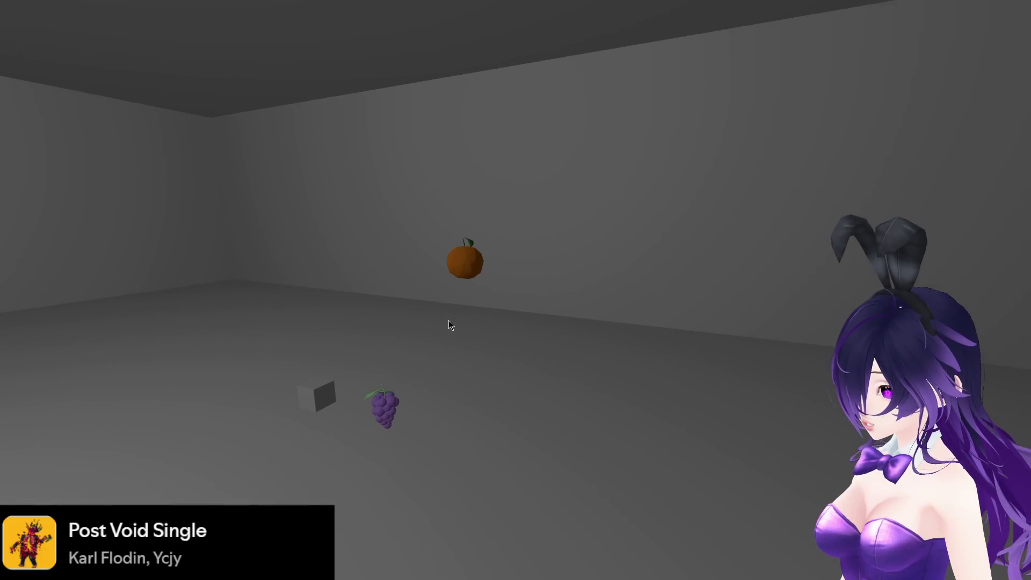
key("w")
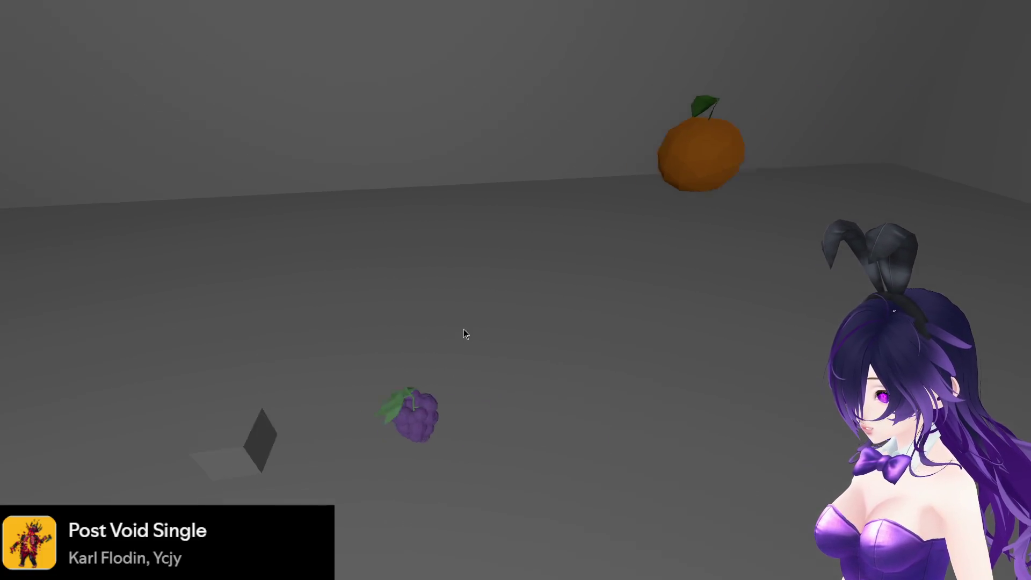
key("s")
key("F8")
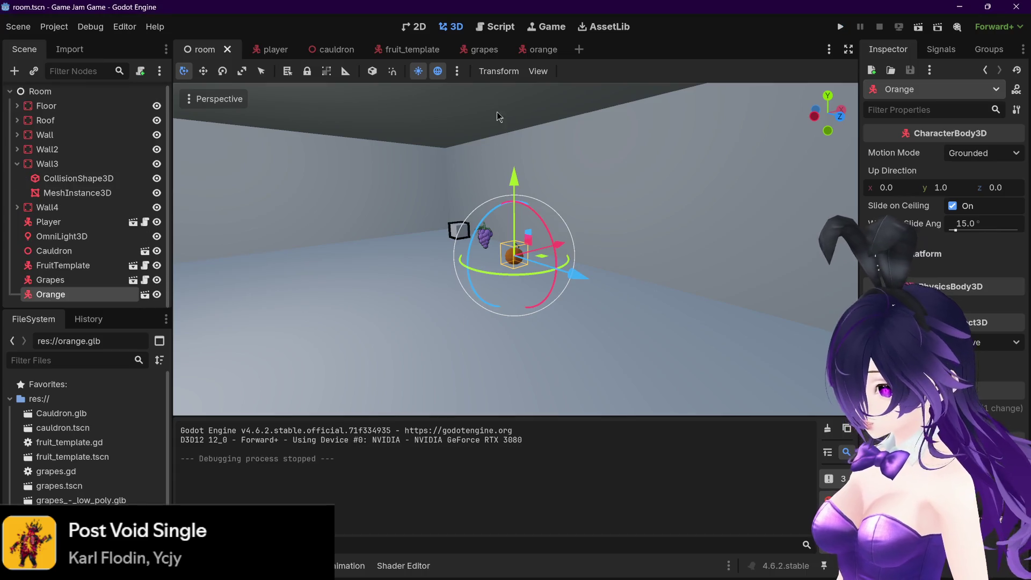
Delete the Orange node from the room scene
left_click(97, 280)
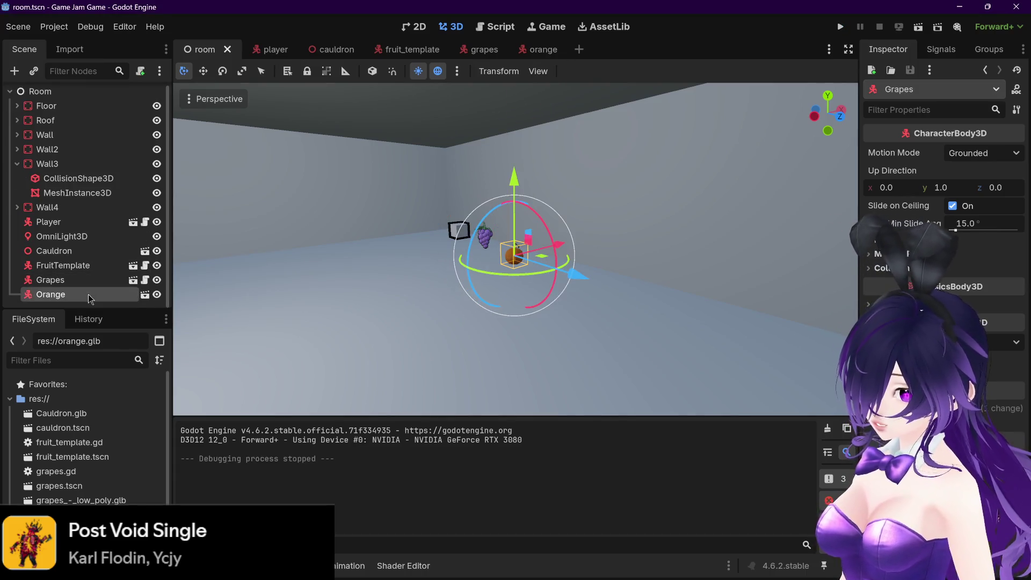
key("Delete")
left_click(475, 299)
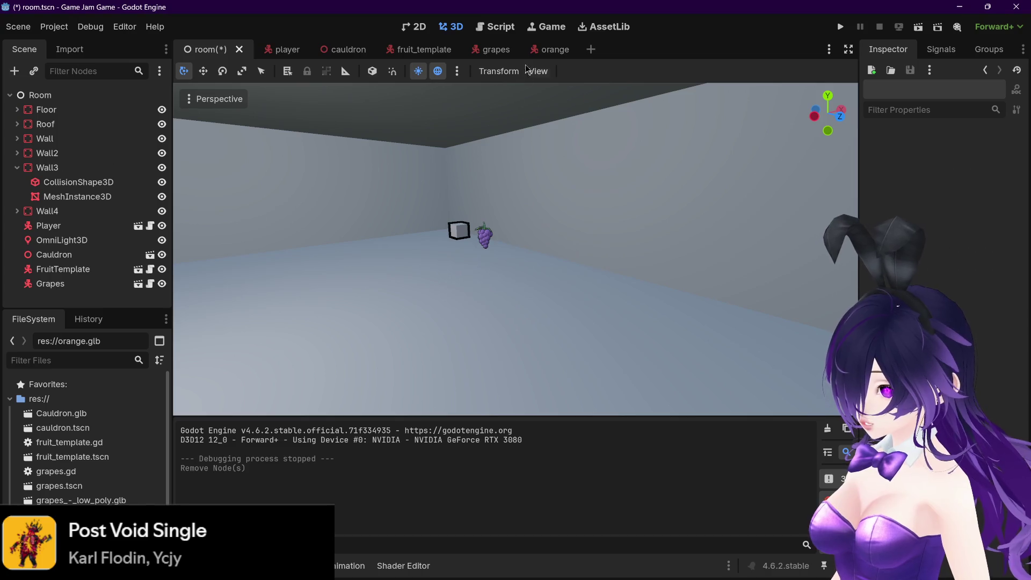
Save the rescaled orange scene, then save the room scene
left_click(538, 49)
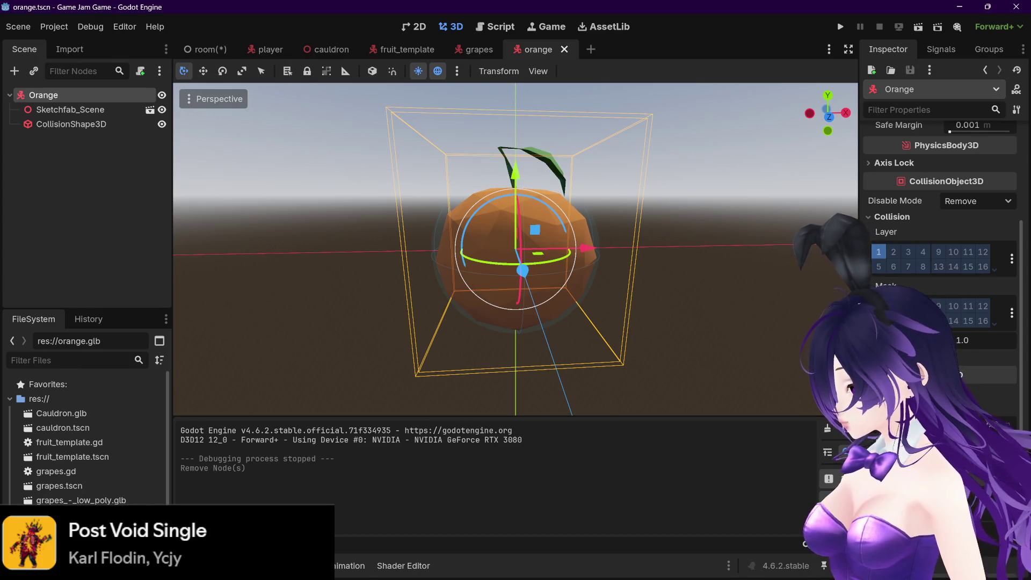
key("ctrl+s")
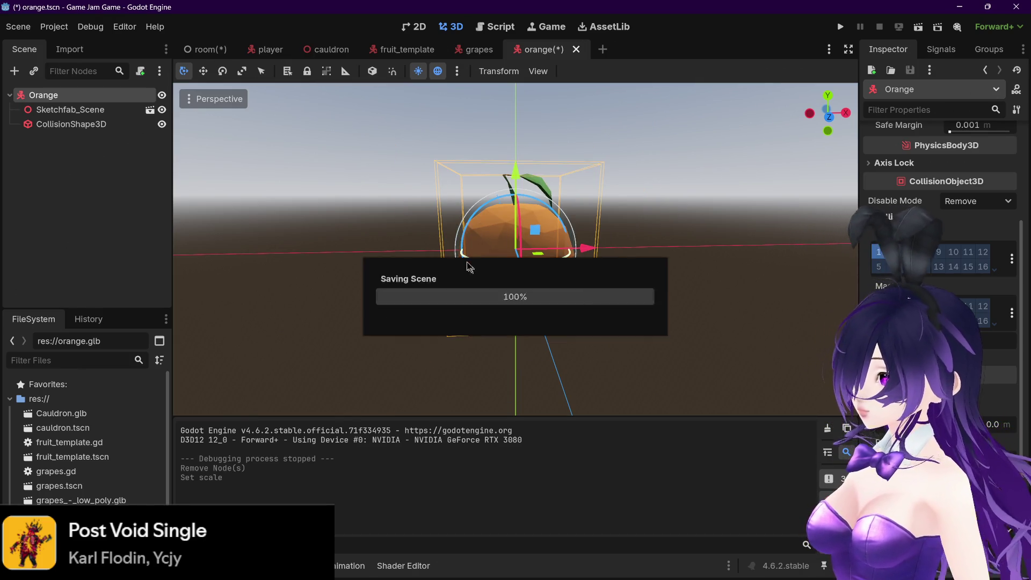
left_click(196, 49)
key("ctrl+s")
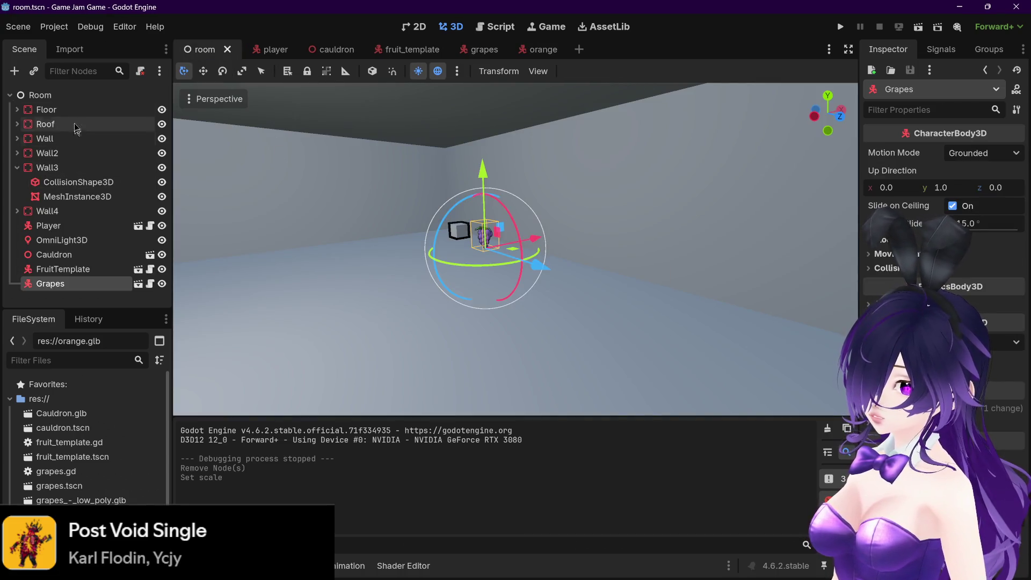
Instantiate orange.tscn as a child of the Room node
left_click(70, 94)
right_click(70, 95)
left_click(123, 125)
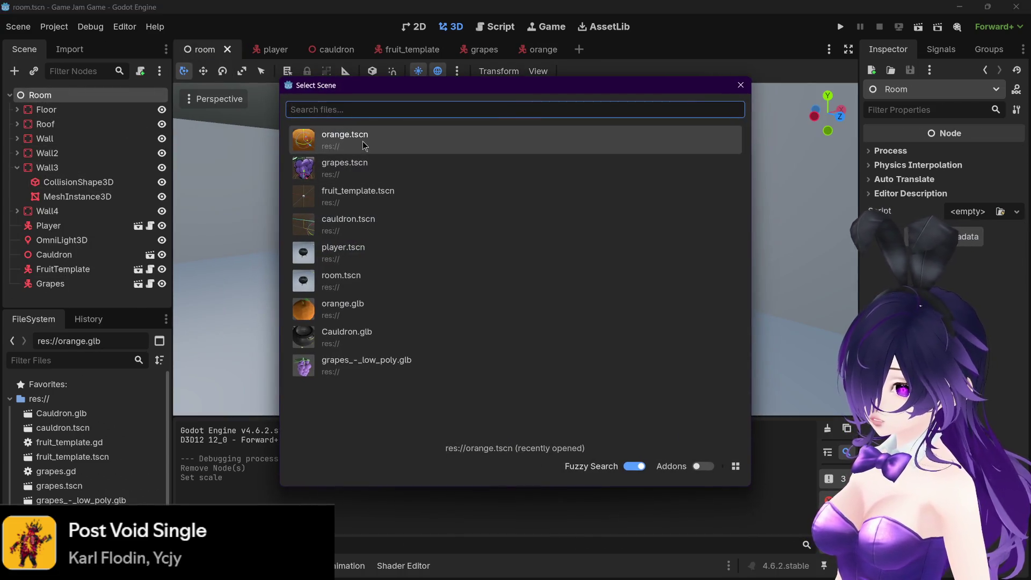
double_click(362, 139)
Place the new Orange raised beside the grapes and save the room scene
left_click_drag(435, 285, 600, 314)
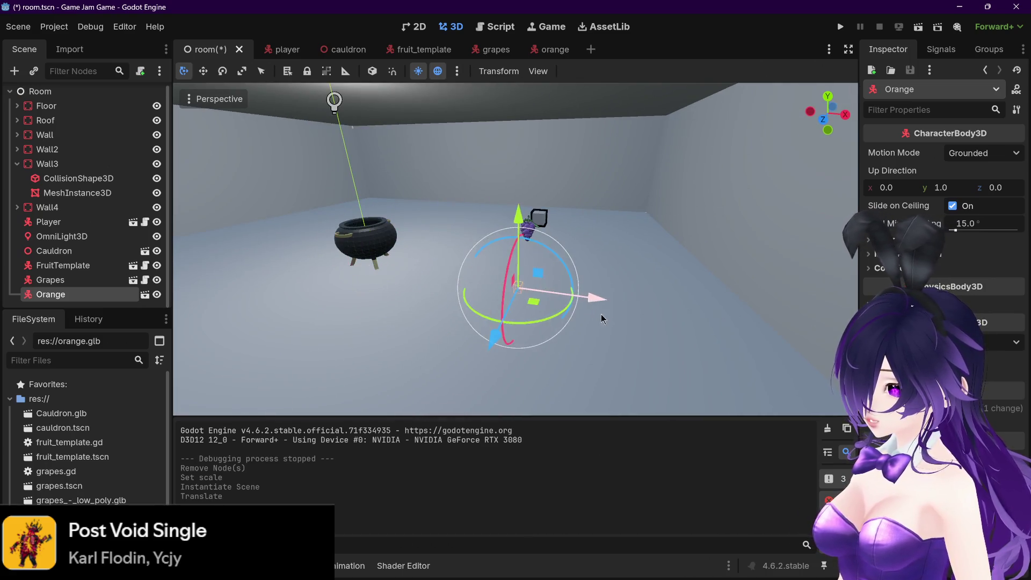
mouse_move(479, 370)
left_mouse_down()
mouse_move(511, 311)
mouse_move(510, 183)
left_mouse_up()
mouse_move(563, 252)
left_mouse_down()
mouse_move(593, 241)
mouse_move(701, 279)
left_mouse_up()
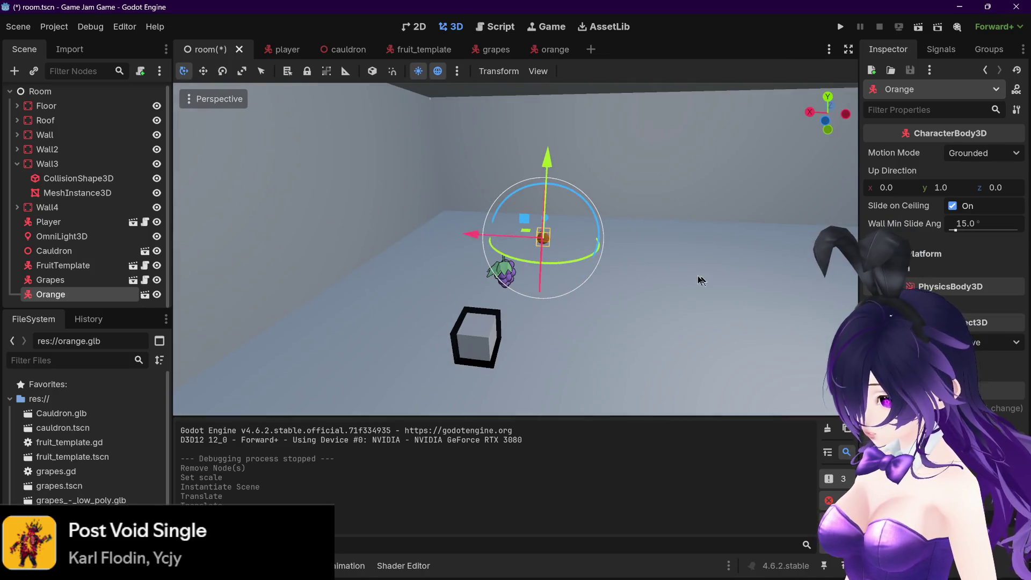
left_click_drag(469, 240, 446, 232)
left_click_drag(649, 265, 531, 173)
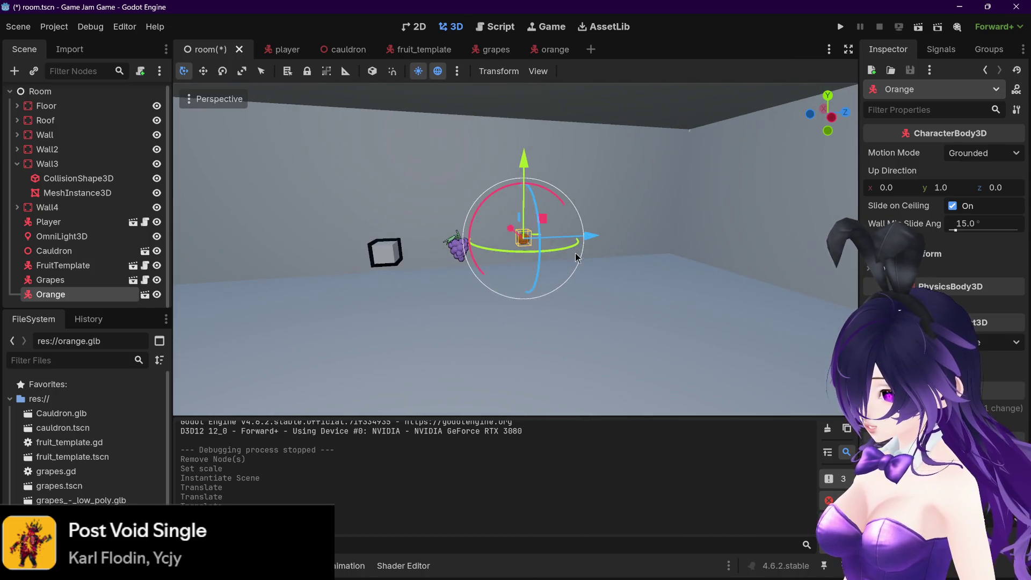
key("ctrl+s")
Playtest the game, close it, and open the orange scene
left_click(841, 26)
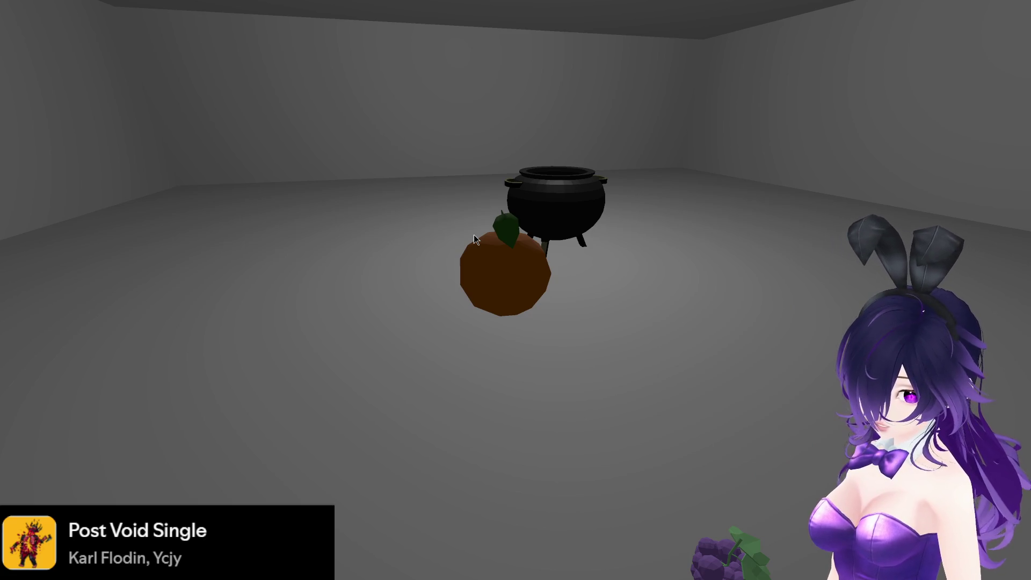
key("F8")
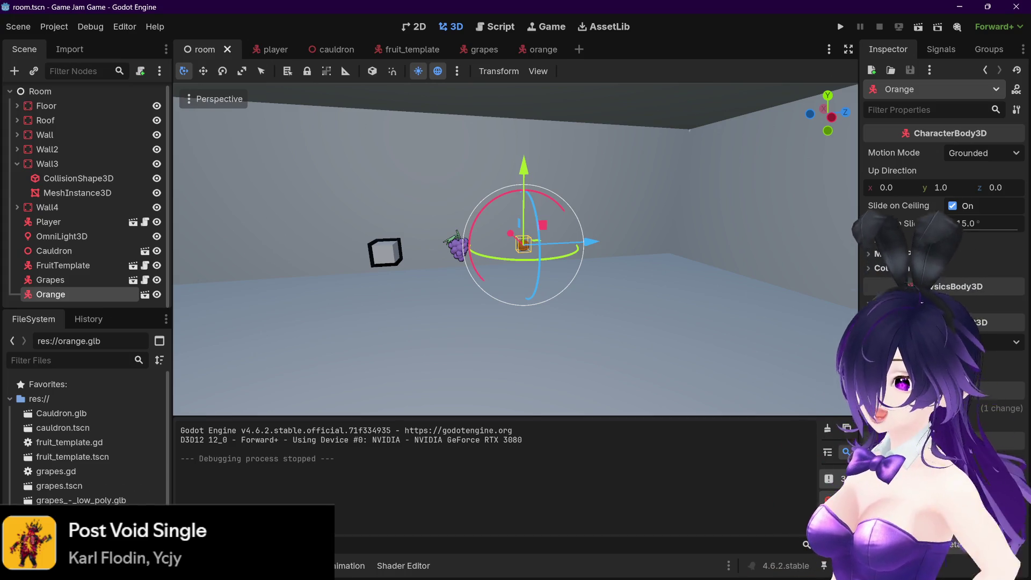
left_click(538, 51)
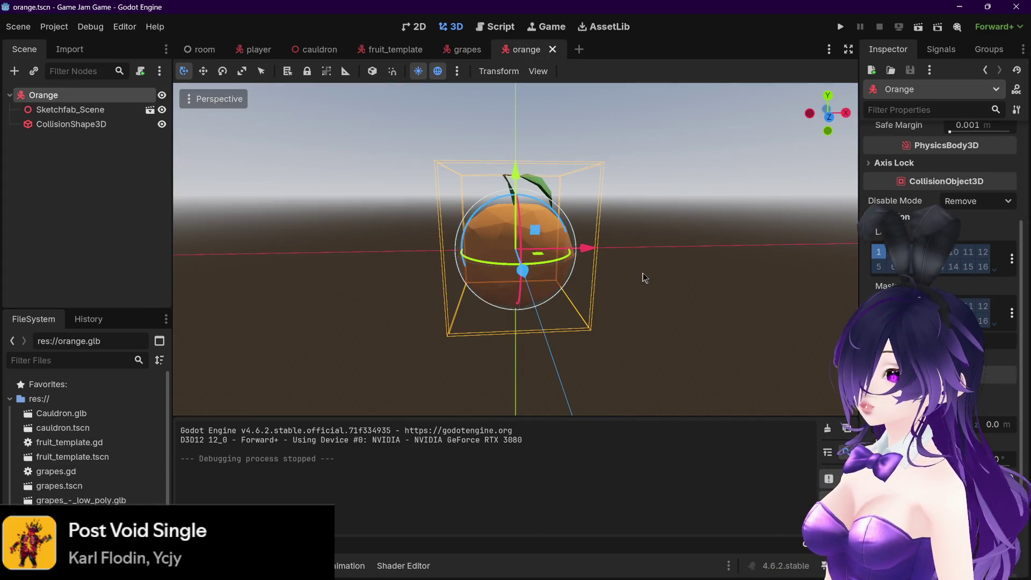
scroll(644, 276, "down", 3)
scroll(621, 274, "up", 2)
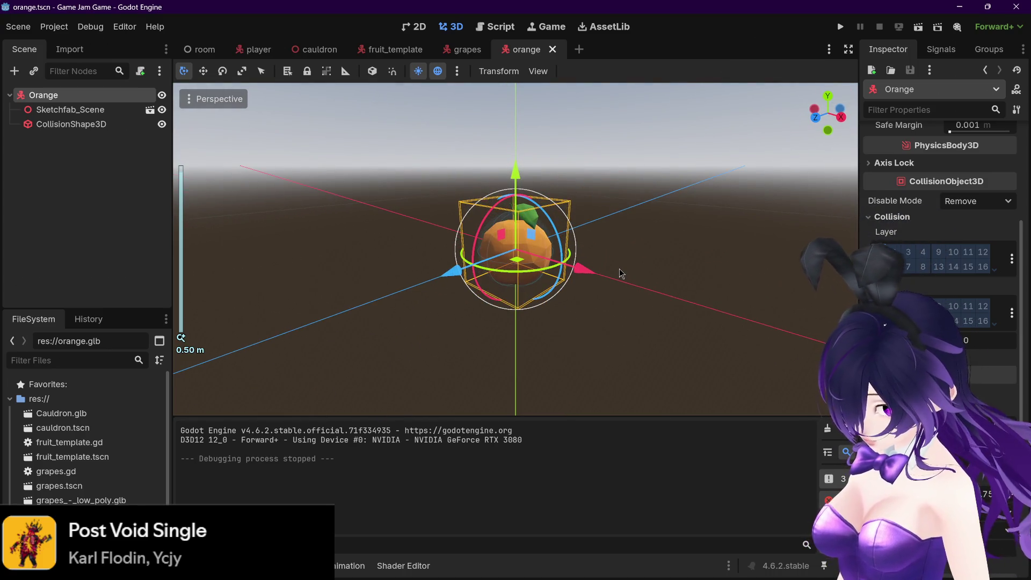
mouse_move(621, 579)
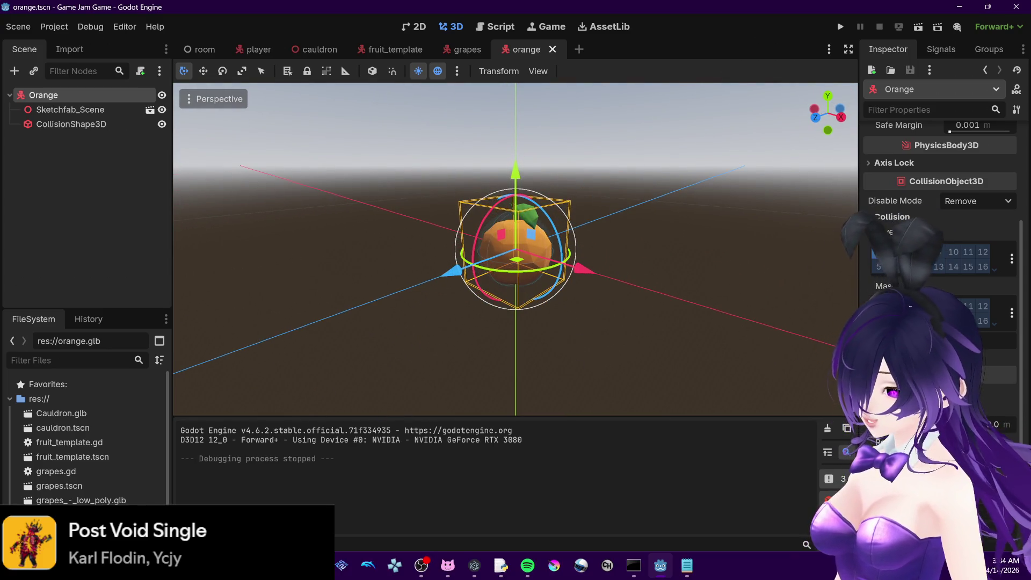
mouse_move(368, 565)
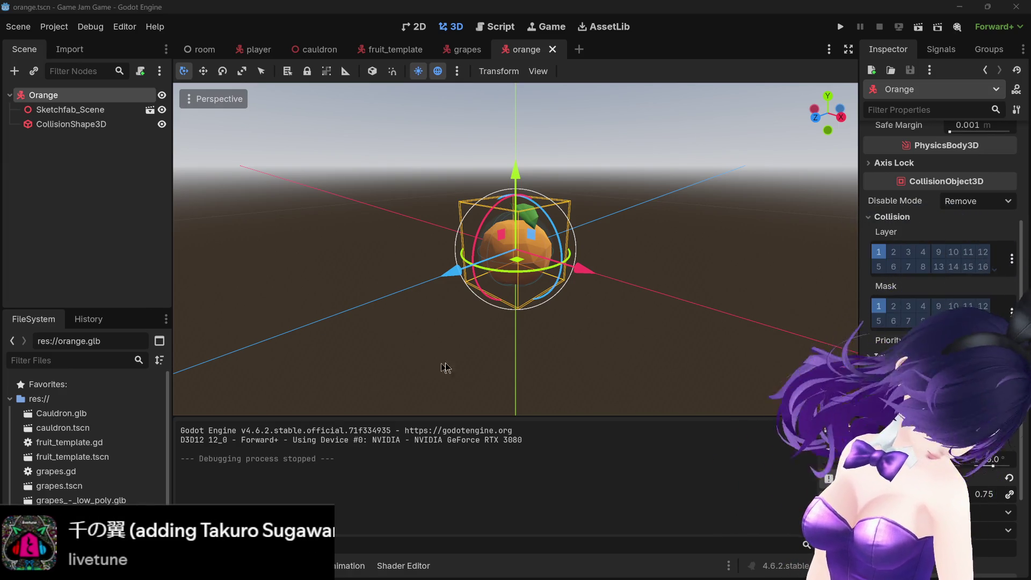
middle_click(697, 290)
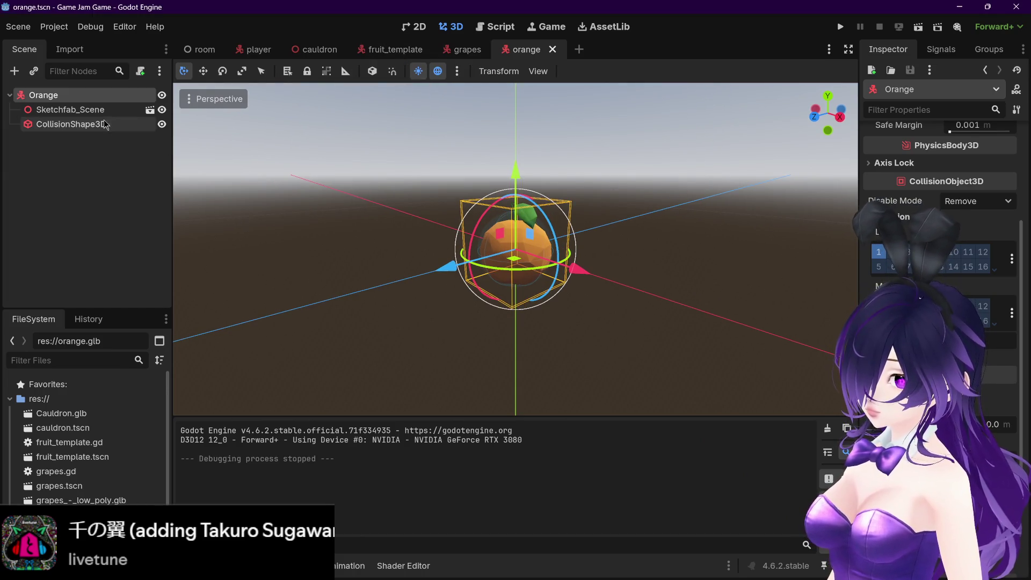
mouse_move(369, 51)
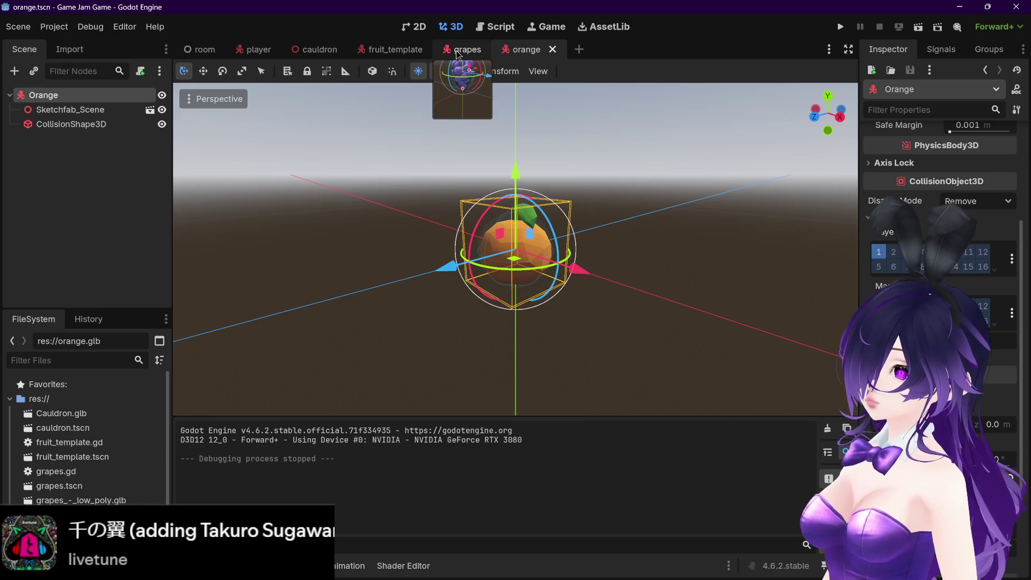
left_click(462, 53)
left_click(520, 53)
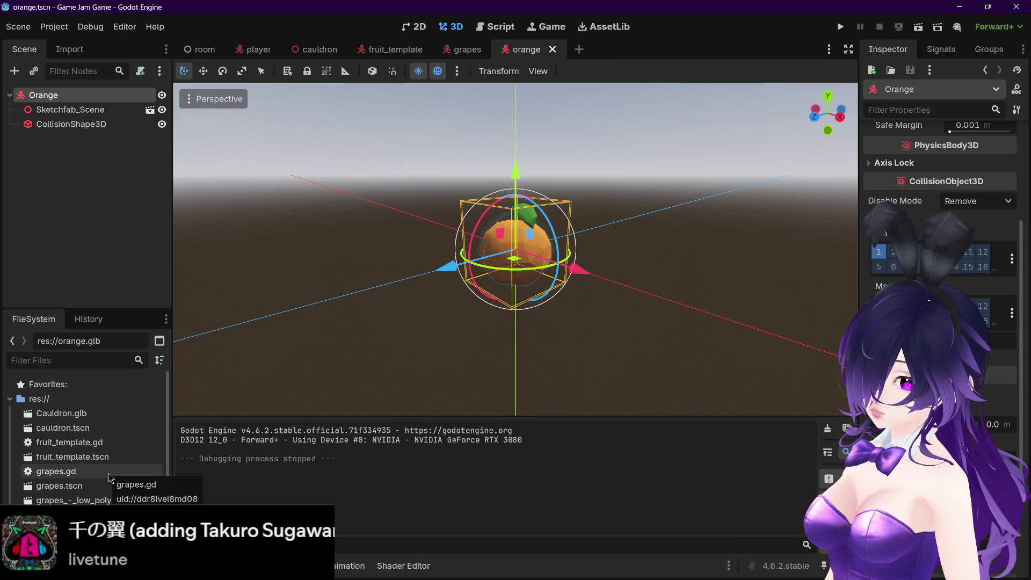
scroll(110, 477, "down", 1)
scroll(92, 451, "up", 1)
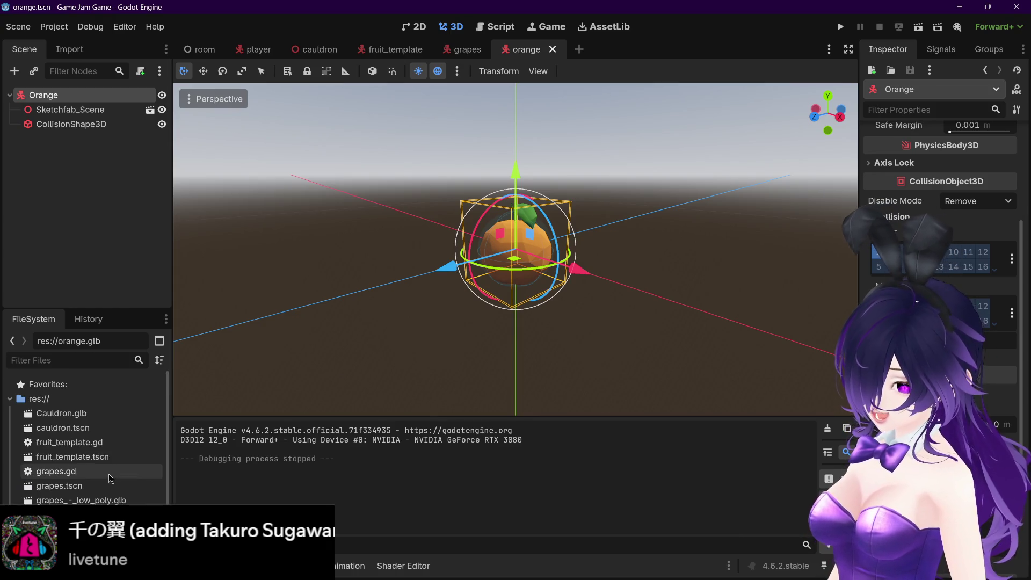
scroll(69, 410, "down", 1)
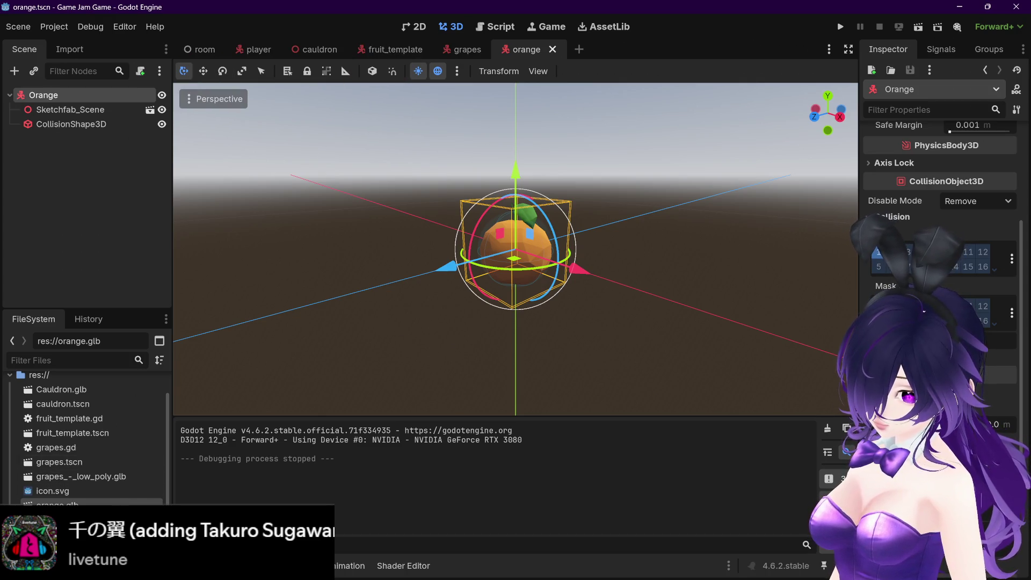
right_click(11, 519)
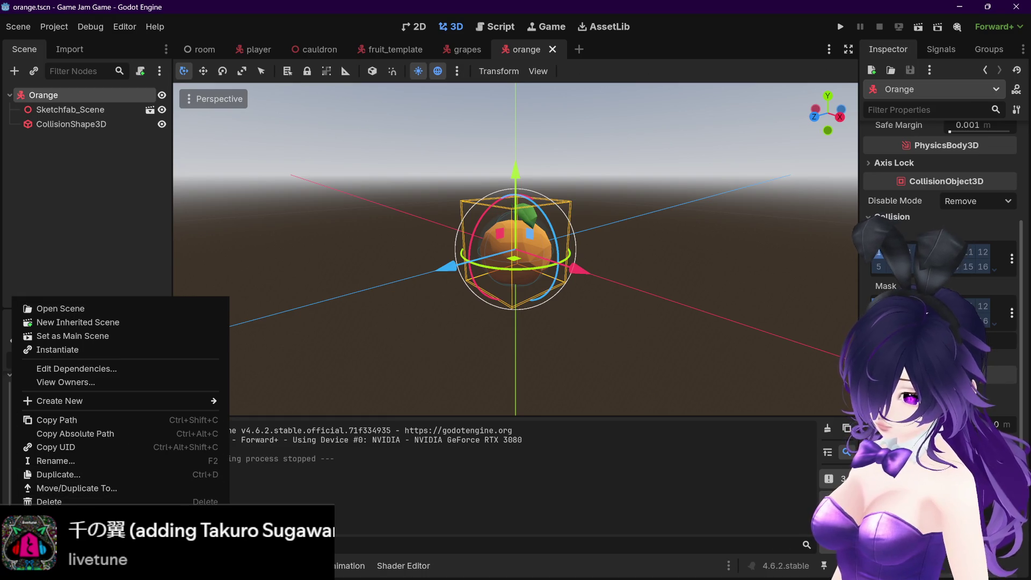
key("alt+Tab")
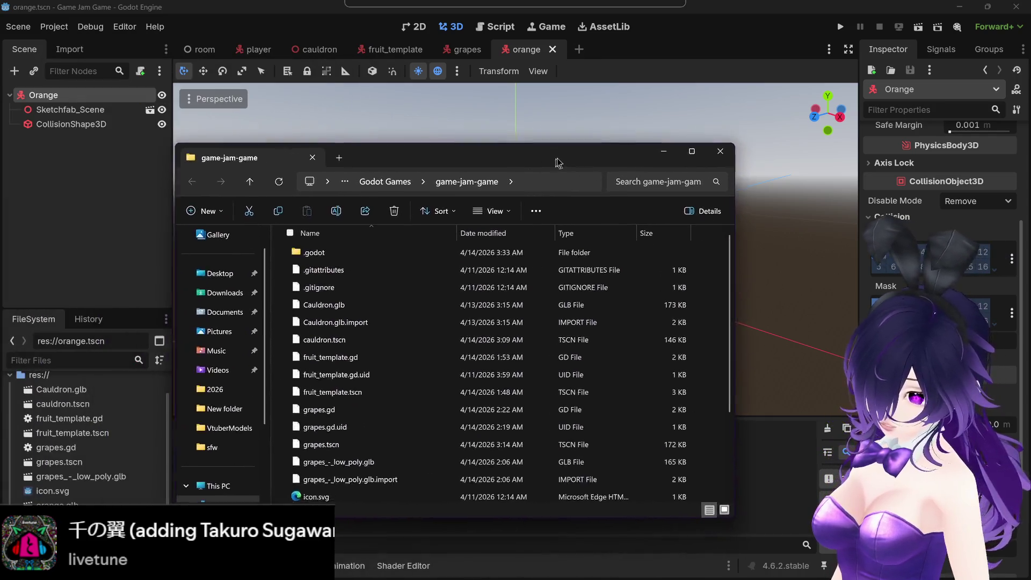
Scroll the project folder listing to orange.tscn and minimize the Explorer window
left_click_drag(556, 162, 574, 159)
scroll(537, 366, "down", 3)
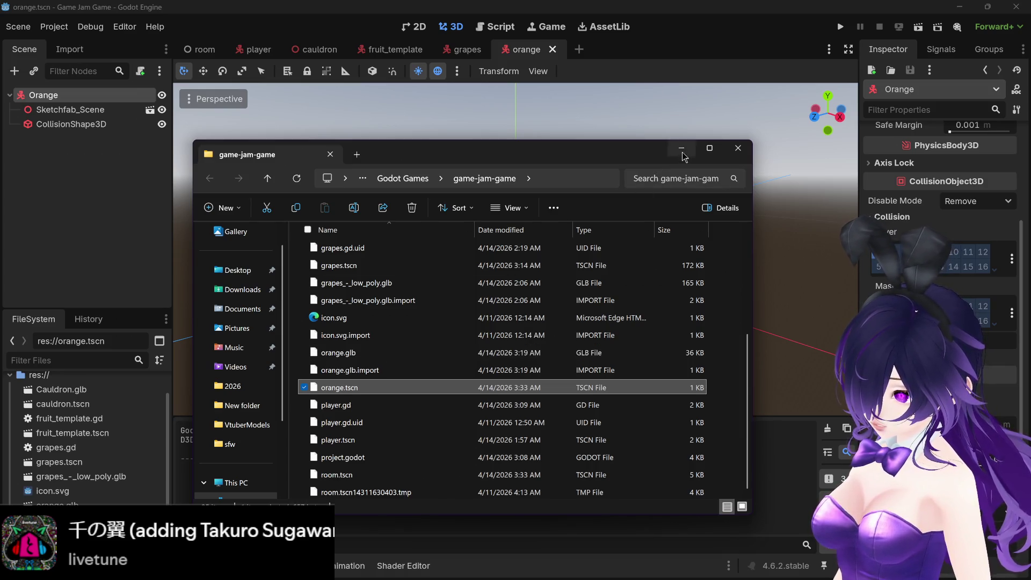
left_click(681, 148)
Create a new Fruit folder in the FileSystem
right_click(8, 460)
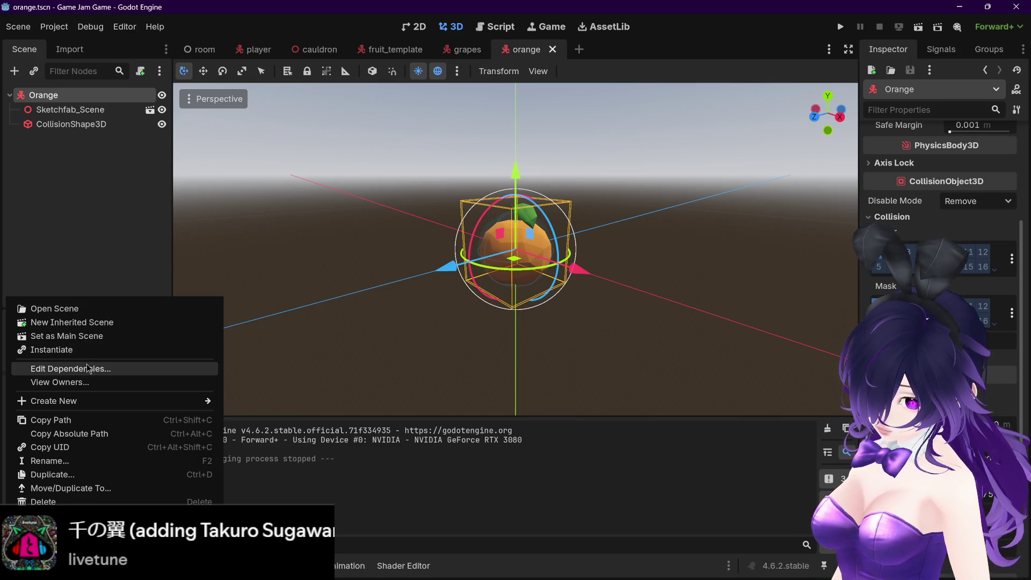
mouse_move(89, 402)
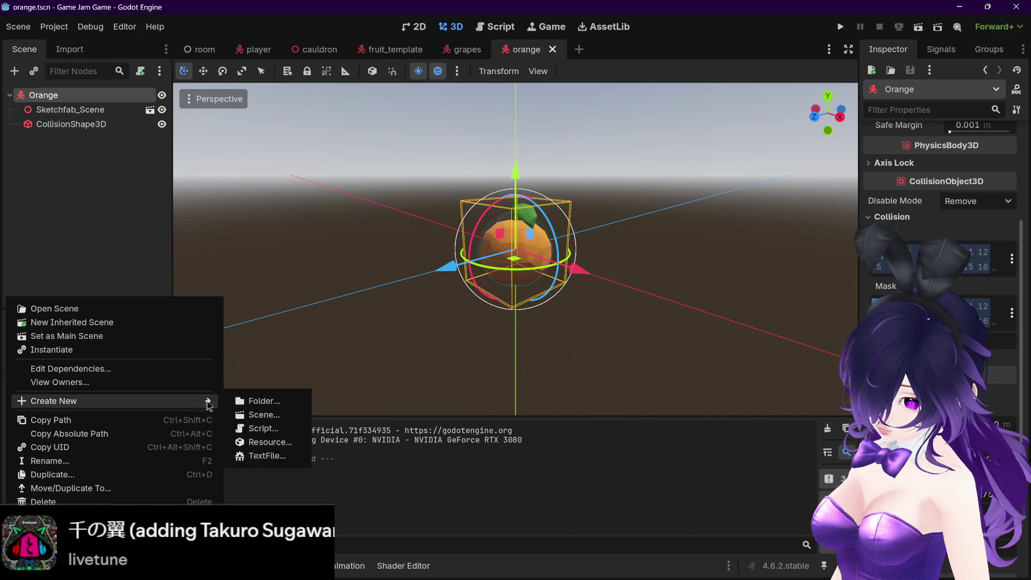
left_click(257, 404)
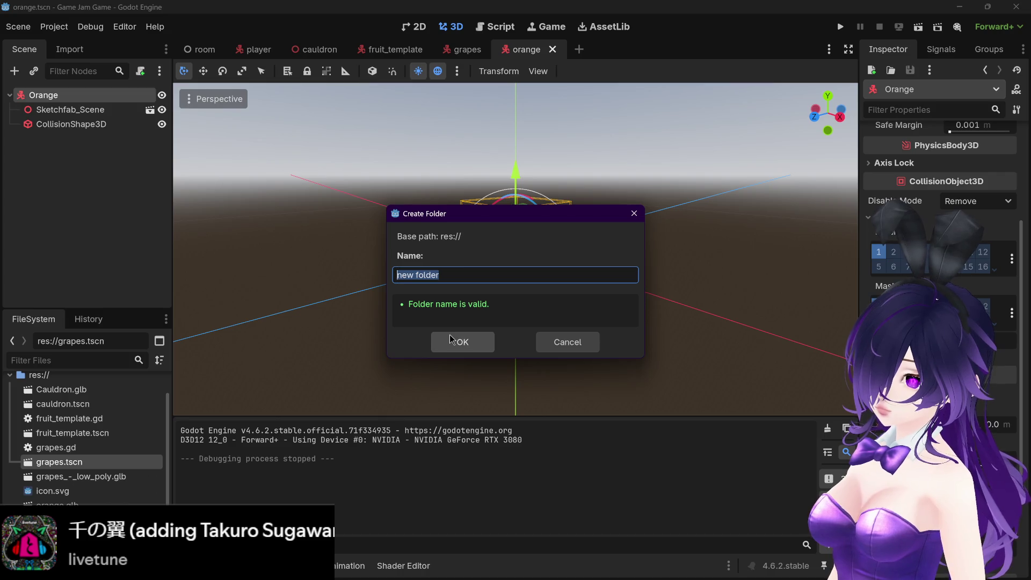
type("Fruit")
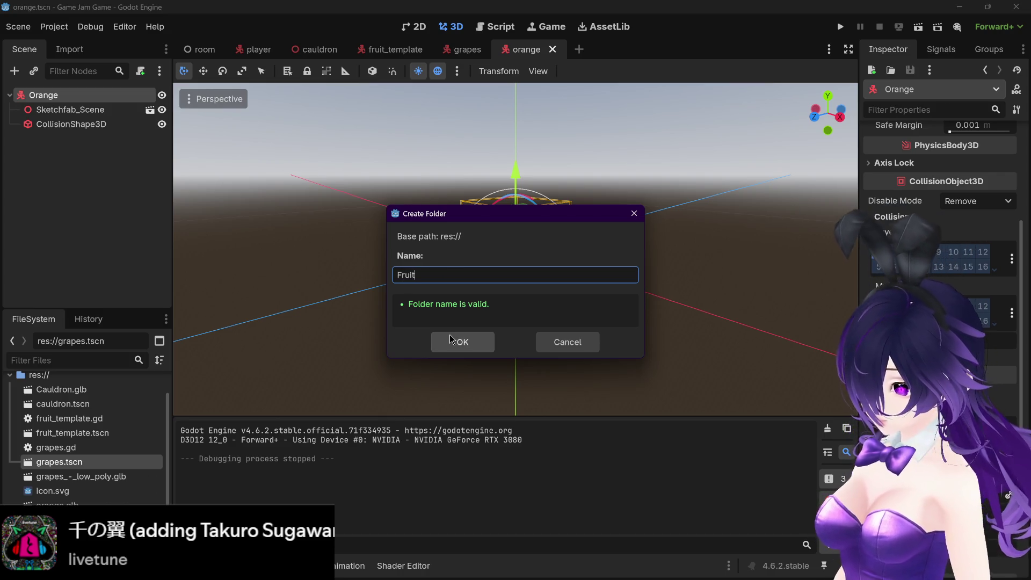
left_click(460, 341)
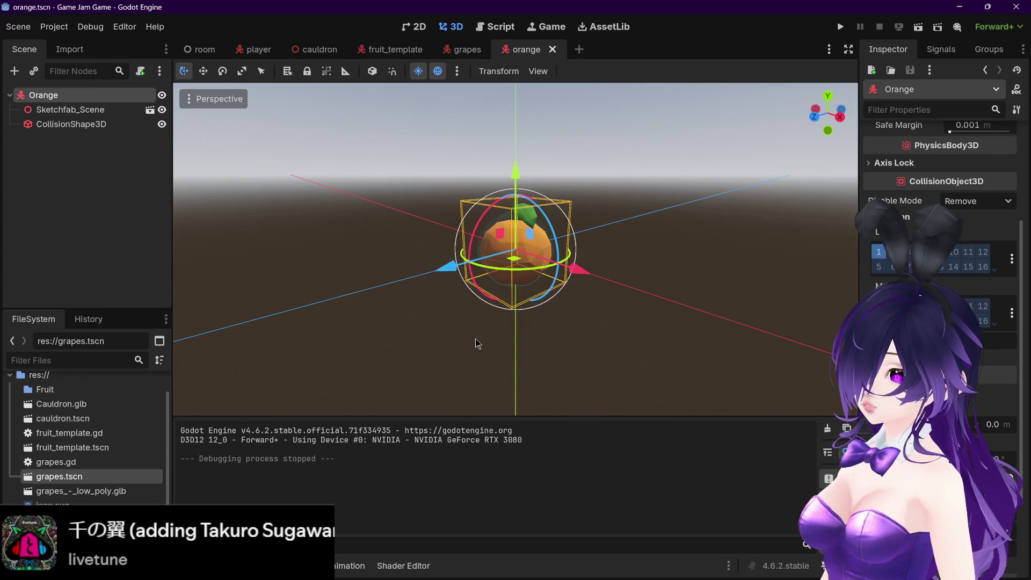
Move fruit_template.gd and fruit_template.tscn into the Fruit folder
left_click(70, 391)
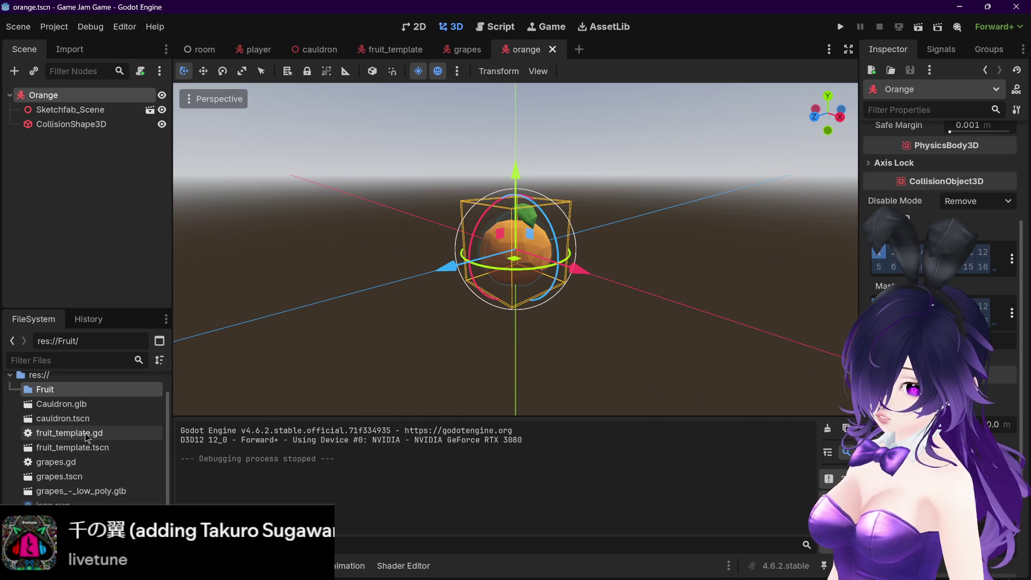
mouse_move(68, 437)
left_mouse_down()
mouse_move(69, 397)
mouse_move(64, 421)
left_mouse_up()
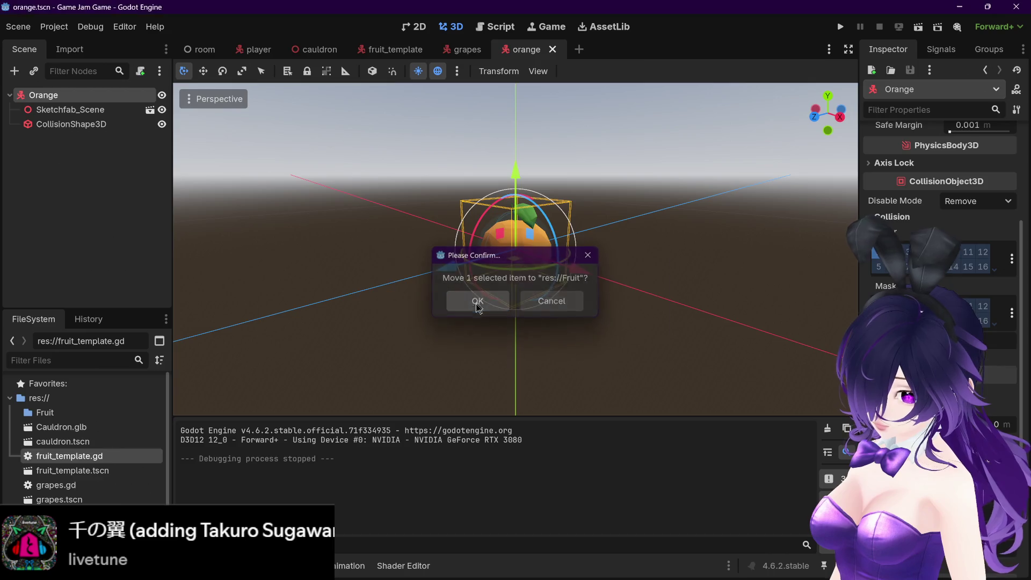
left_click(476, 300)
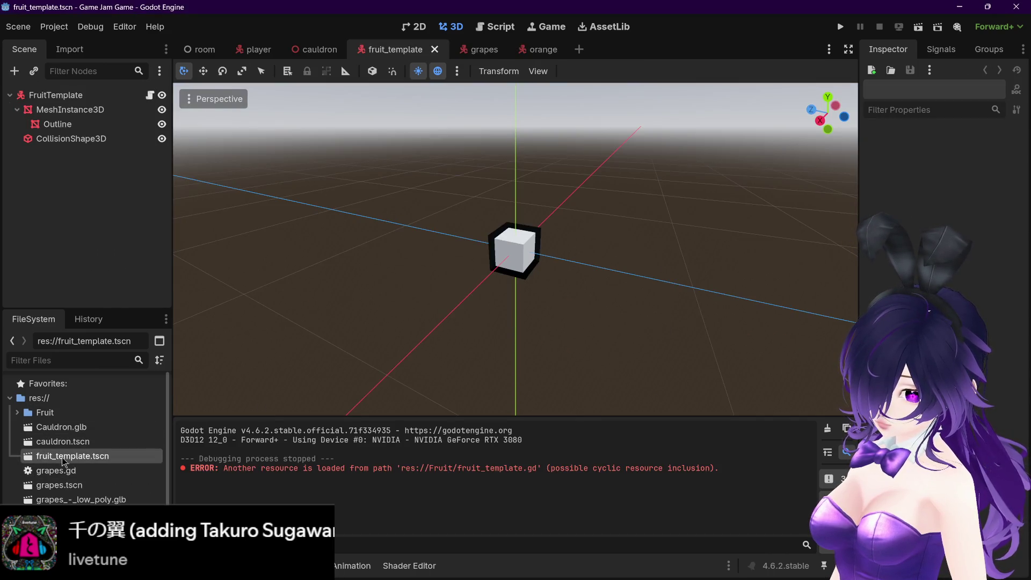
left_click_drag(64, 460, 79, 418)
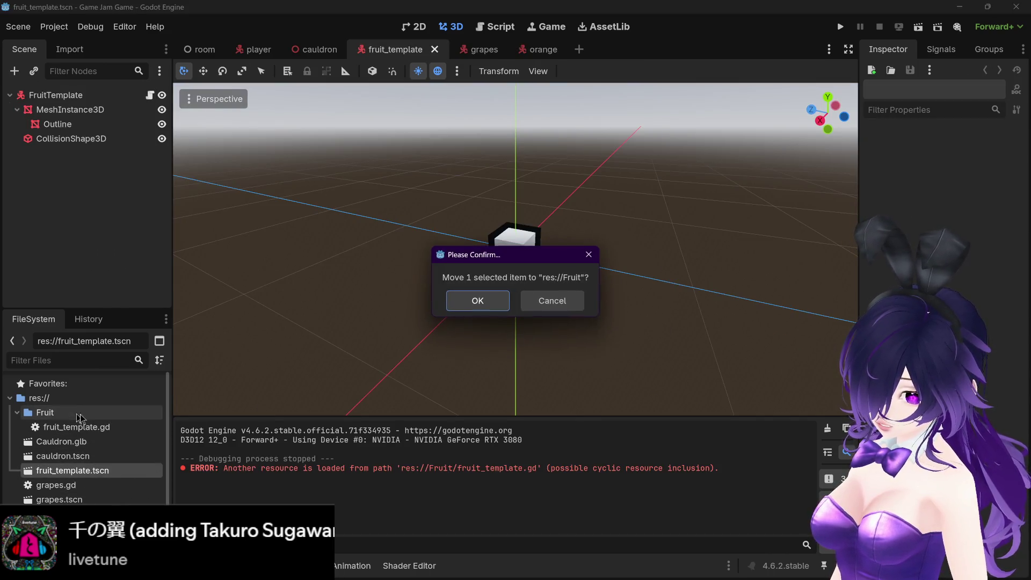
left_click(486, 301)
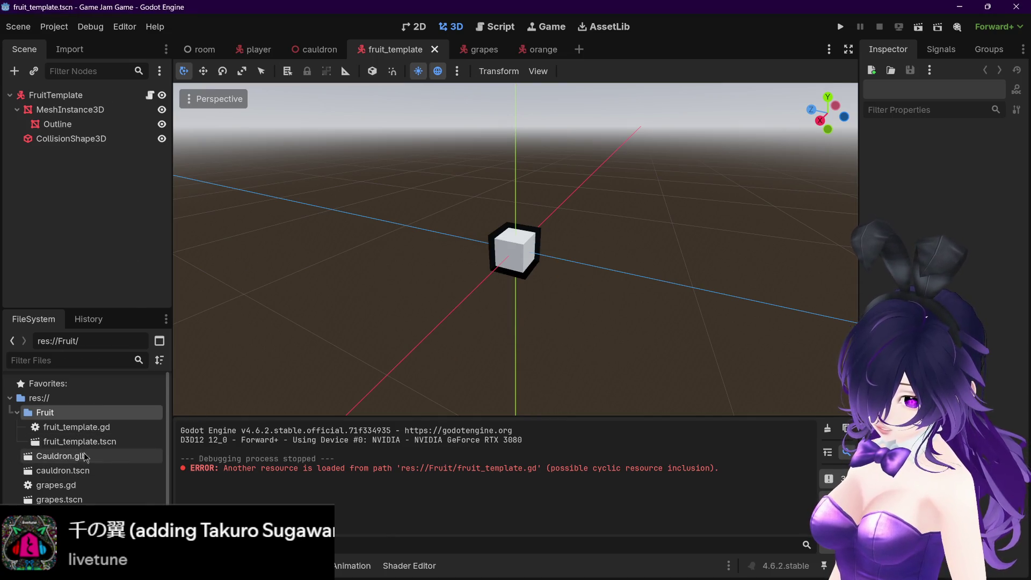
Select grapes.gd, grapes.tscn and grapes_-_low_poly.glb together
left_click(82, 486)
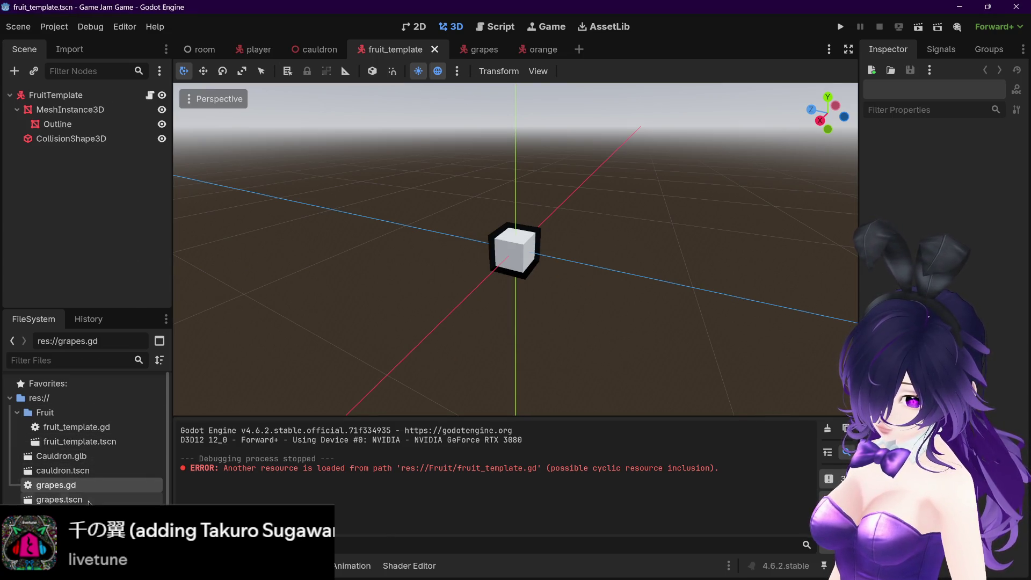
left_click(89, 501, "shift")
scroll(108, 496, "down", 1)
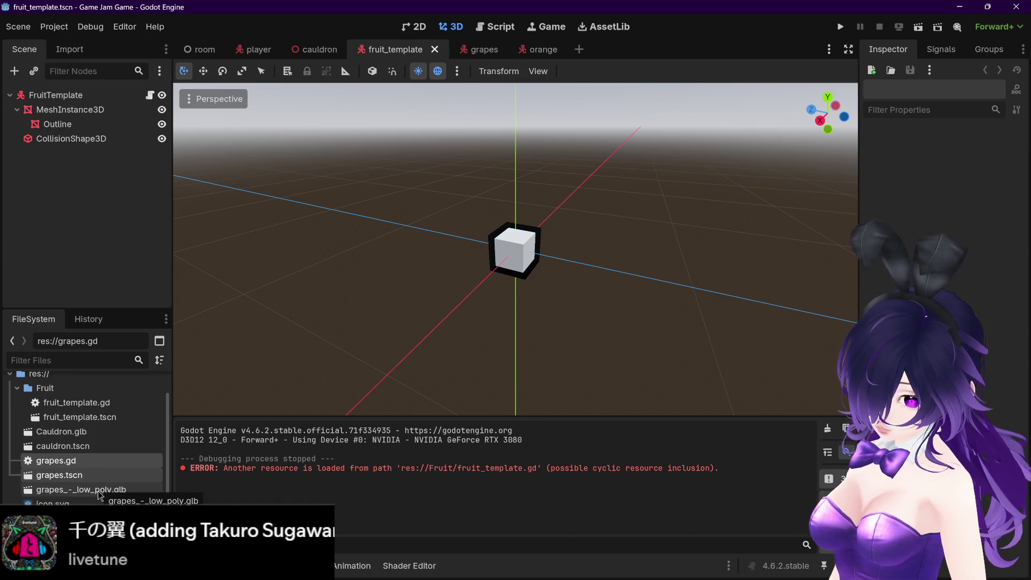
left_click(84, 493, "shift")
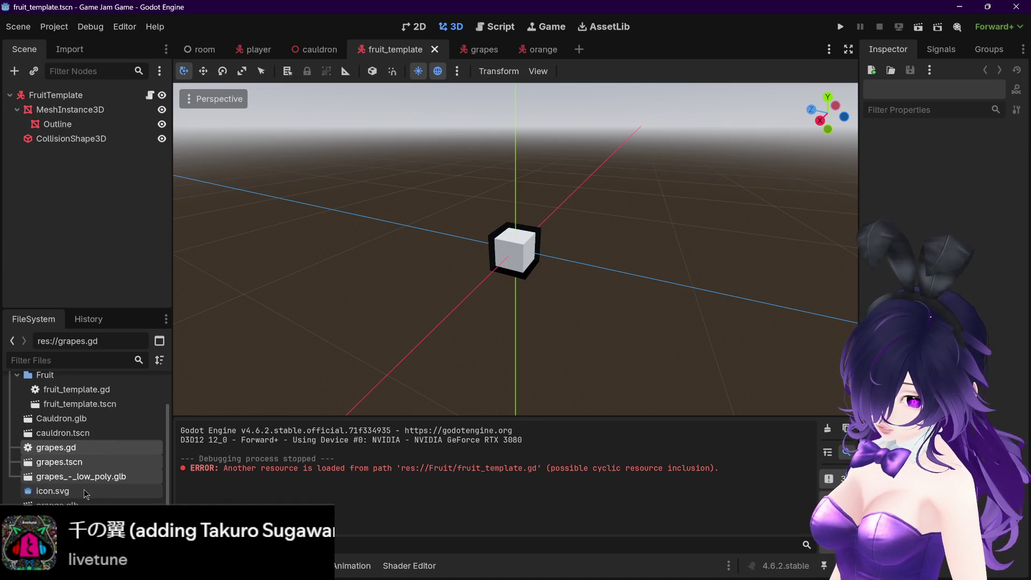
scroll(83, 489, "up", 1)
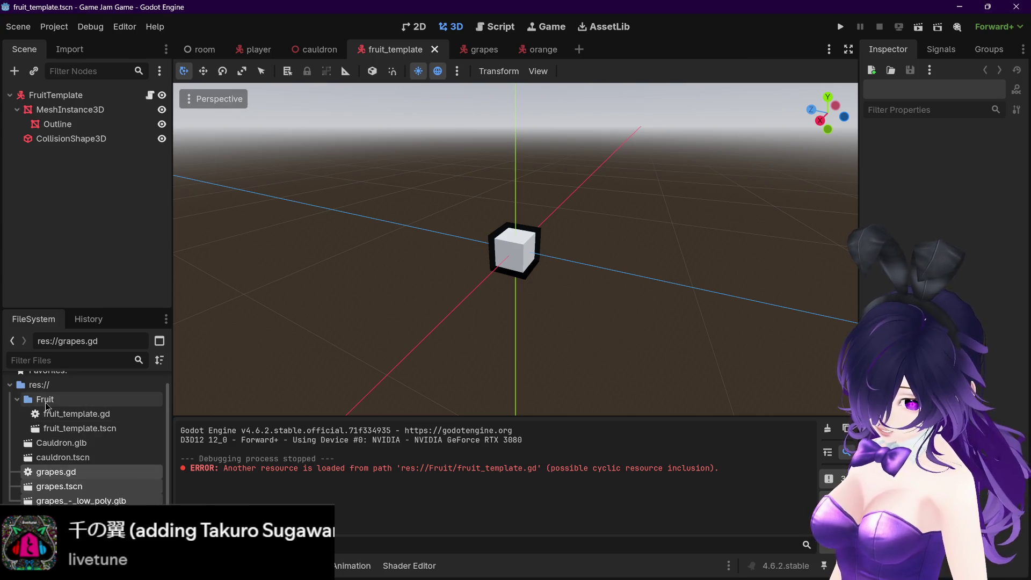
Create a Grapes folder inside the Fruit folder
left_click(47, 400)
right_click(60, 403)
mouse_move(180, 370)
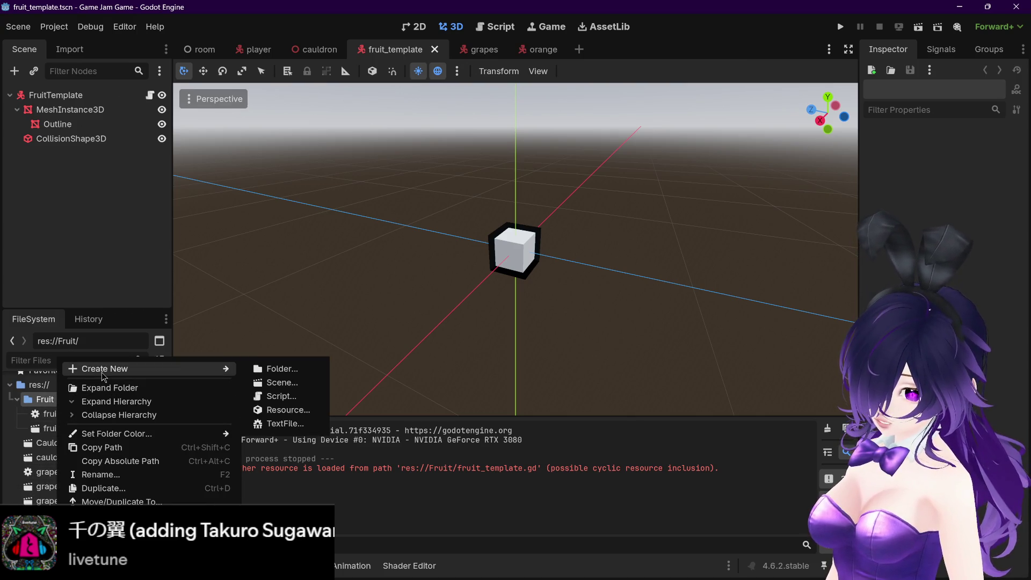
left_click(255, 369)
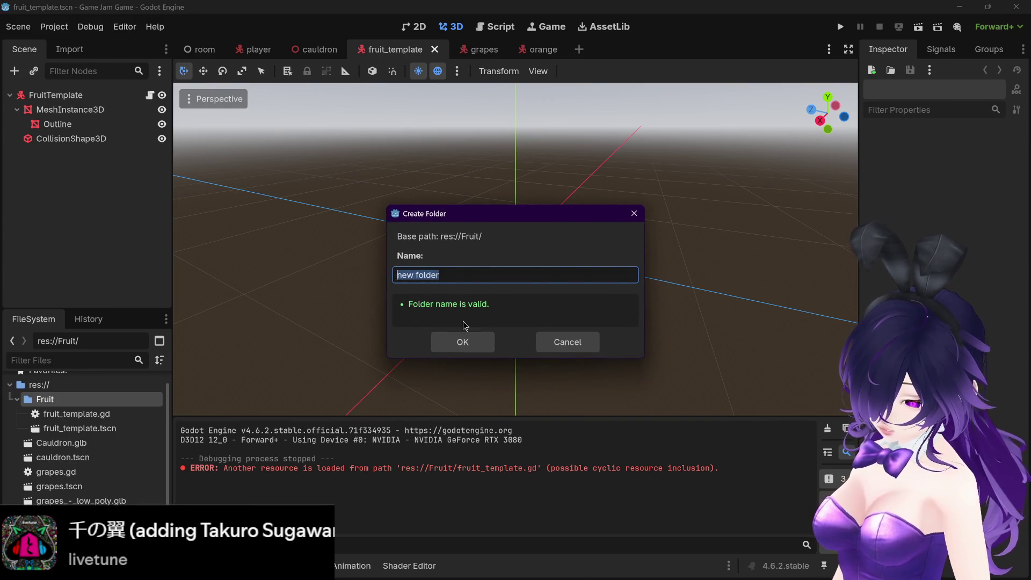
type("Grapes")
left_click(470, 341)
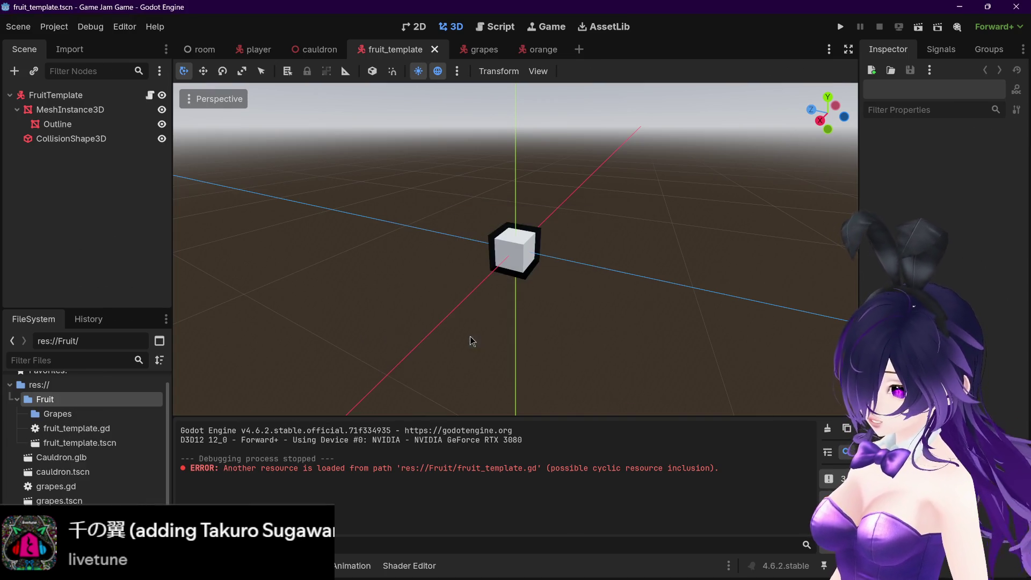
Move the three grapes files into the Grapes folder
scroll(100, 410, "down", 1)
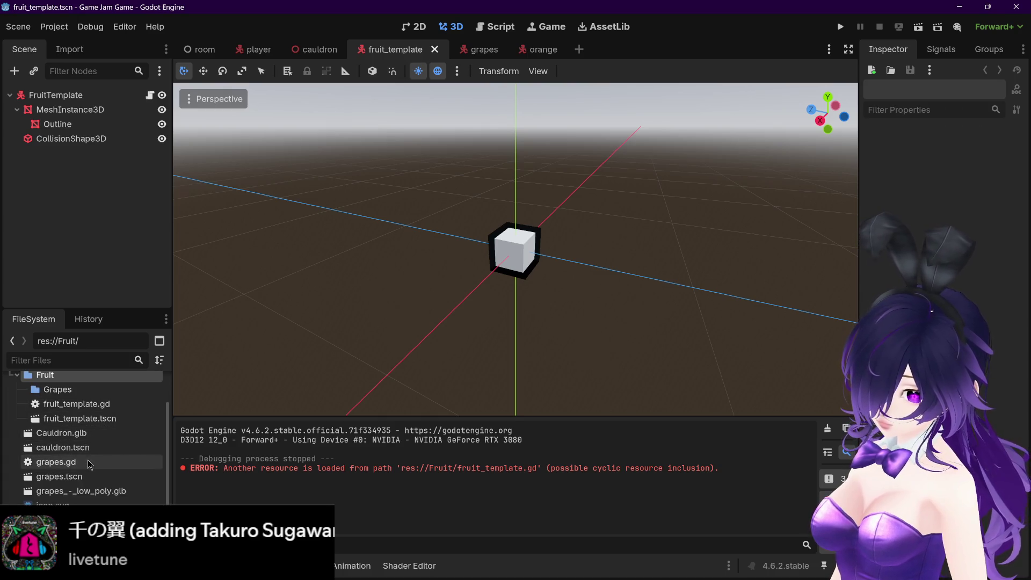
left_click(89, 463)
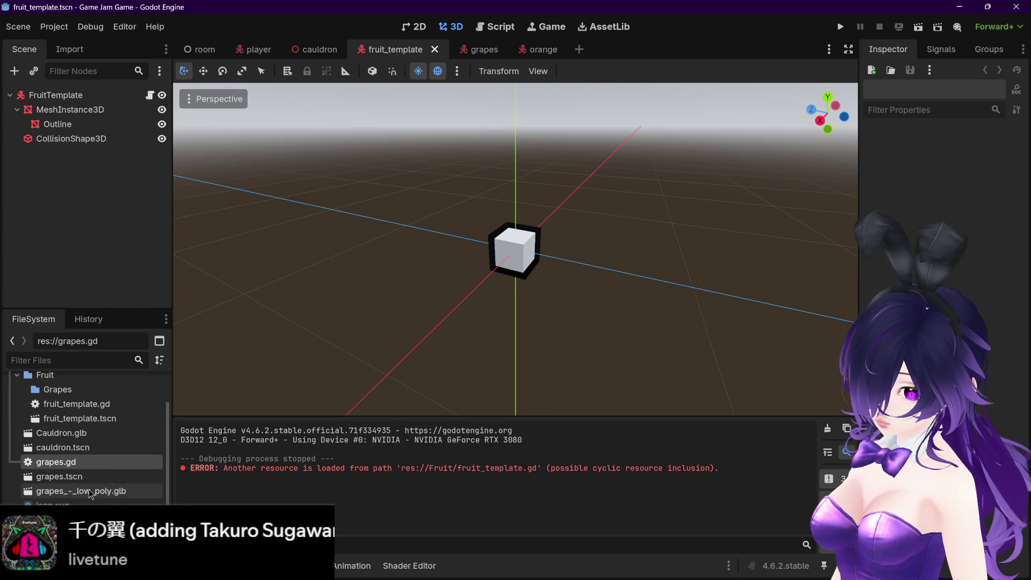
scroll(92, 494, "up", 1)
left_click_drag(89, 500, 51, 414)
left_click(465, 305)
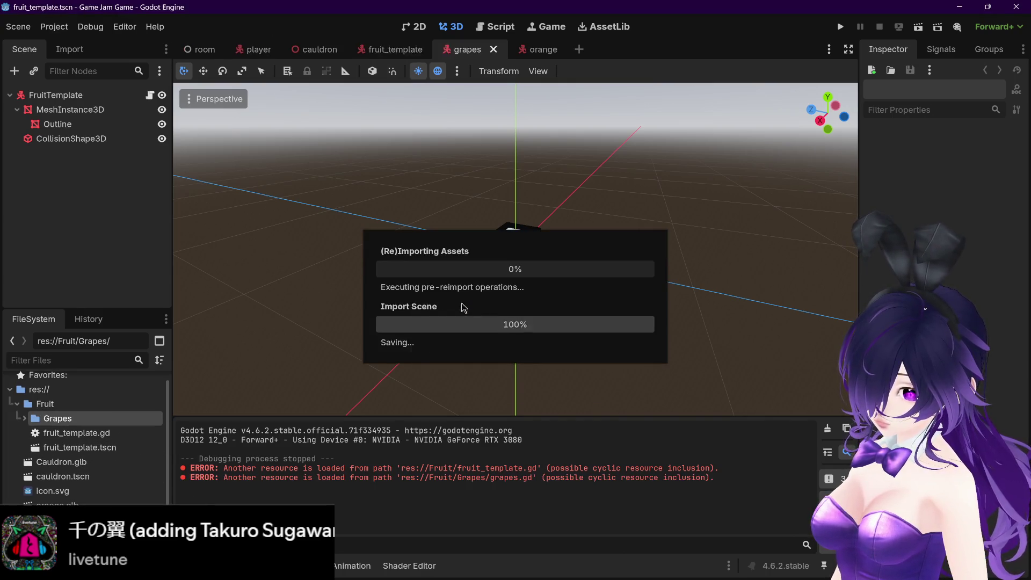
left_click(199, 48)
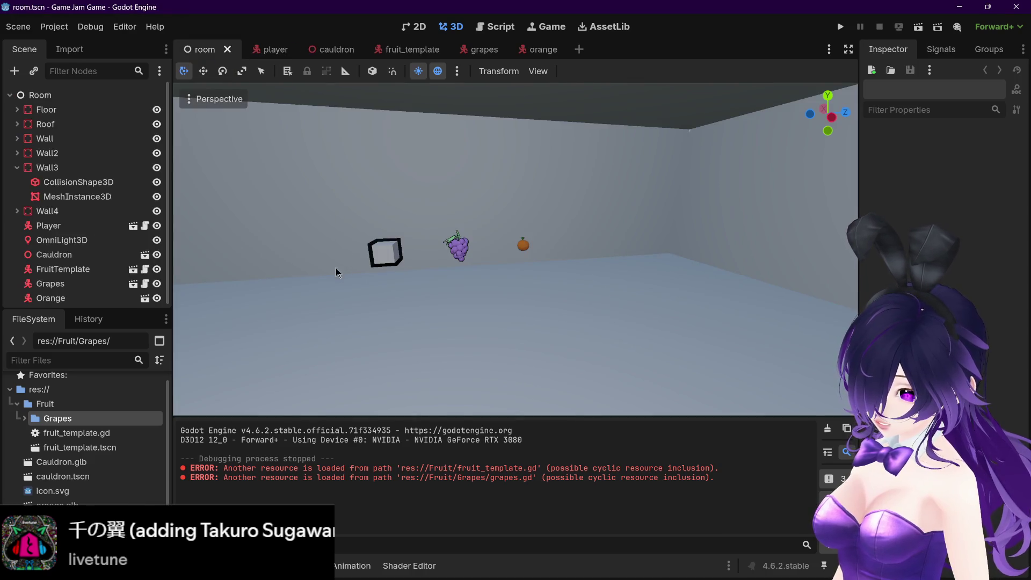
Orbit the room view toward the cauldron, then switch from room.tscn to the grapes.tscn scene
mouse_move(336, 293)
left_mouse_down()
mouse_move(289, 298)
mouse_move(552, 299)
mouse_move(517, 308)
mouse_move(529, 312)
left_mouse_up()
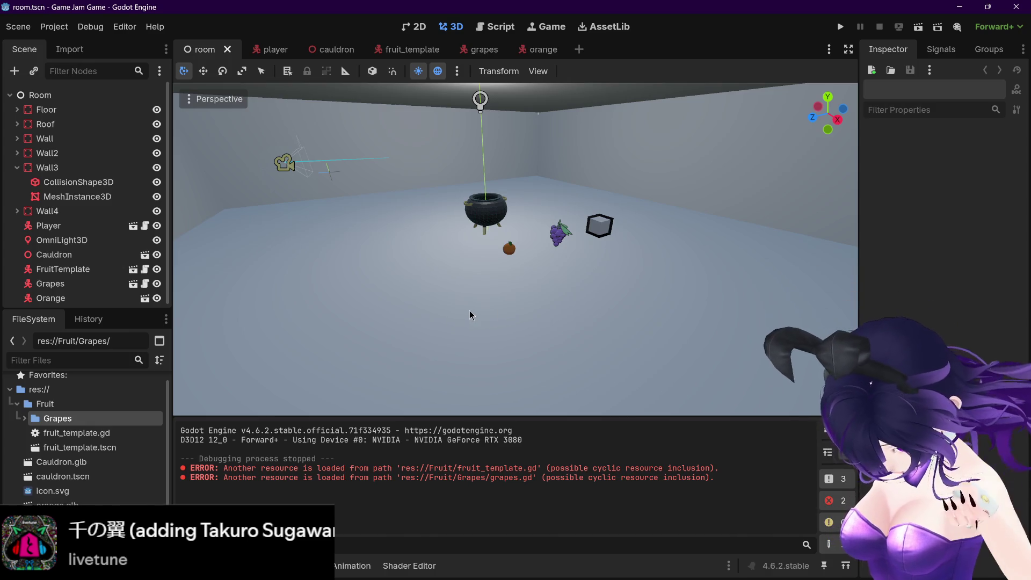
left_click(486, 50)
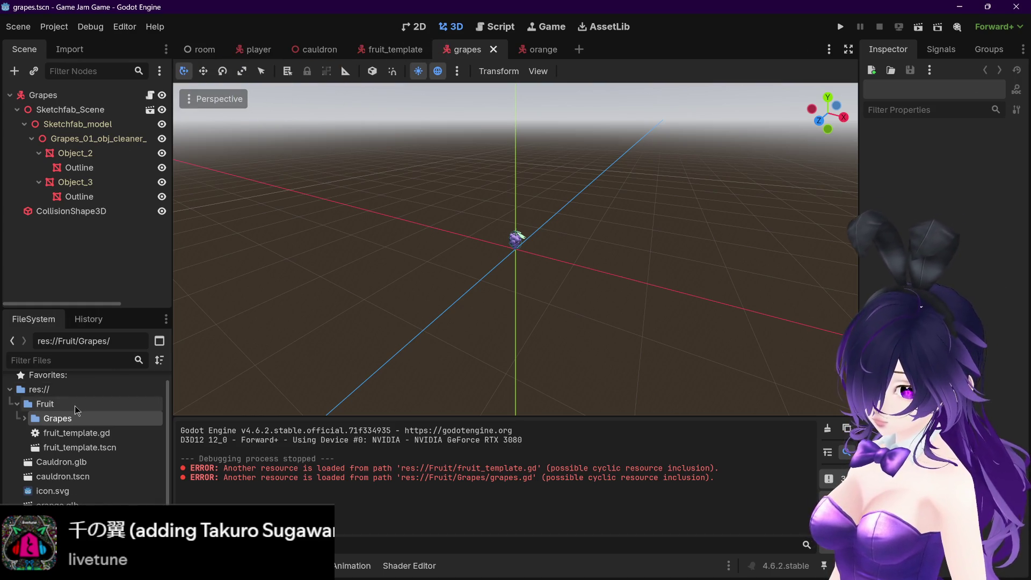
Create a new folder named Orange from the Grapes folder's actions
right_click(65, 420)
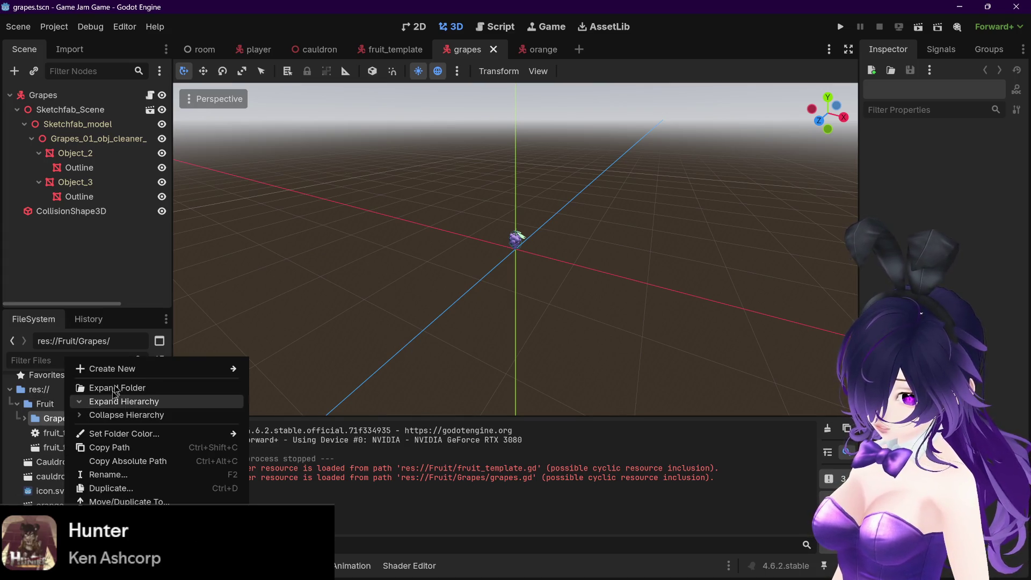
mouse_move(196, 369)
left_click(275, 370)
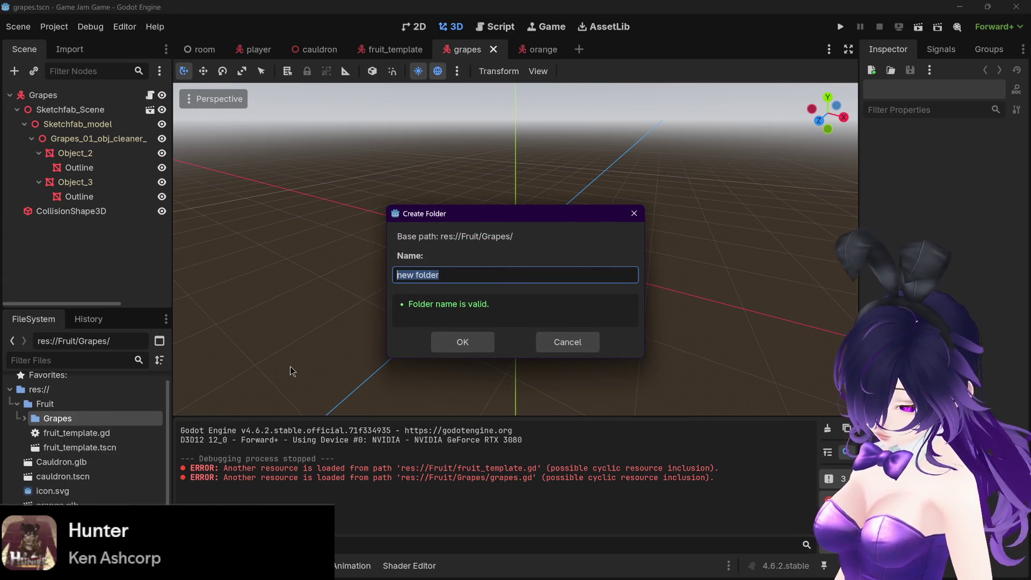
type("Orange")
left_click(444, 350)
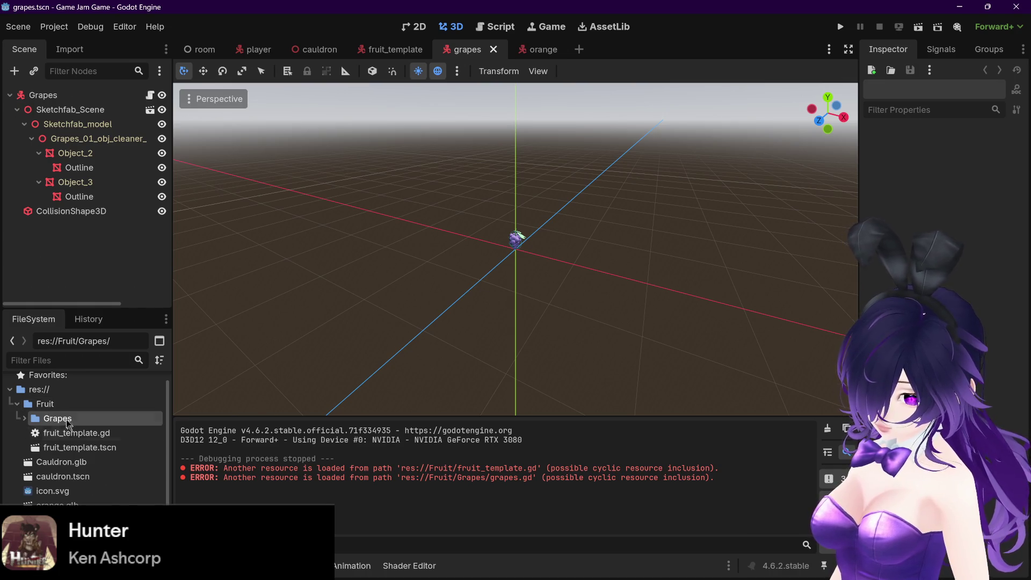
Rename the Fruit folder to Ingredients so its path becomes res://Ingredients
double_click(48, 409)
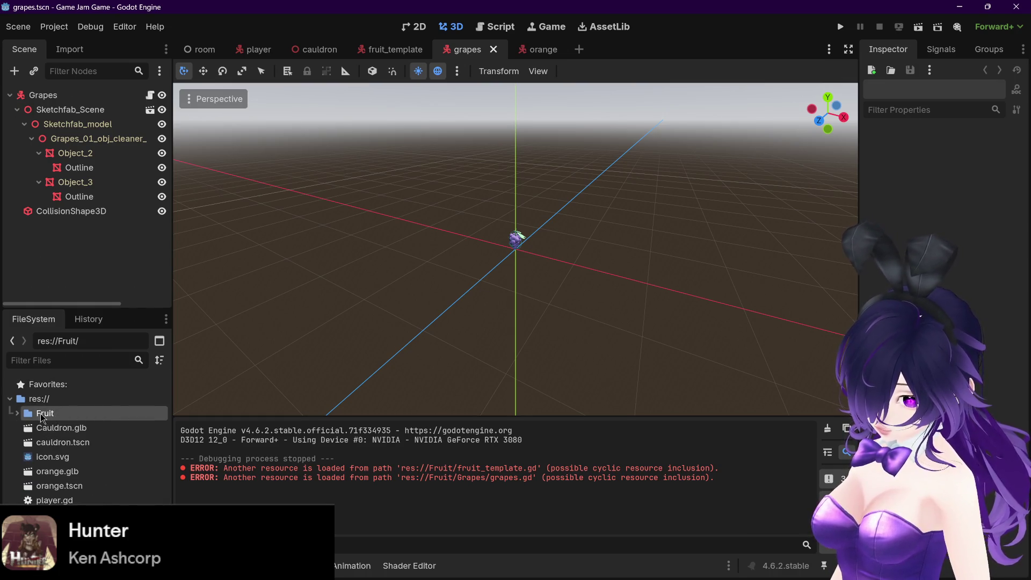
double_click(41, 417)
right_click(41, 416)
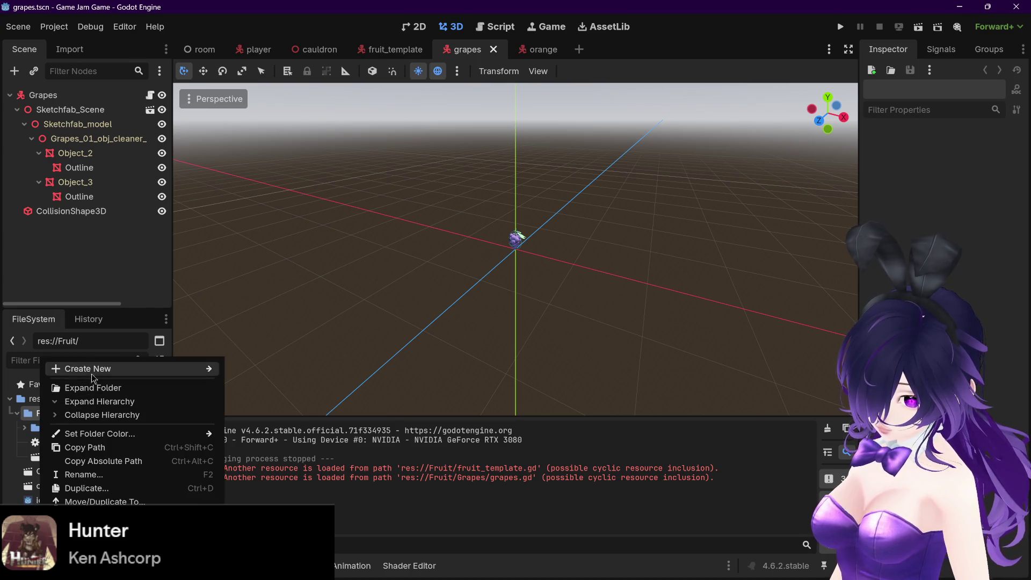
left_click(96, 475)
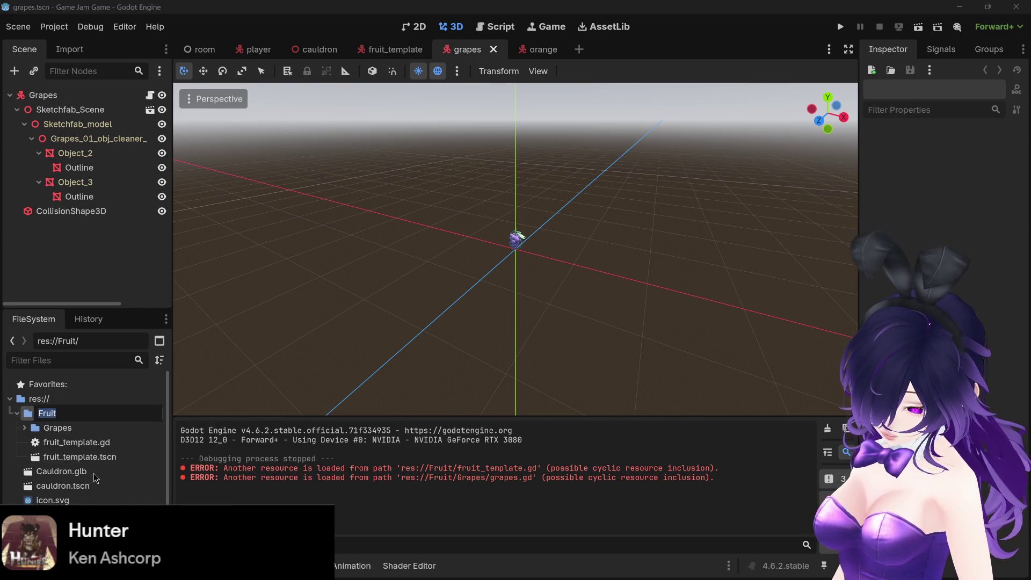
type("Ingredients")
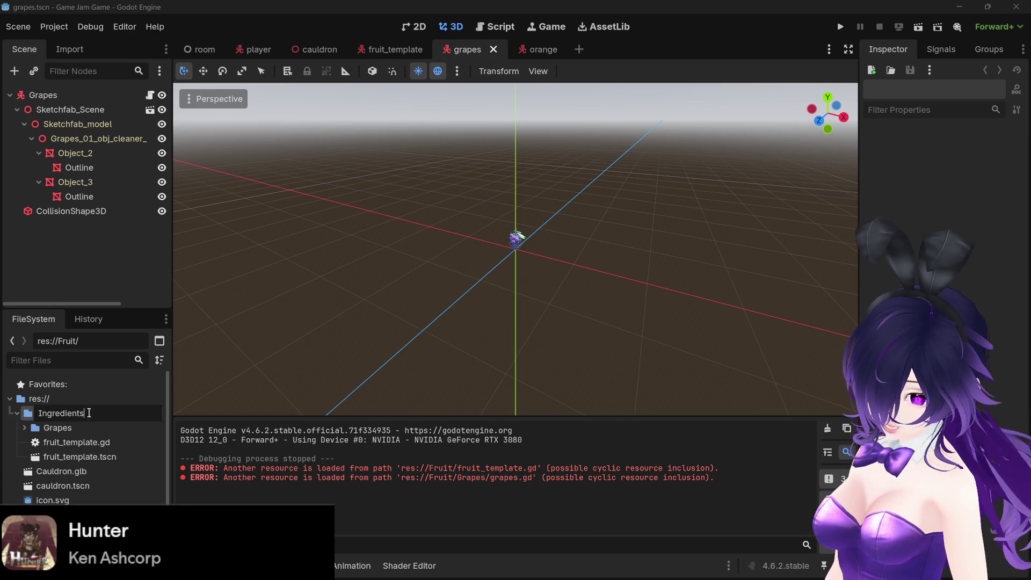
left_click_drag(89, 413, 25, 411)
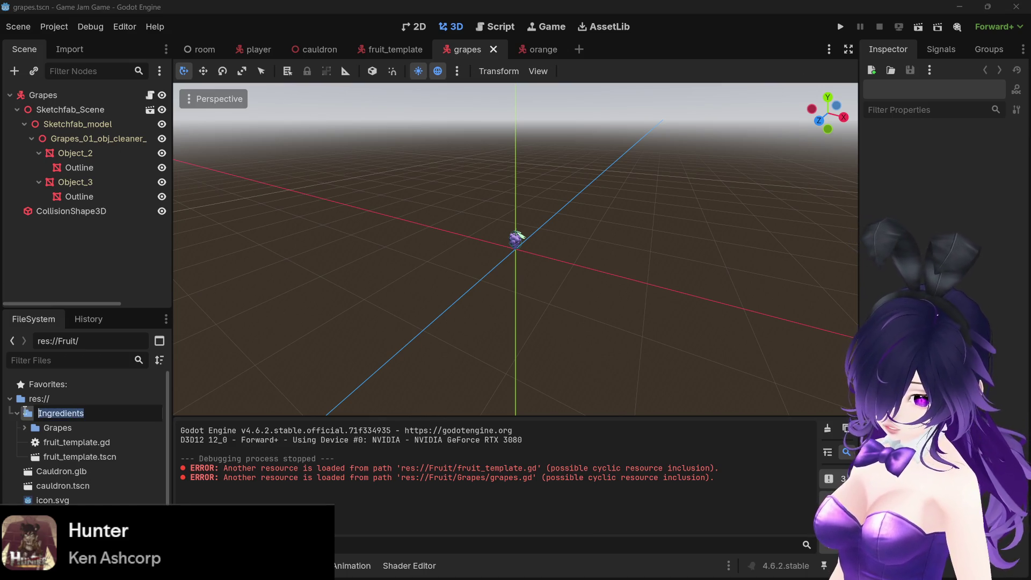
key("Return")
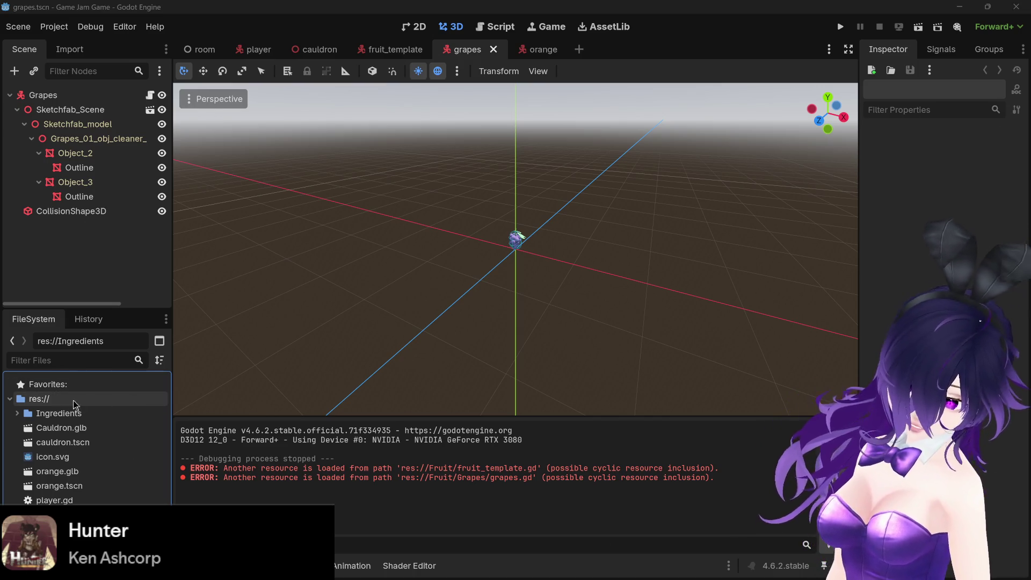
Create an Orange subfolder inside the Ingredients folder
left_click(22, 414)
left_click(17, 412)
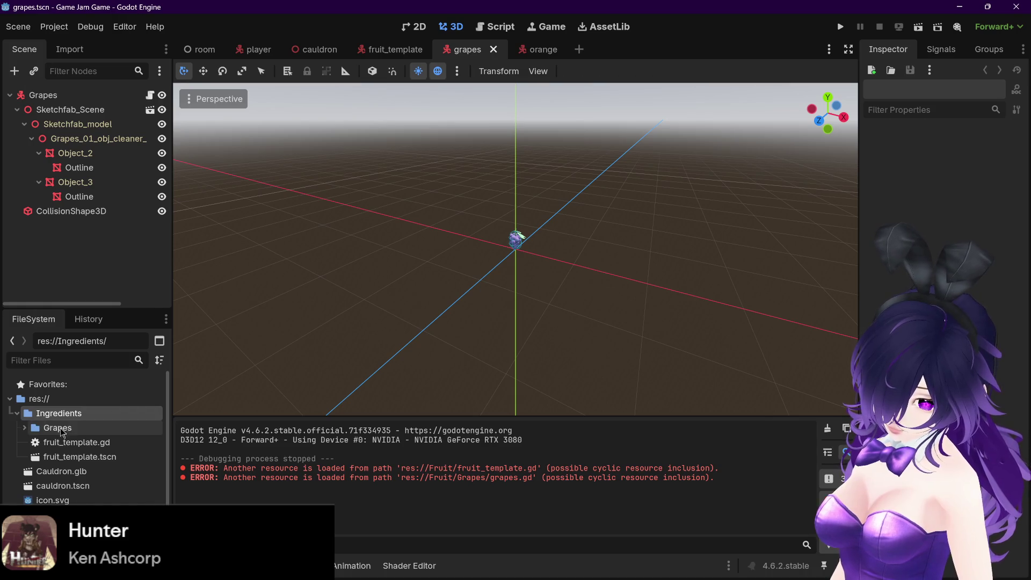
right_click(73, 413)
key("Escape")
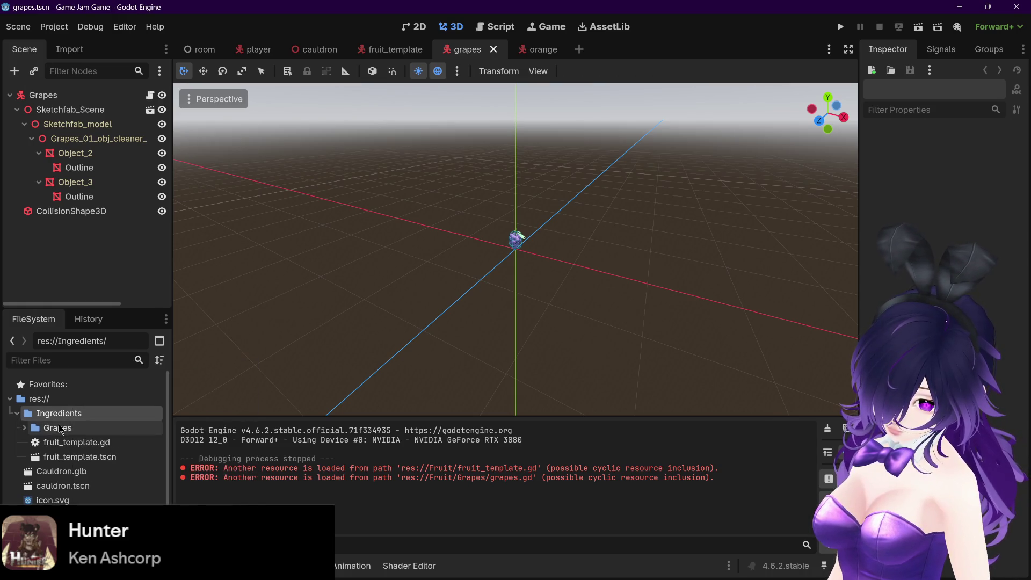
right_click(64, 416)
mouse_move(124, 371)
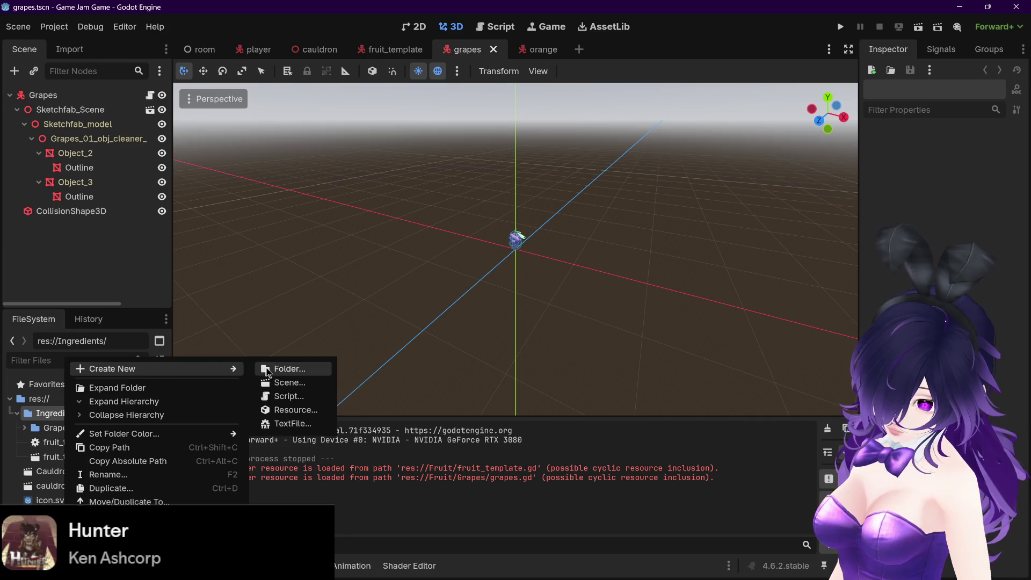
left_click(260, 373)
type("Orange")
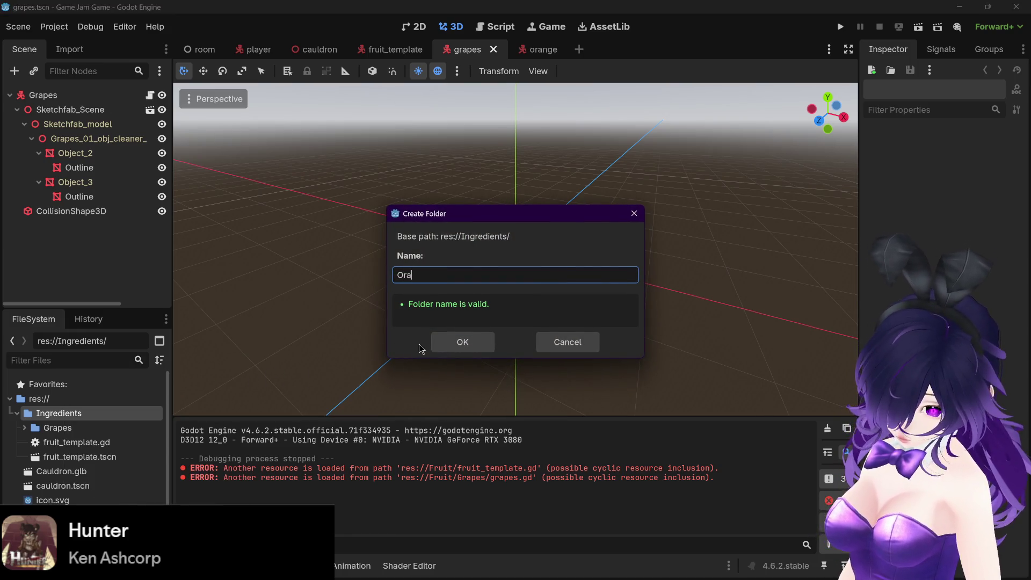
key("Return")
Move the orange.glb and orange.tscn files into the Orange folder
scroll(64, 457, "down", 2)
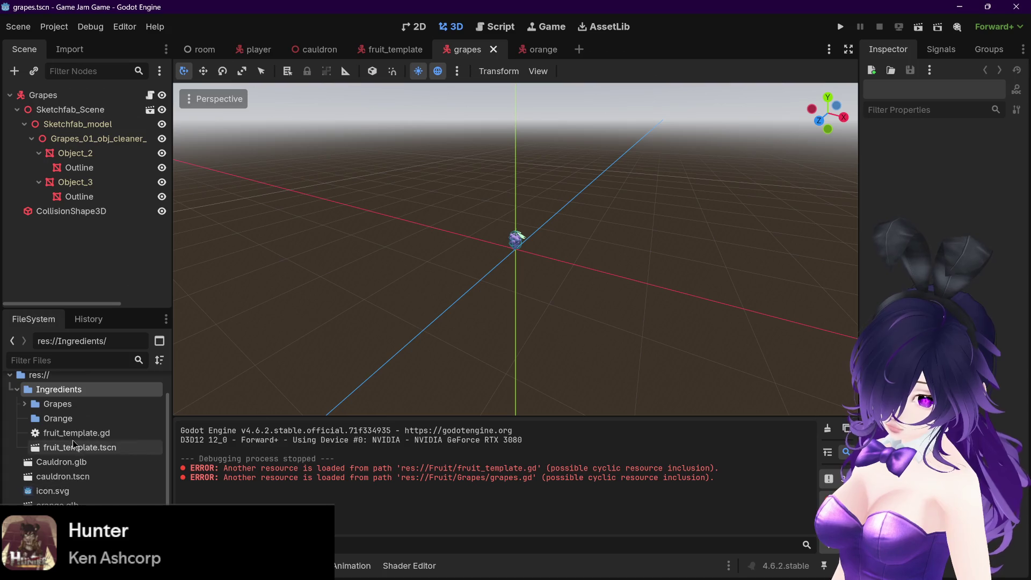
left_click(78, 505)
left_click_drag(78, 505, 58, 419)
left_click(481, 302)
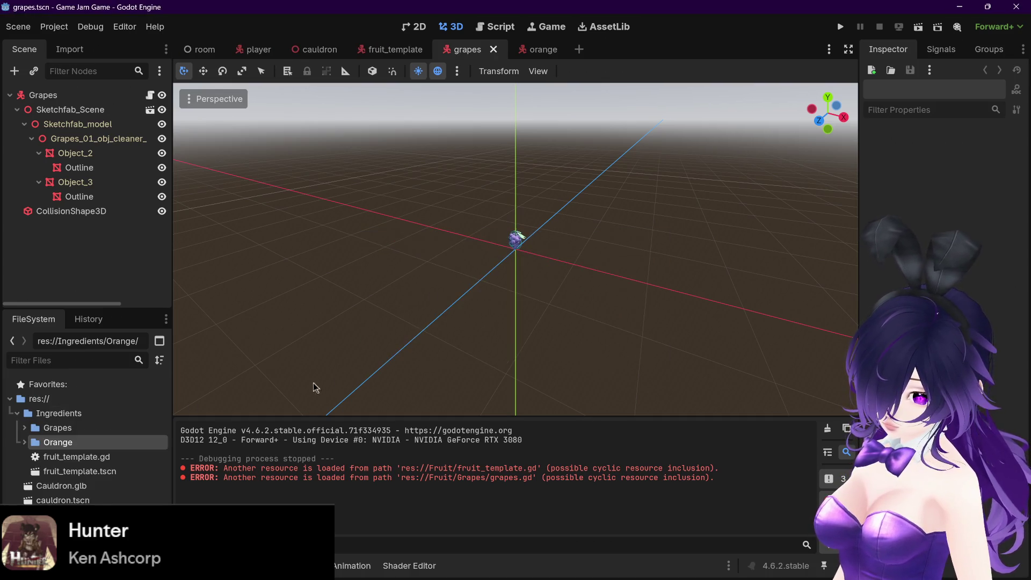
Duplicate fruit_template.gd as orange.gd and move it into the Orange folder
scroll(65, 443, "down", 1)
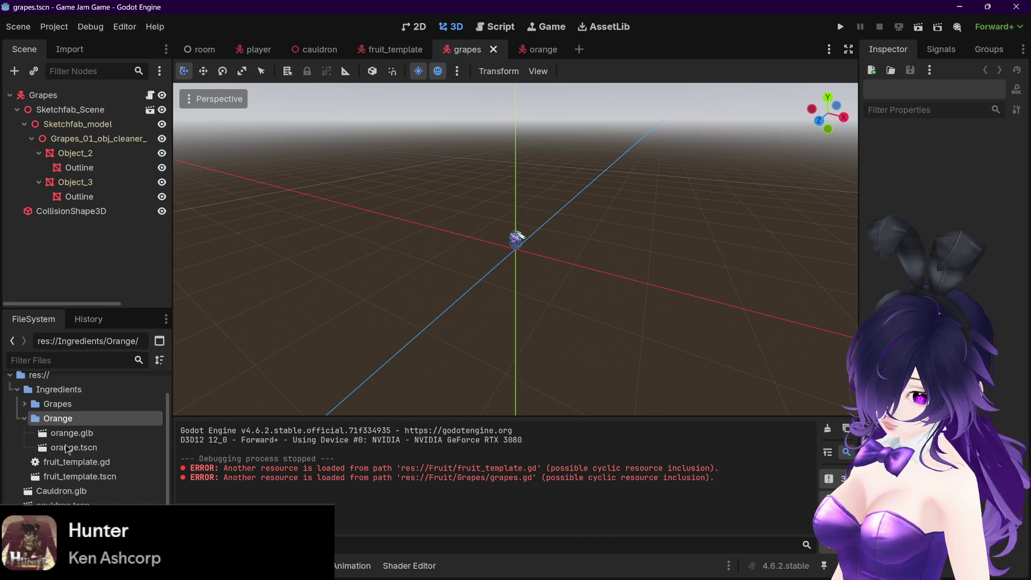
right_click(105, 466)
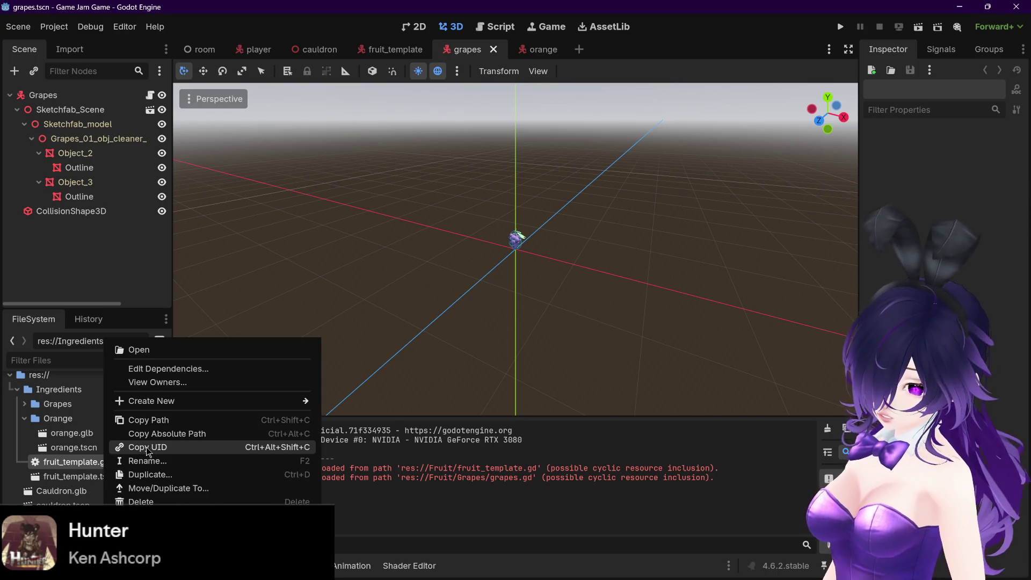
left_click(161, 475)
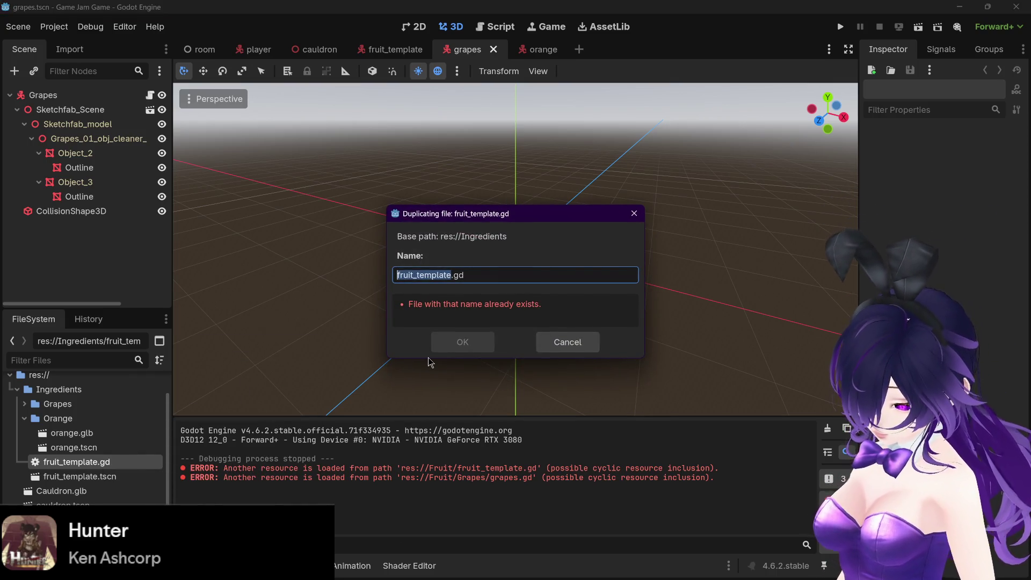
type("orange")
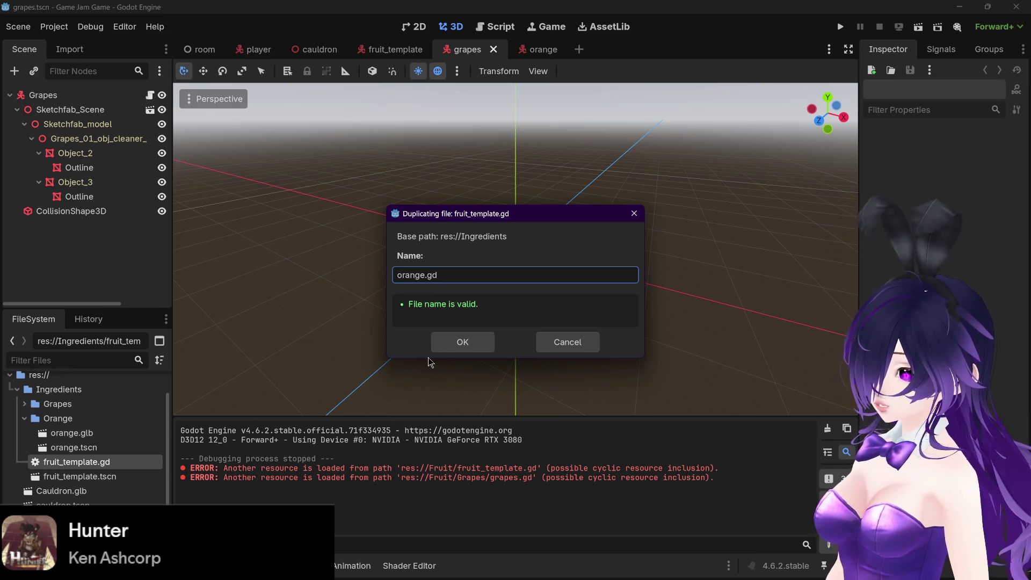
left_click(460, 342)
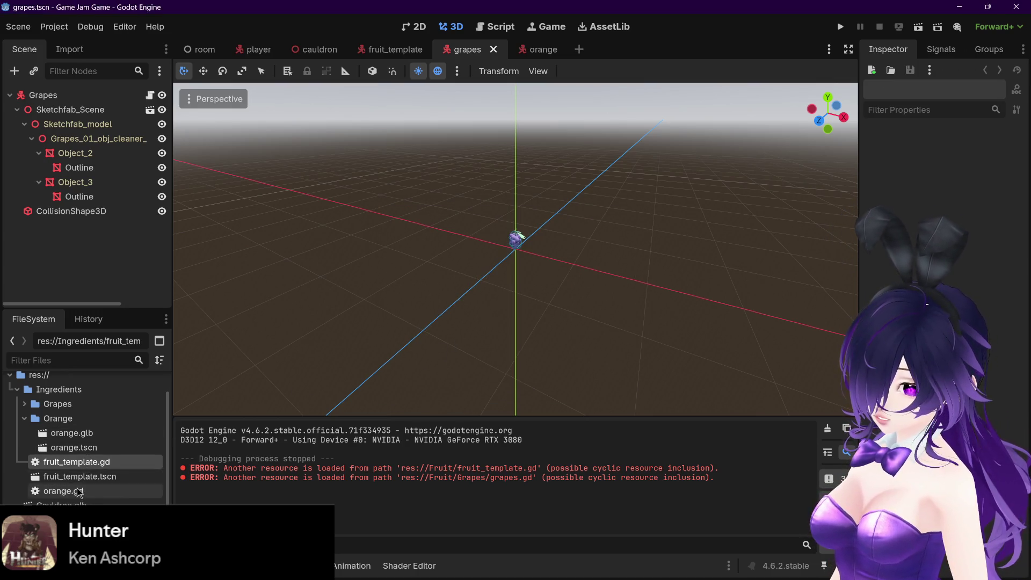
left_click_drag(86, 429, 86, 431)
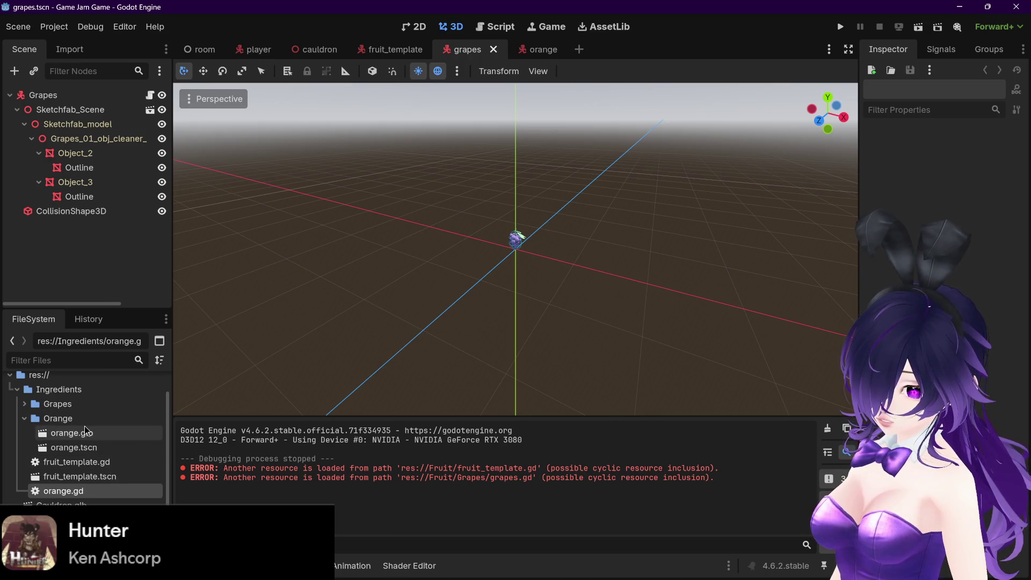
left_click_drag(73, 491, 83, 424)
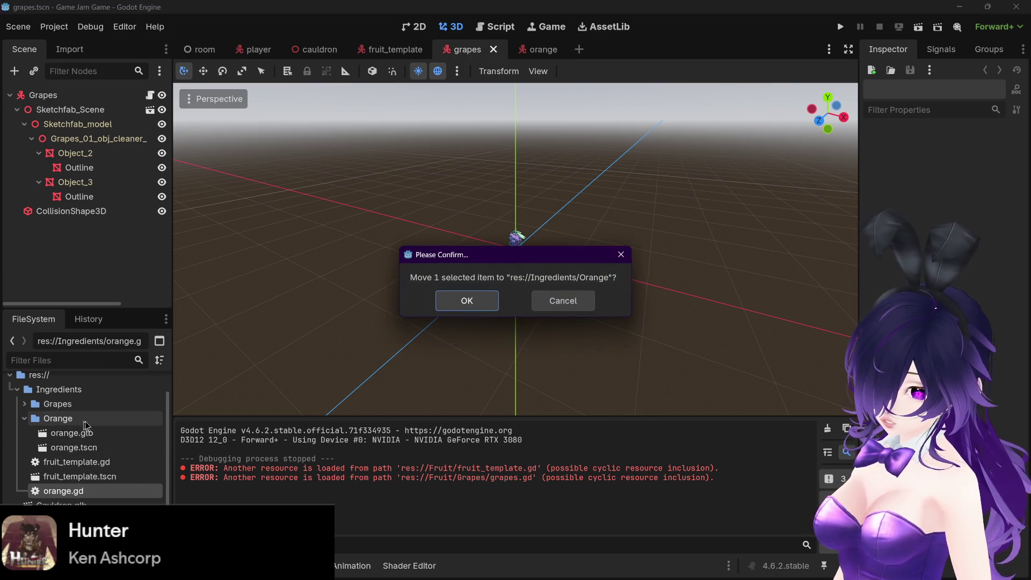
left_click(475, 300)
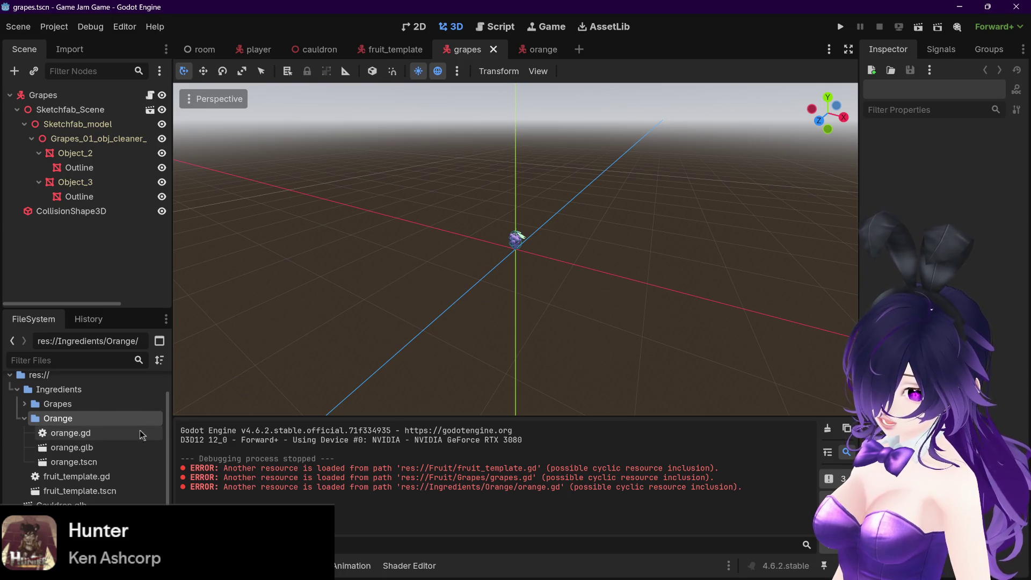
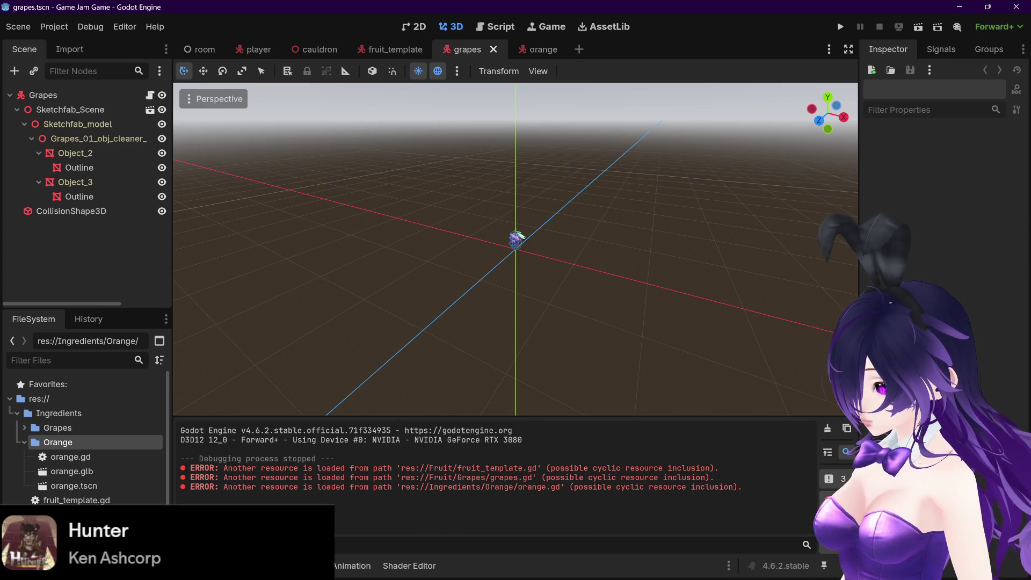
Playtest the room scene with F5, then quit the game
left_click(202, 49)
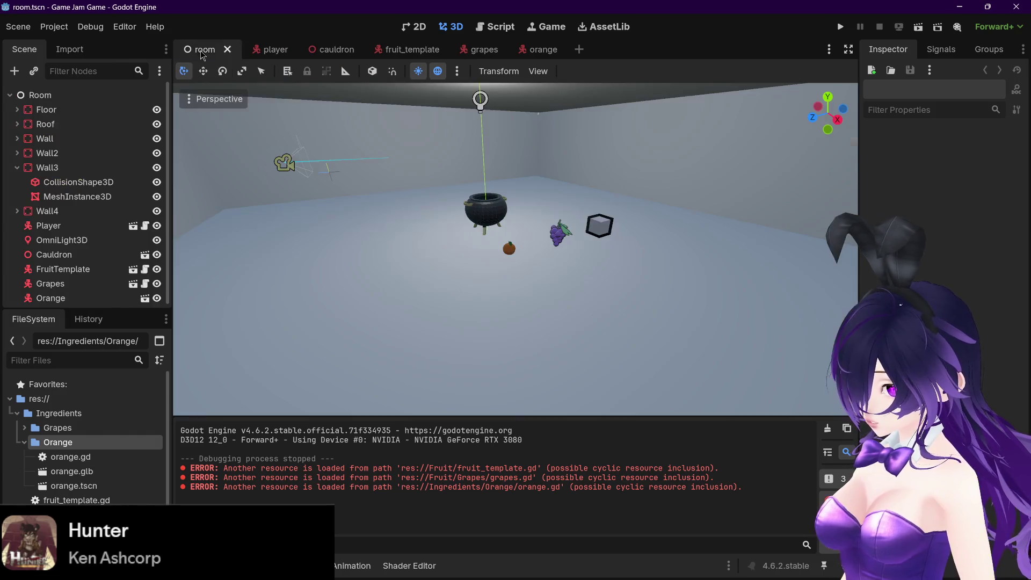
key("F5")
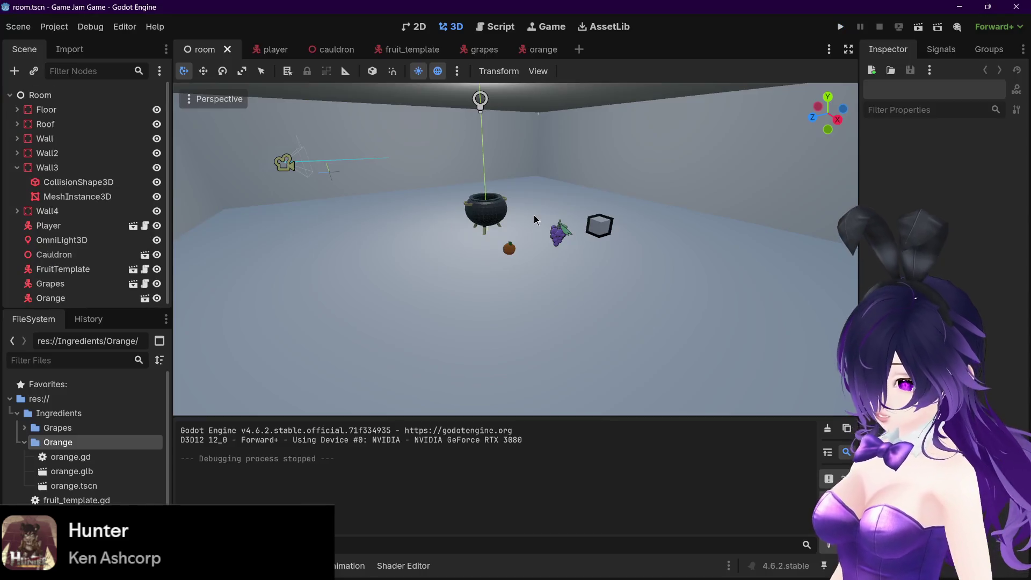
key("Escape")
In player.tscn, shift the ObjectHoldPostition marker 0.125 back and save the scene
left_click(272, 49)
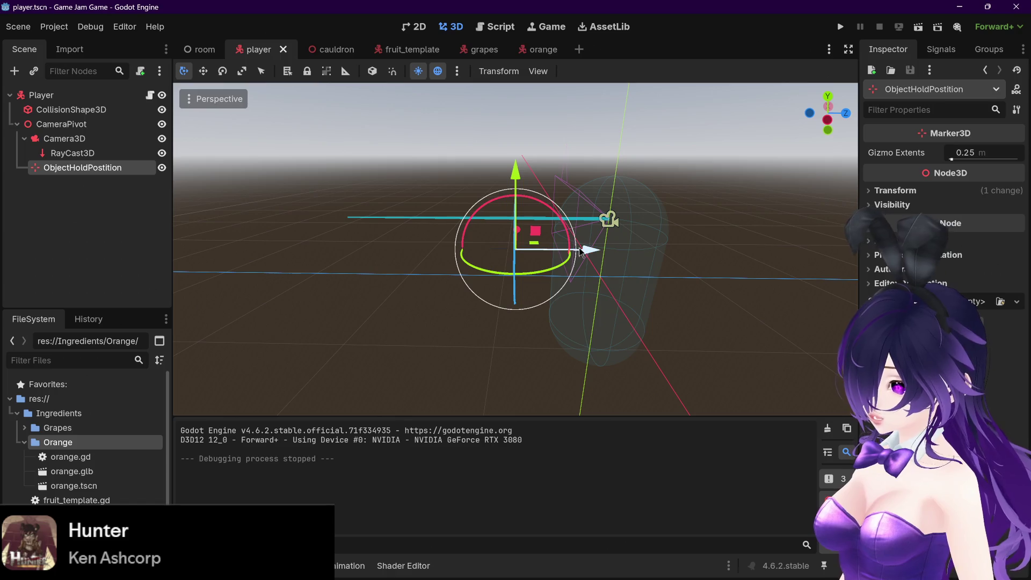
left_click_drag(581, 251, 566, 250)
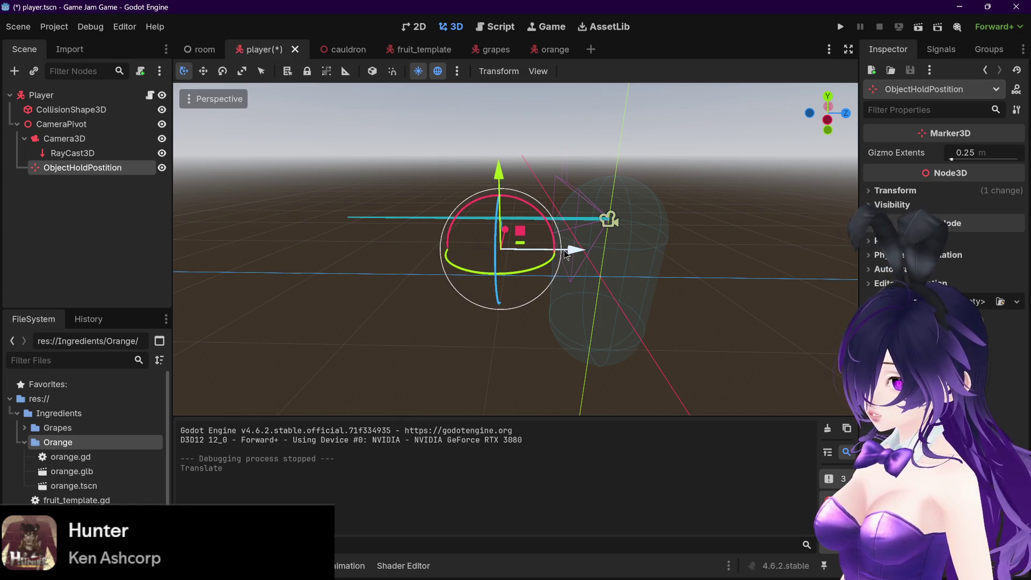
key("ctrl+s")
Playtest the room again, dropping the grapes into the cauldron, then switch to the orange scene
left_click(199, 49)
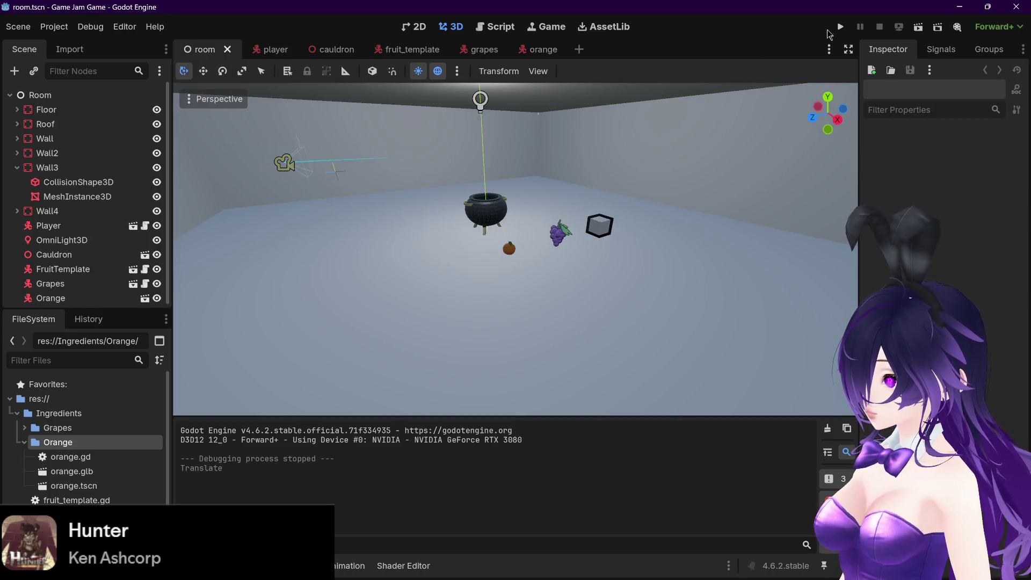
left_click(840, 27)
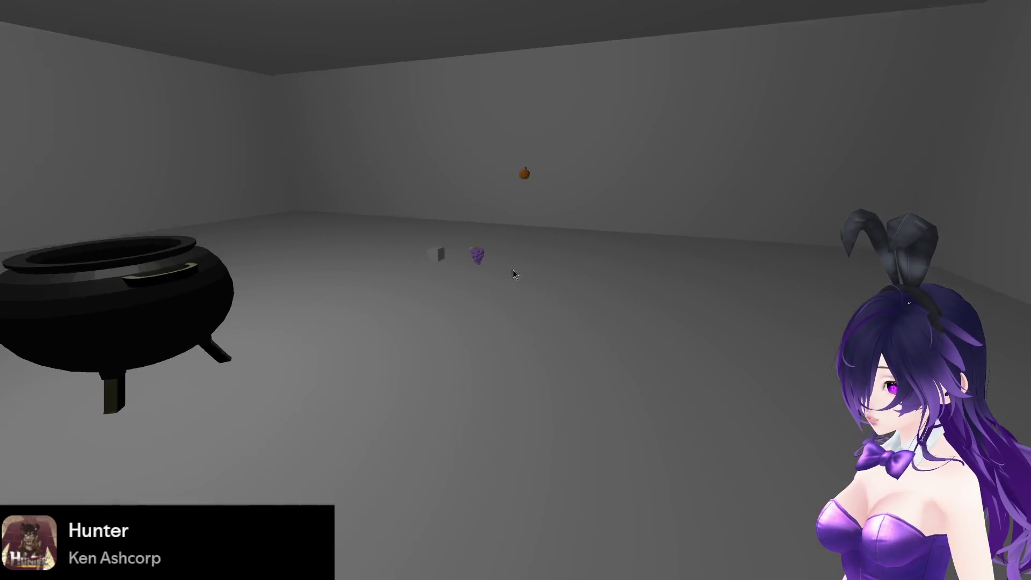
key("w")
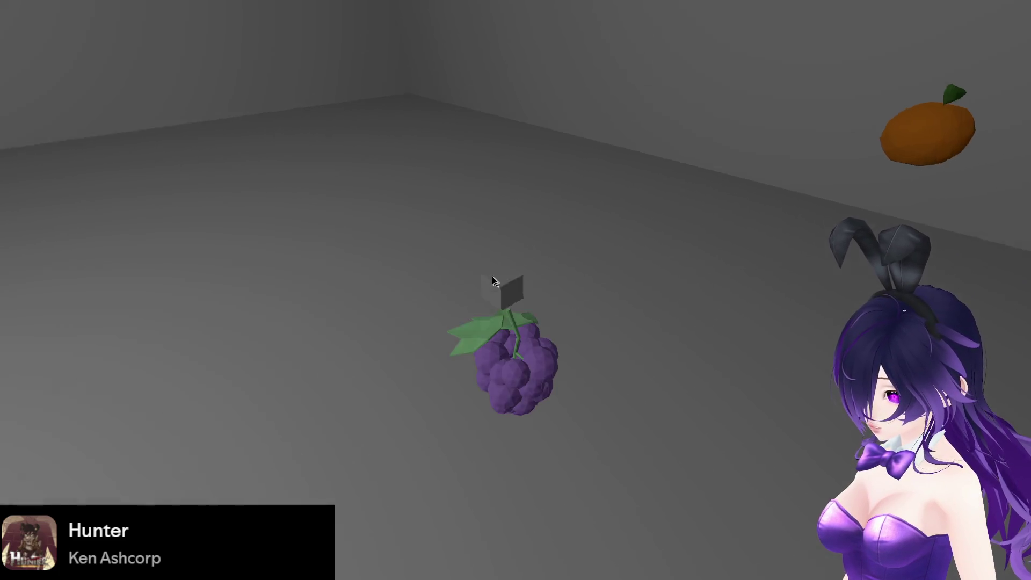
left_click(494, 281)
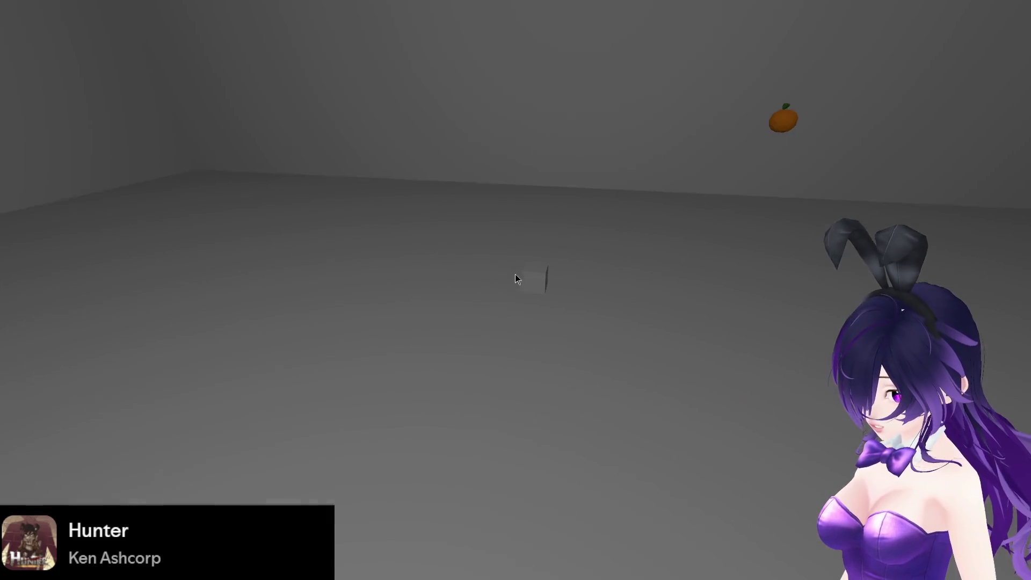
key("Escape")
left_click(542, 50)
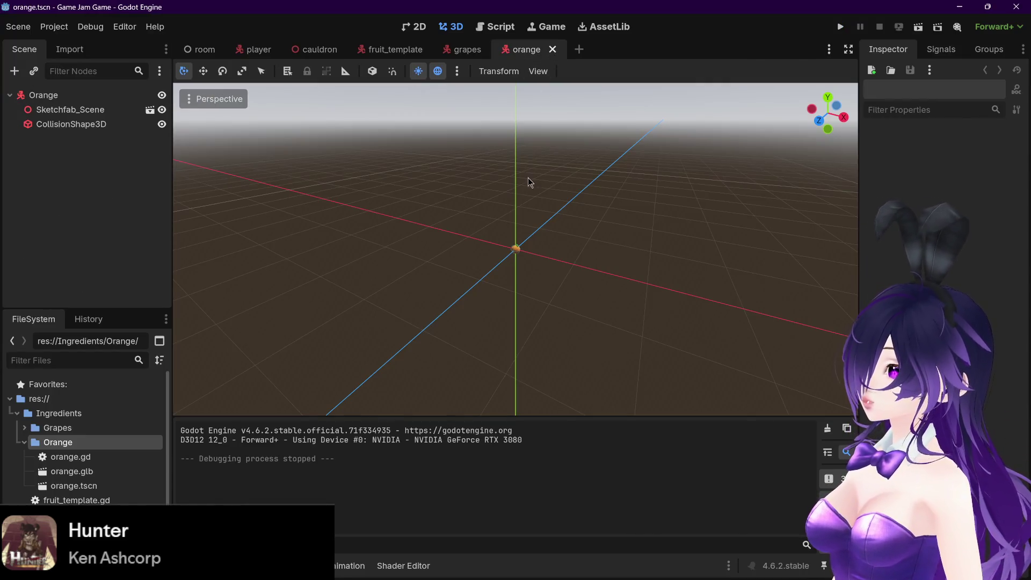
Drag orange.gd from FileSystem onto the Orange root node and review its code
scroll(527, 179, "up", 5)
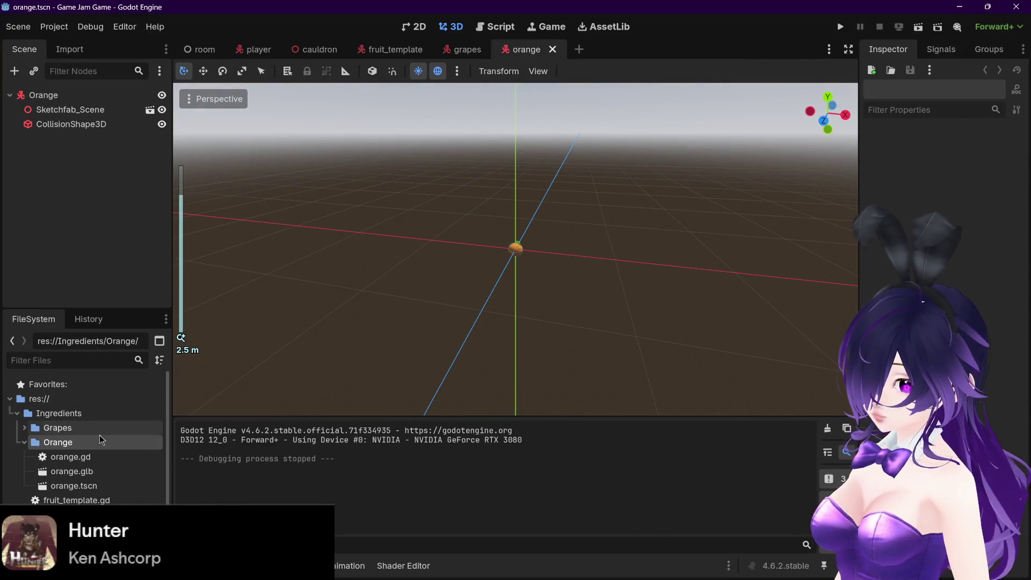
left_click(94, 461)
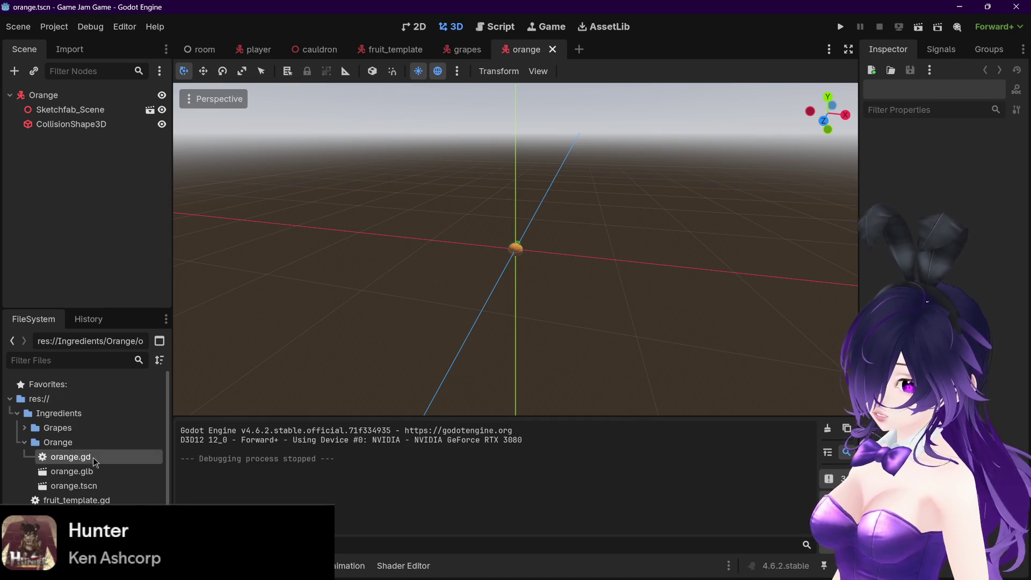
left_click_drag(115, 99, 117, 99)
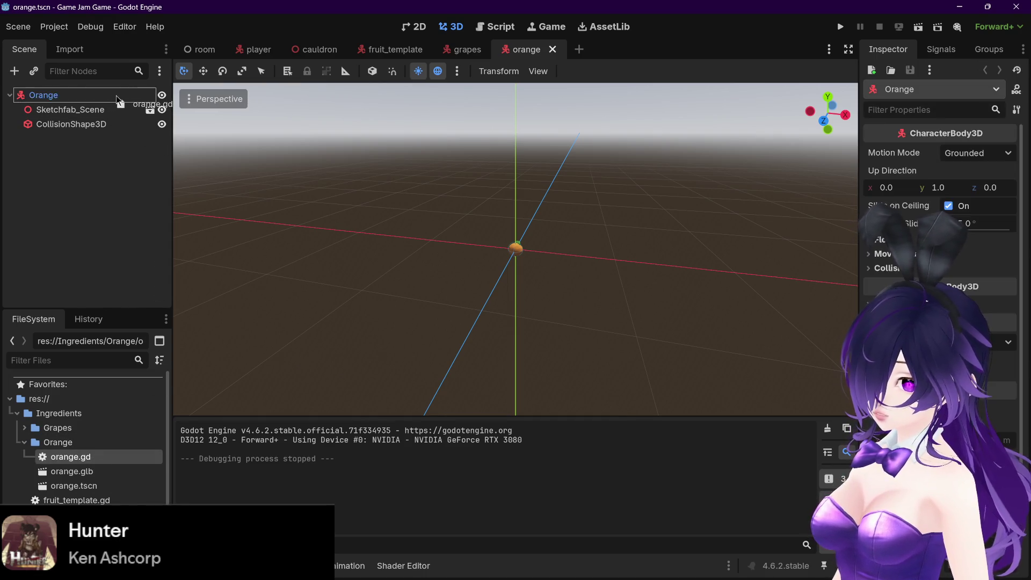
left_click(493, 28)
left_click(150, 97)
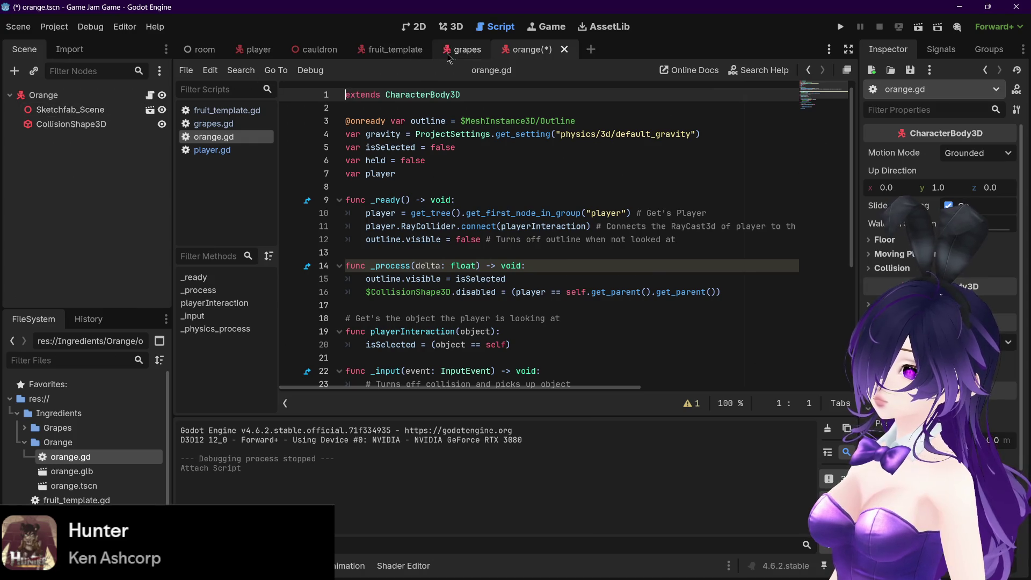
left_click(456, 28)
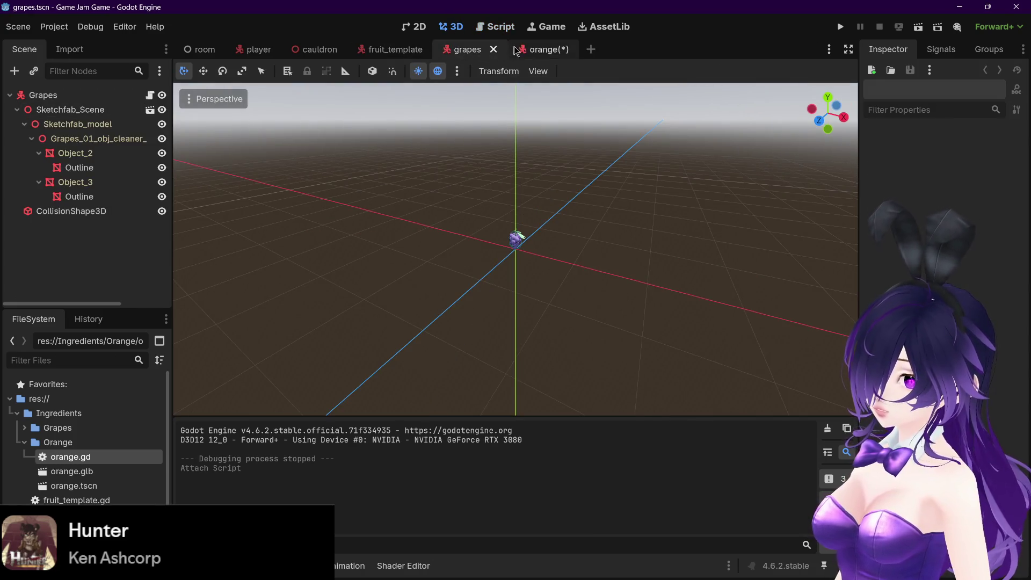
left_click(523, 50)
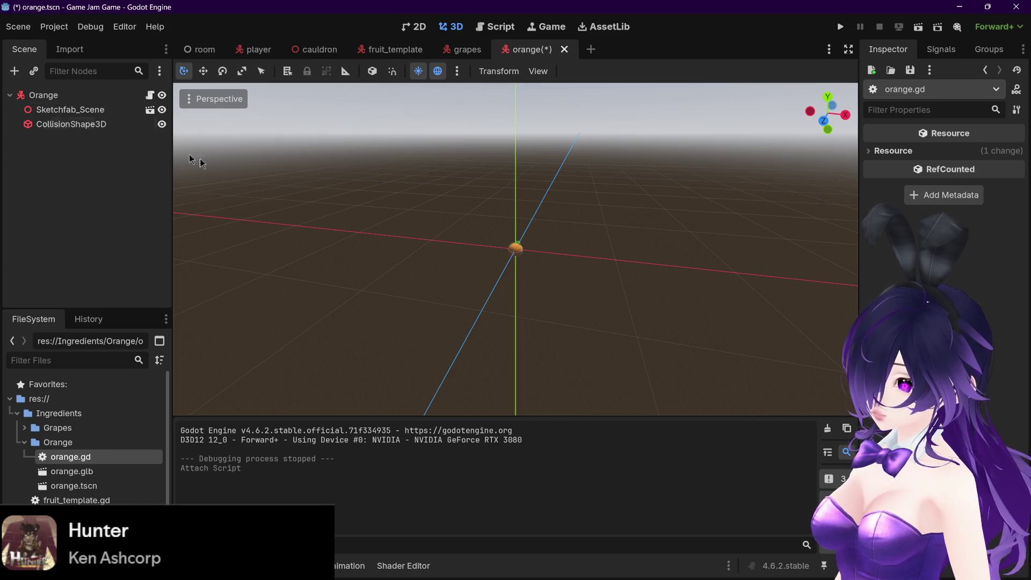
scroll(215, 167, "up", 10)
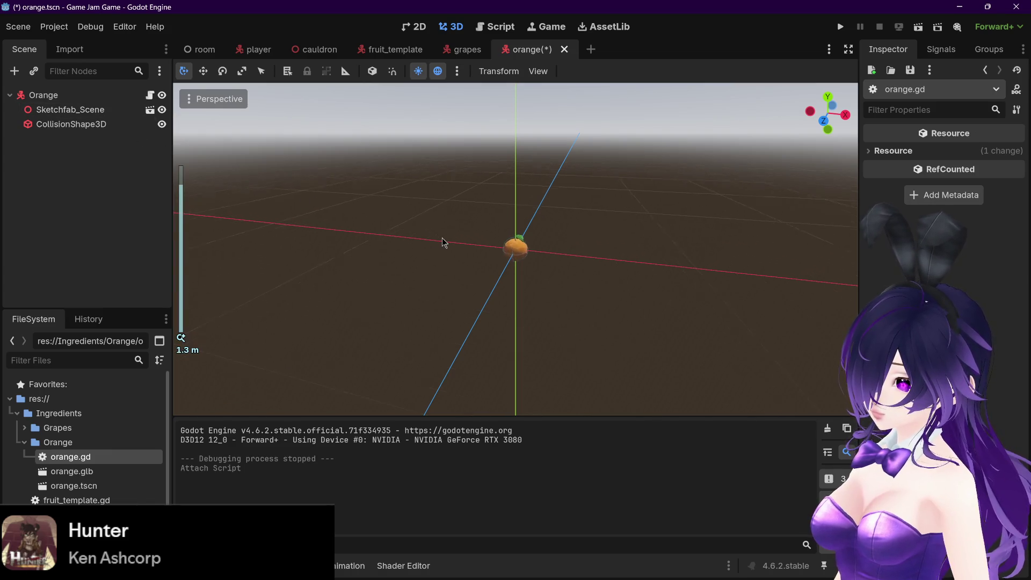
Enable Editable Children on the imported Sketchfab_Scene model
left_click(77, 113)
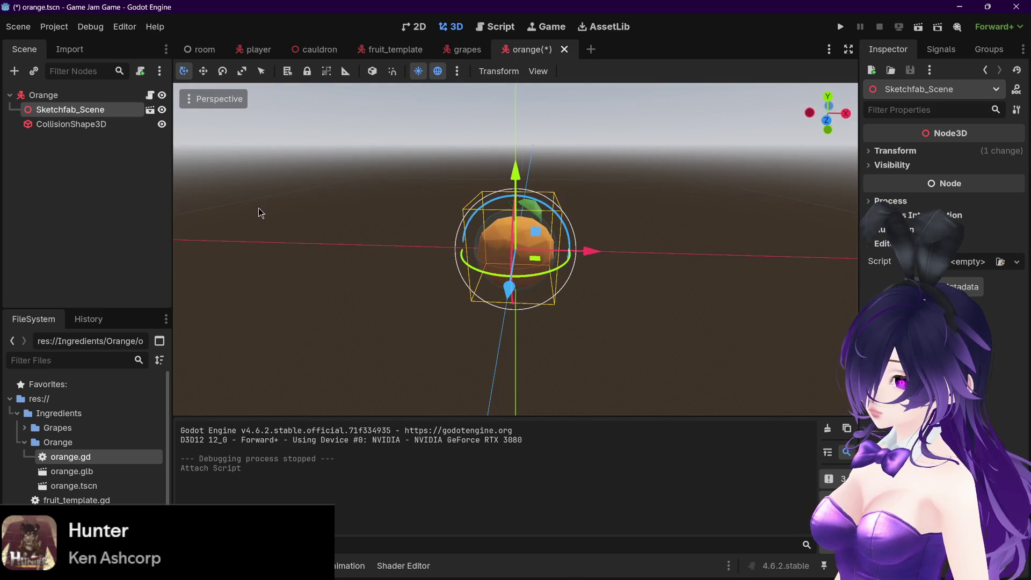
right_click(82, 111)
left_click(153, 408)
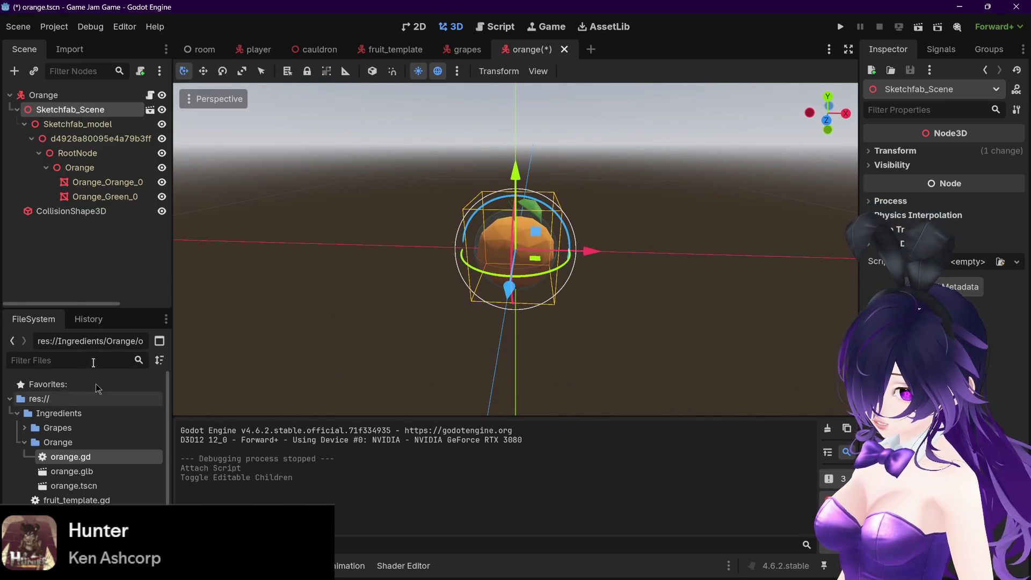
Inspect the Orange_Orange_0 fruit and Orange_Green_0 leaf meshes, ending with the fruit selected
left_click(97, 183)
left_click(102, 196)
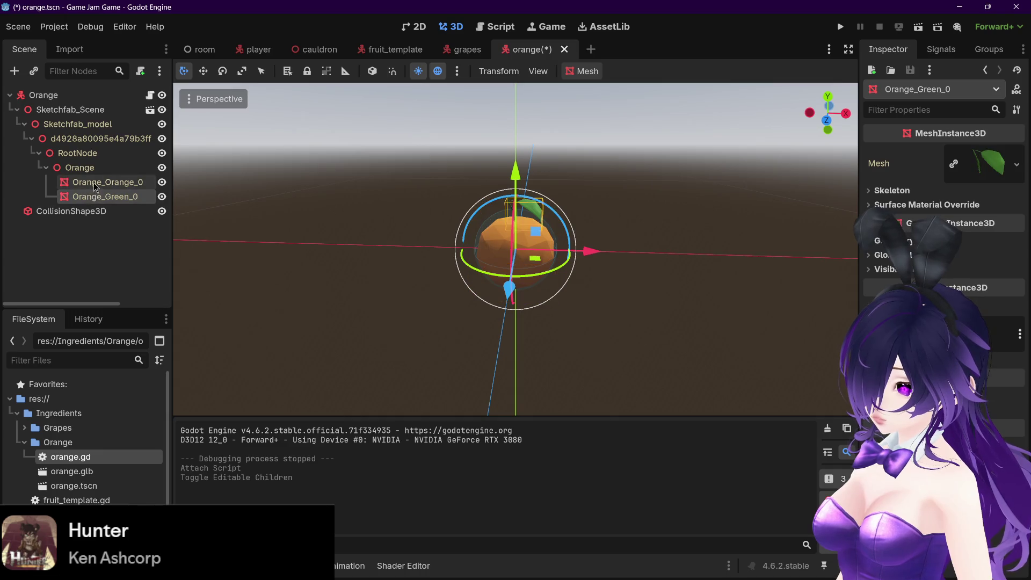
left_click(100, 182)
left_click_drag(304, 235, 408, 220)
left_click(102, 197)
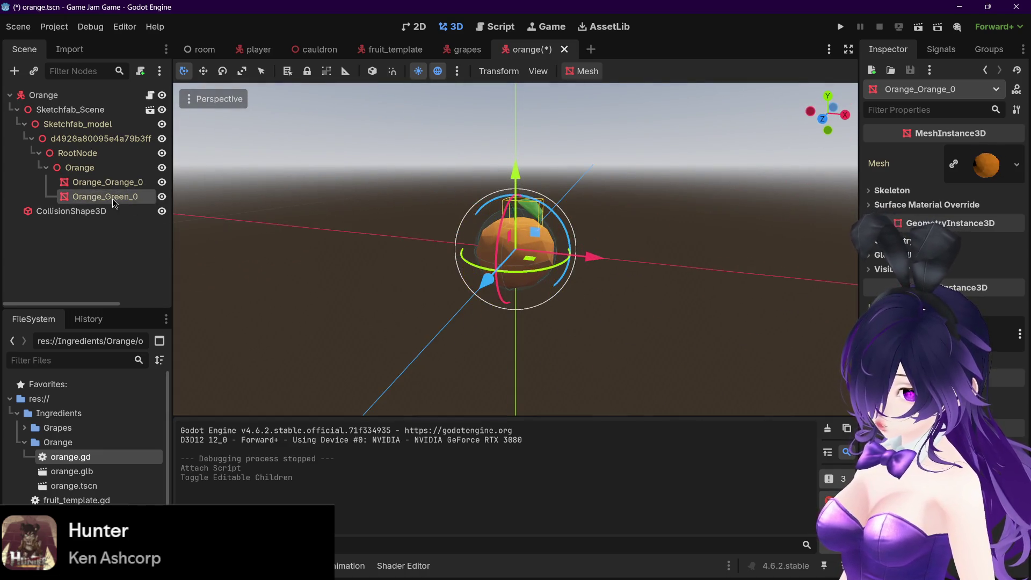
left_click(102, 182)
left_click(80, 168)
left_click(99, 182)
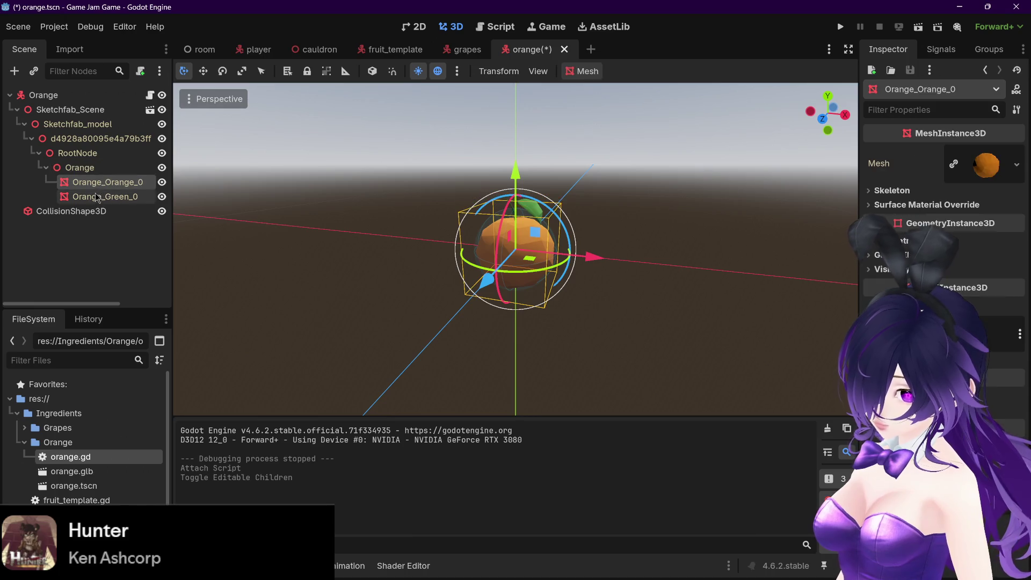
left_click(101, 196)
left_click(99, 182)
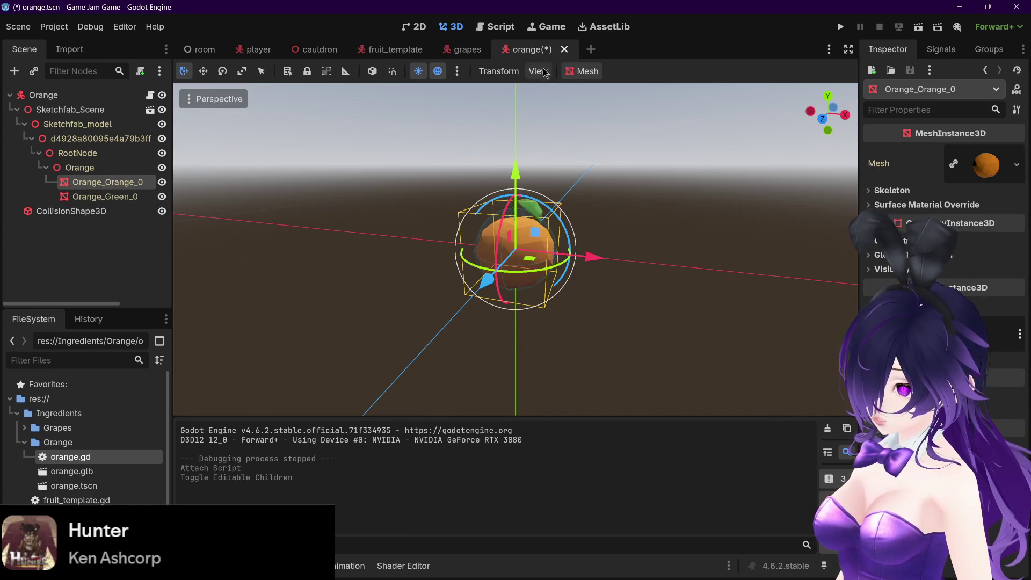
Create an outline mesh for Orange_Orange_0 with outline size 0.5
left_click(584, 71)
left_click(601, 124)
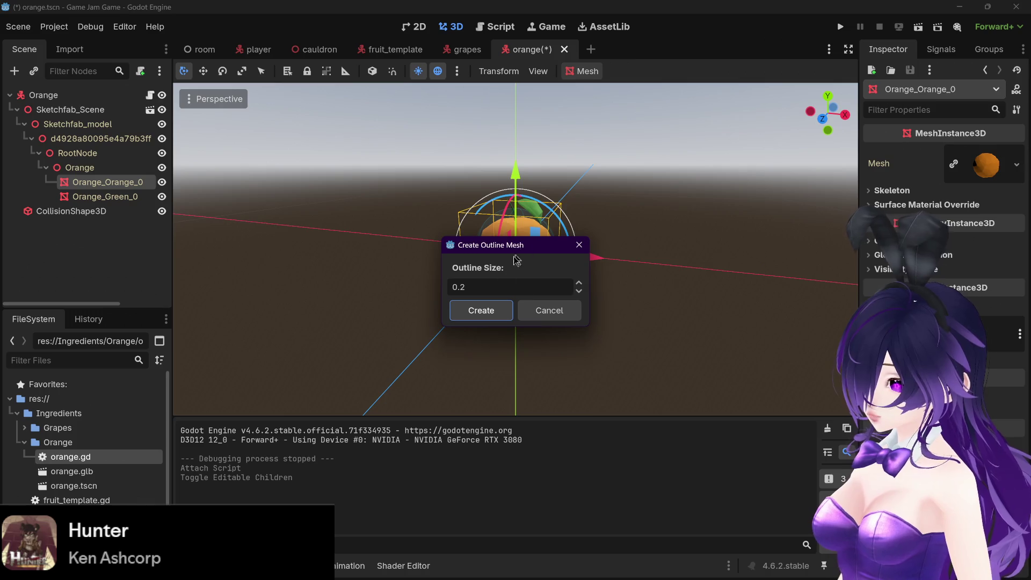
left_click(469, 287)
key("BackSpace")
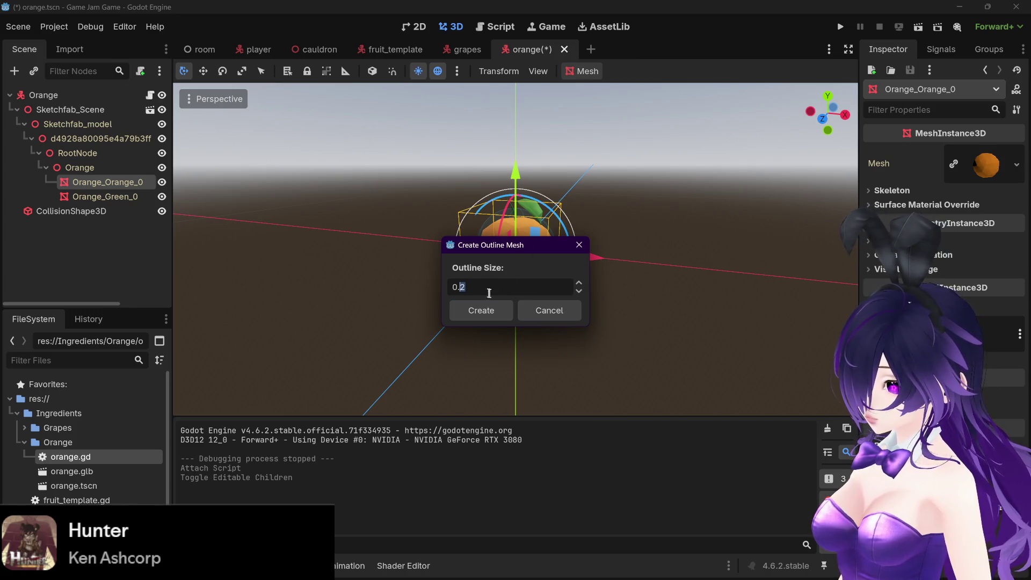
type("5")
left_click(489, 311)
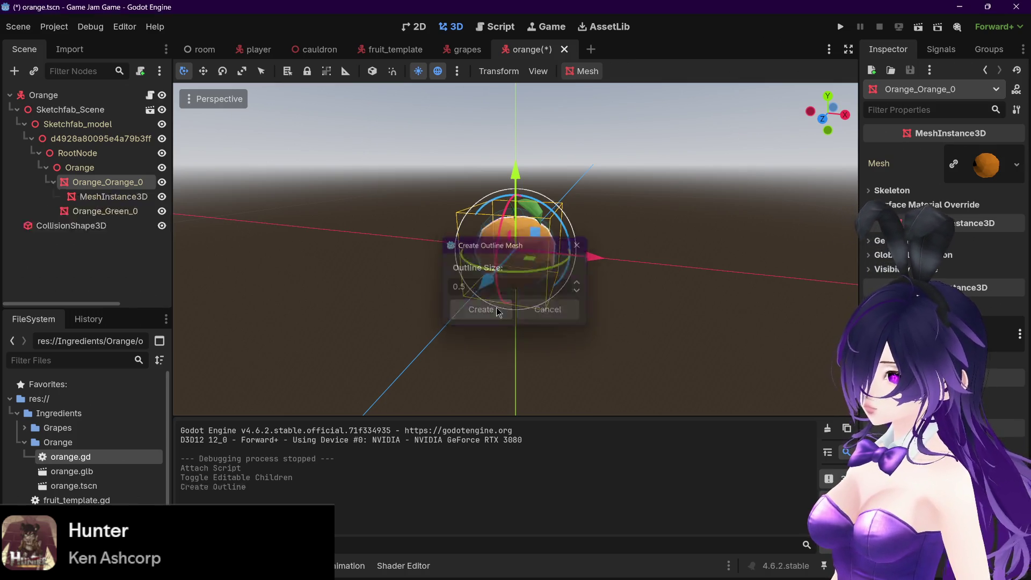
Compare the orange with the grapes scene and check the fruit mesh's skeleton and geometry properties
scroll(608, 270, "up", 3)
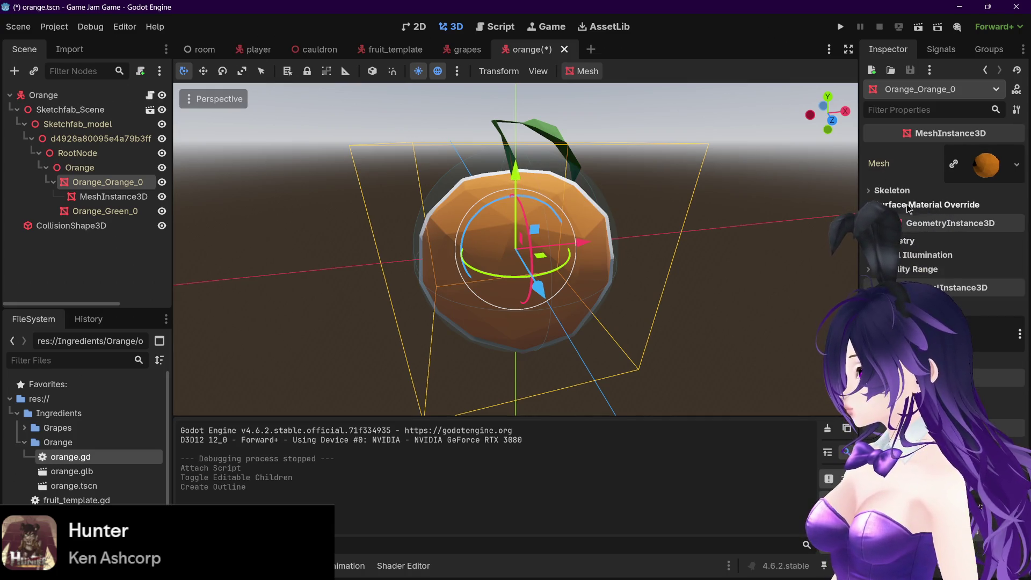
left_click(900, 191)
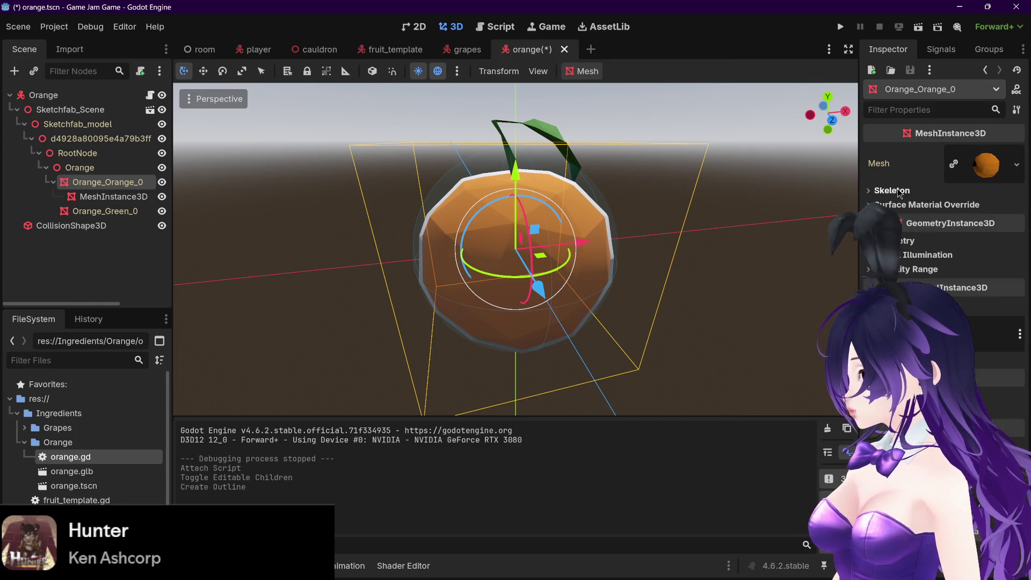
left_click(465, 49)
scroll(540, 244, "up", 10)
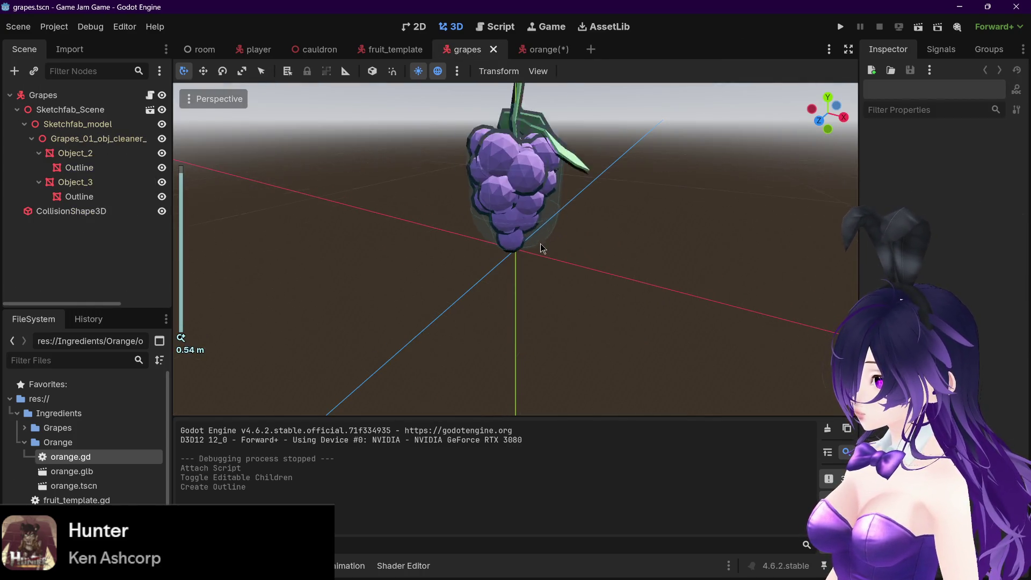
left_click(527, 49)
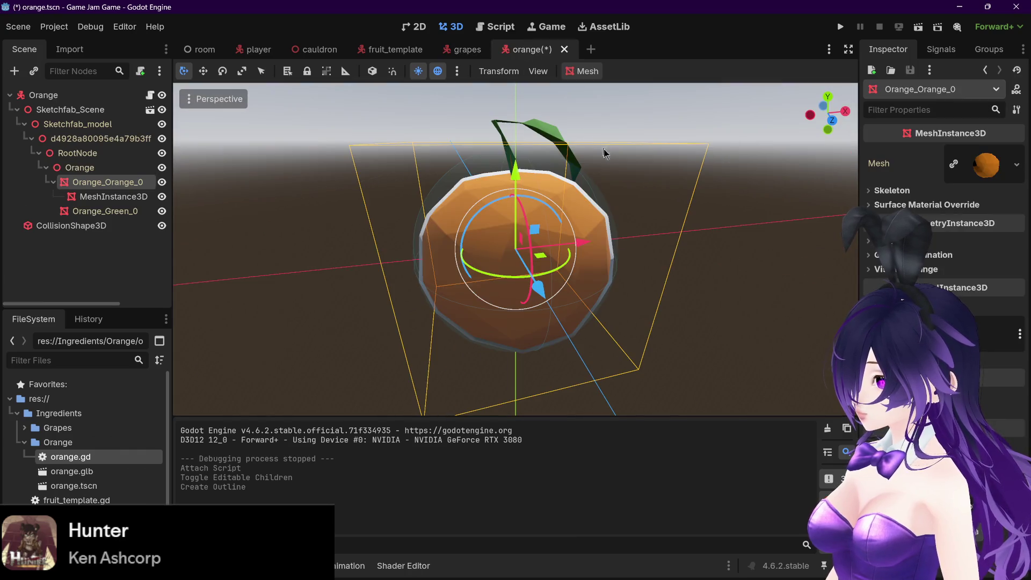
left_click(458, 43)
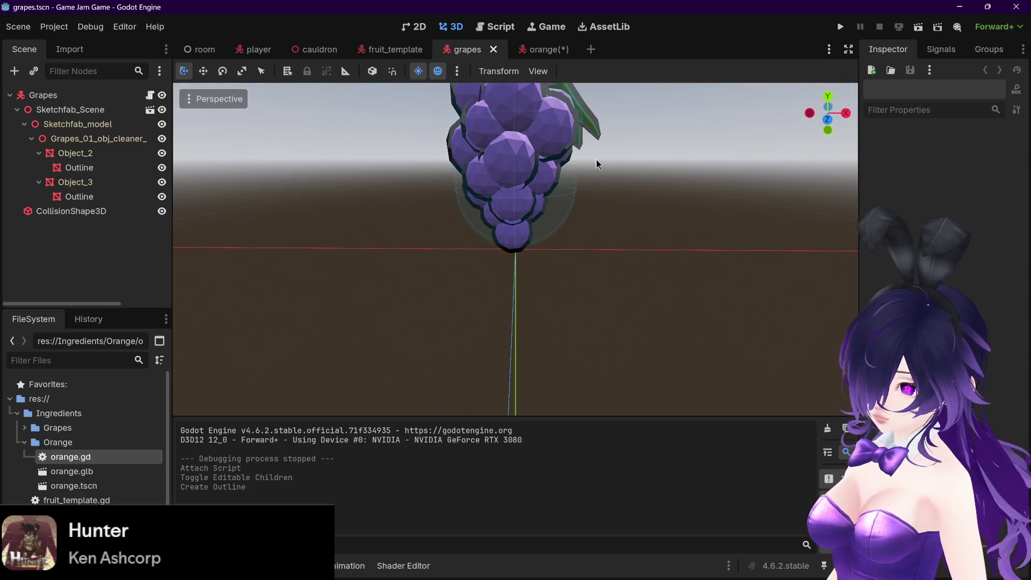
left_click_drag(591, 161, 597, 215)
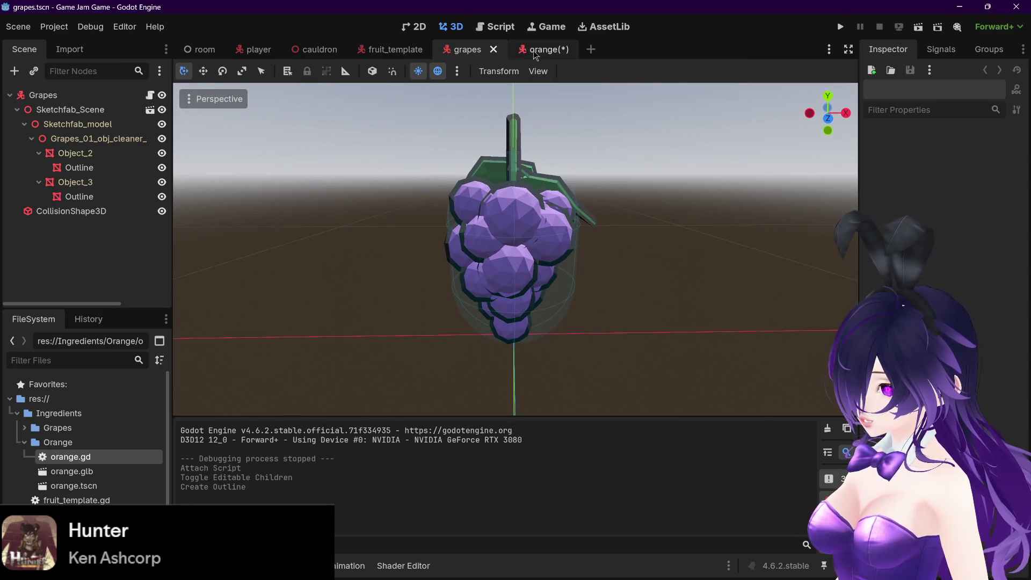
left_click(537, 49)
left_click(902, 240)
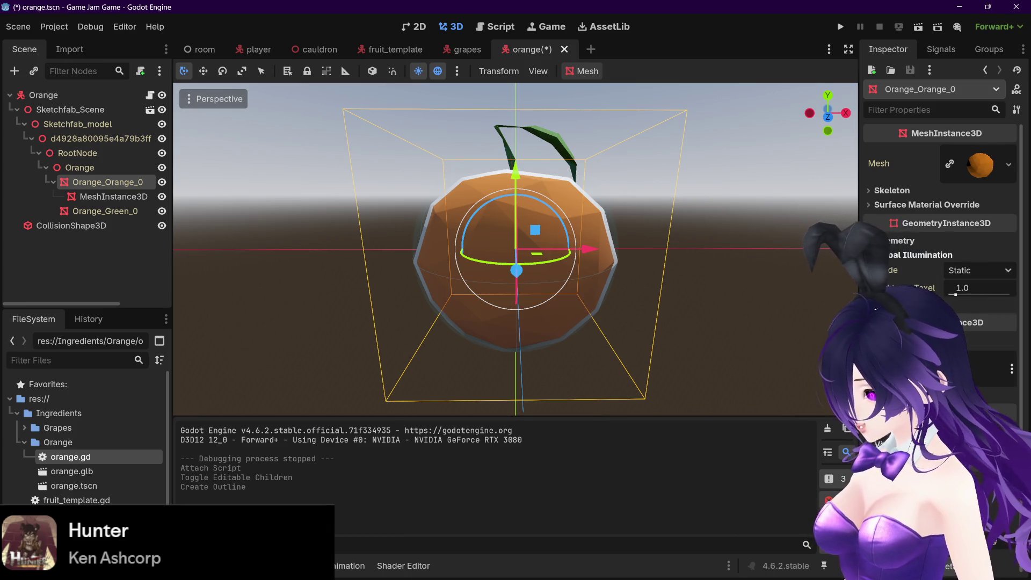
left_click(902, 241)
left_click(902, 240)
left_click(902, 240)
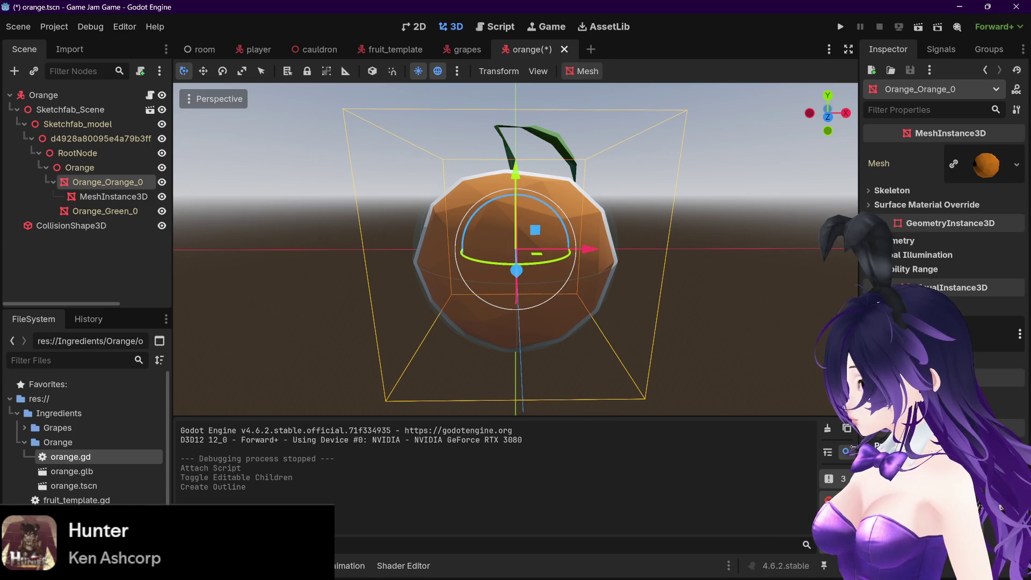
Inspect the new outline MeshInstance3D's properties, then view the grapes scene
left_click(116, 201)
right_click(107, 196)
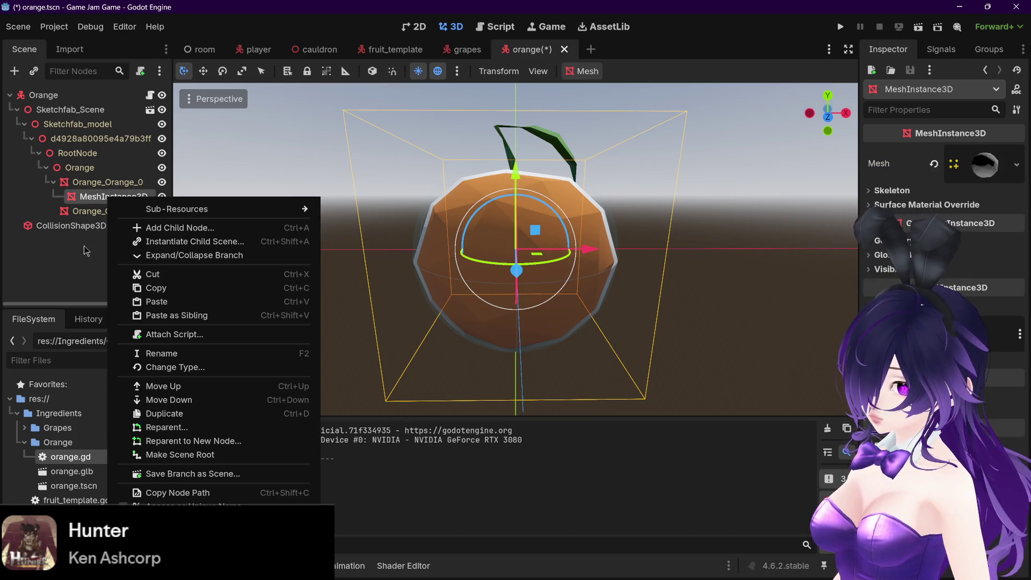
left_click(84, 246)
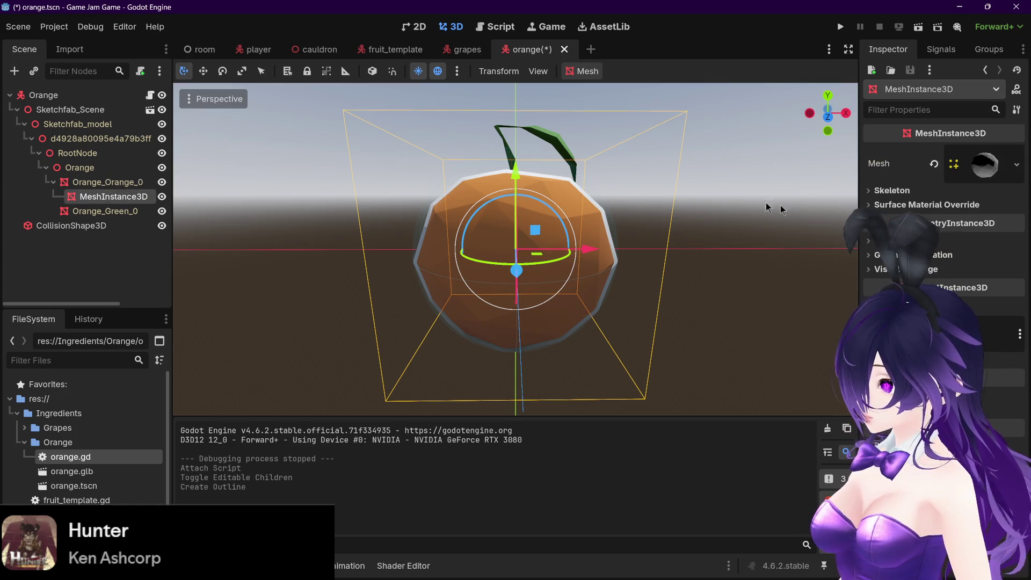
left_click(892, 192)
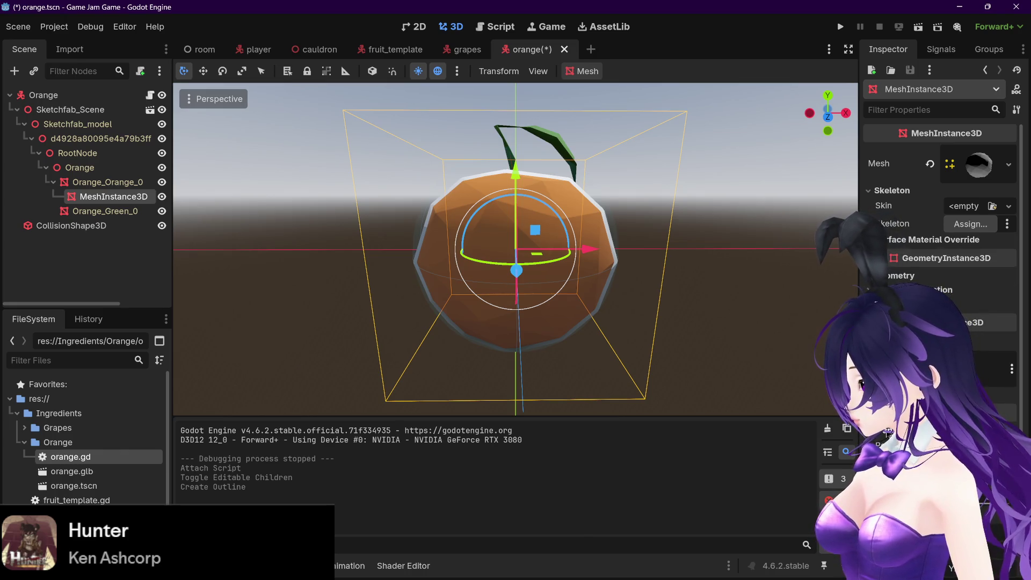
scroll(886, 434, "down", 2)
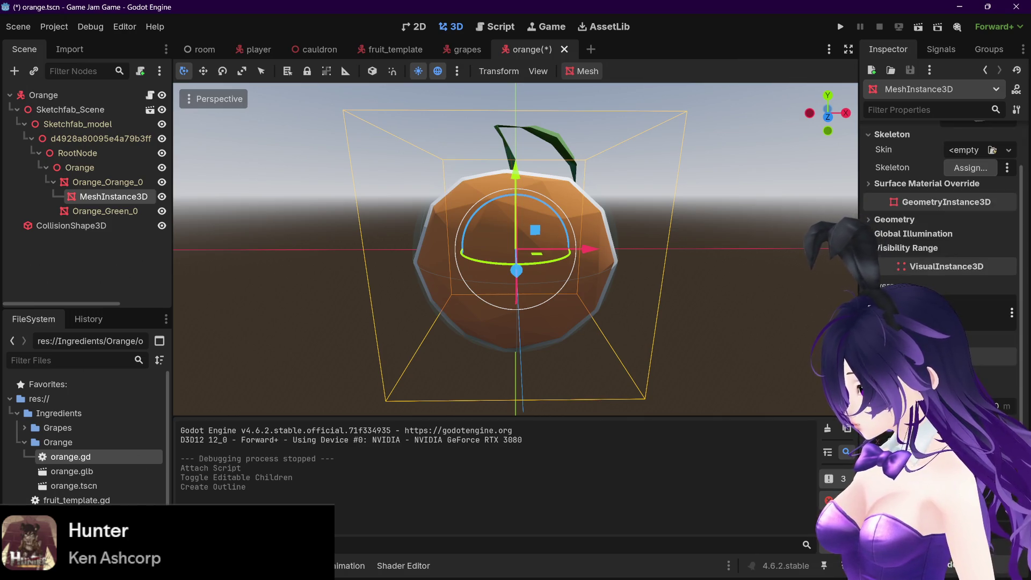
scroll(940, 242, "down", 2)
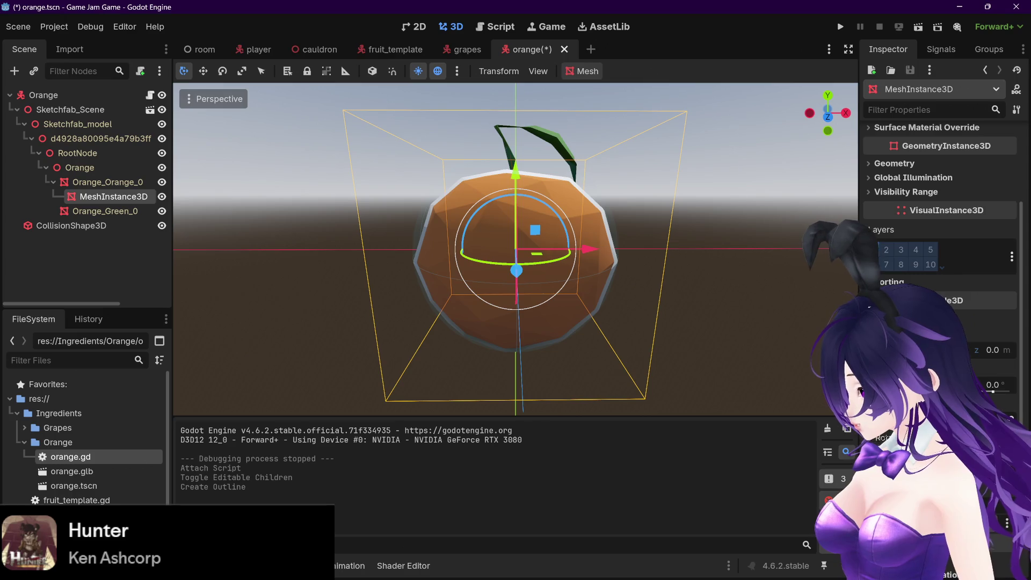
scroll(940, 241, "down", 2)
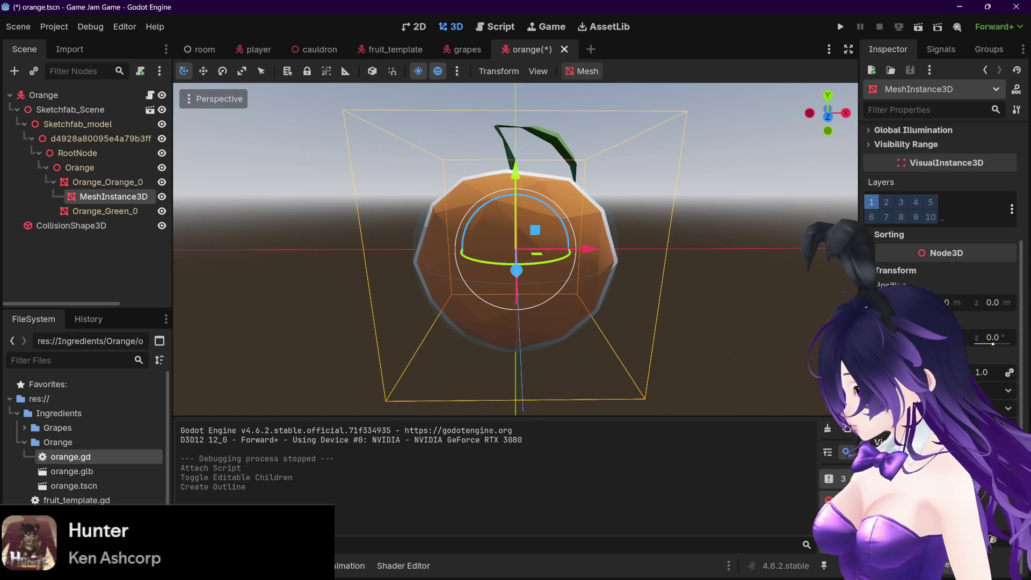
scroll(939, 241, "up", 6)
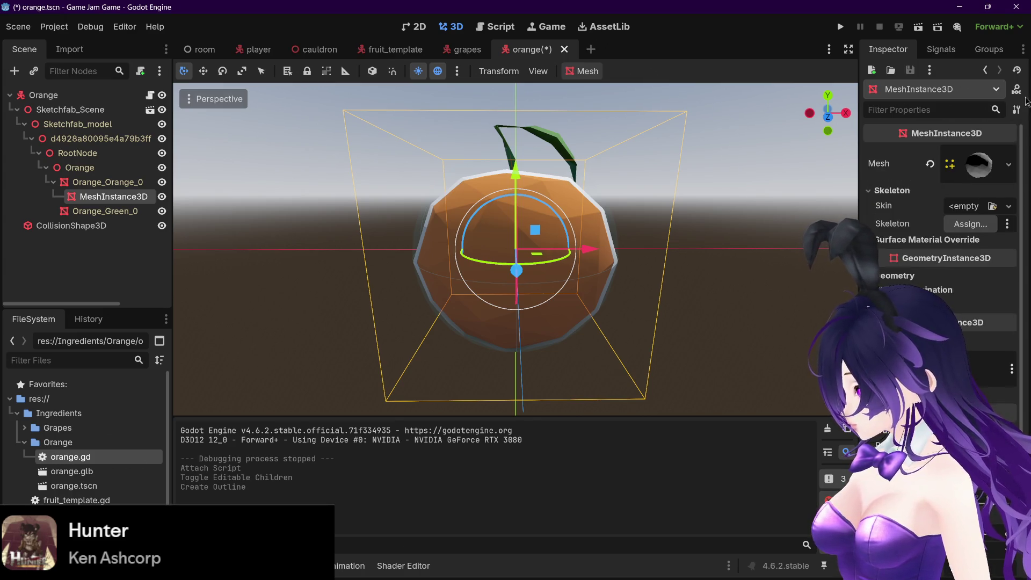
left_click(450, 51)
Compare the grapes and orange scenes' outlines
scroll(614, 197, "up", 5)
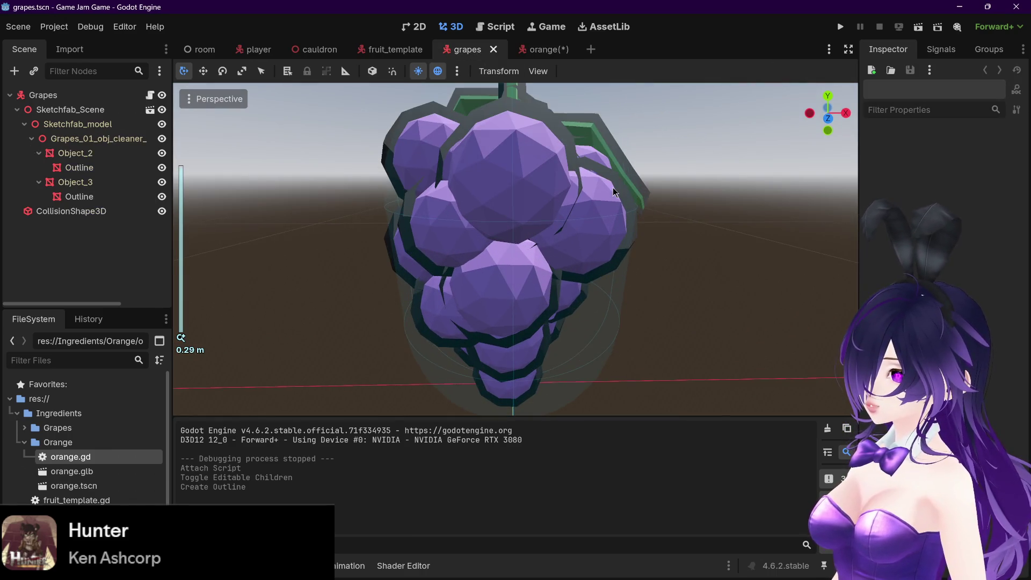
scroll(613, 195, "down", 4)
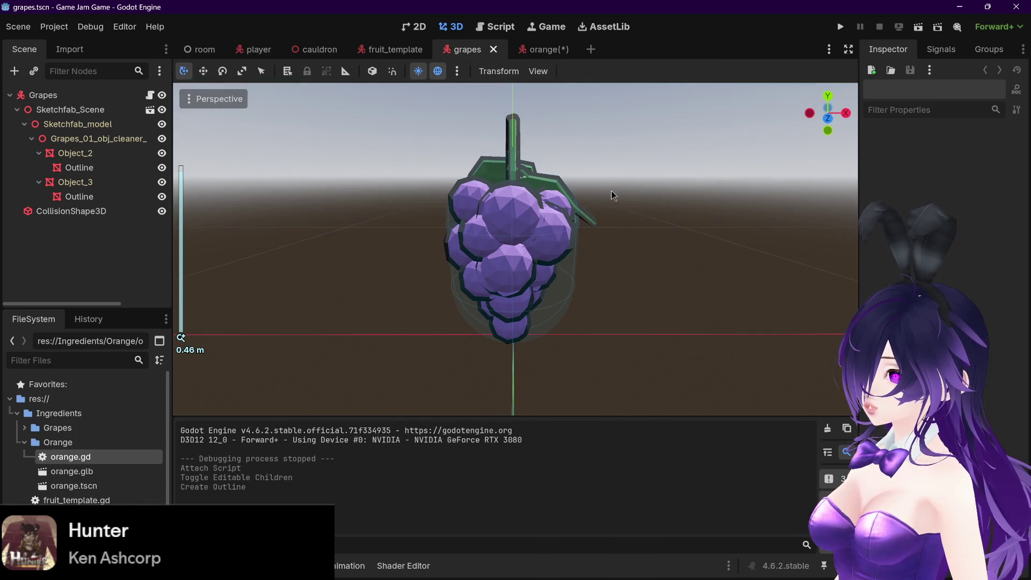
left_click(538, 56)
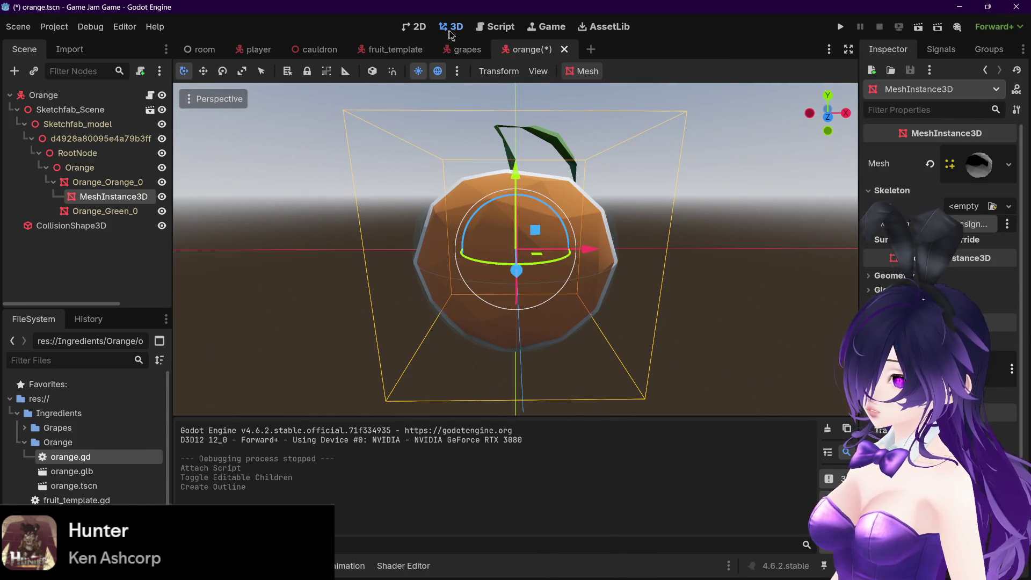
left_click(453, 49)
left_click(525, 54)
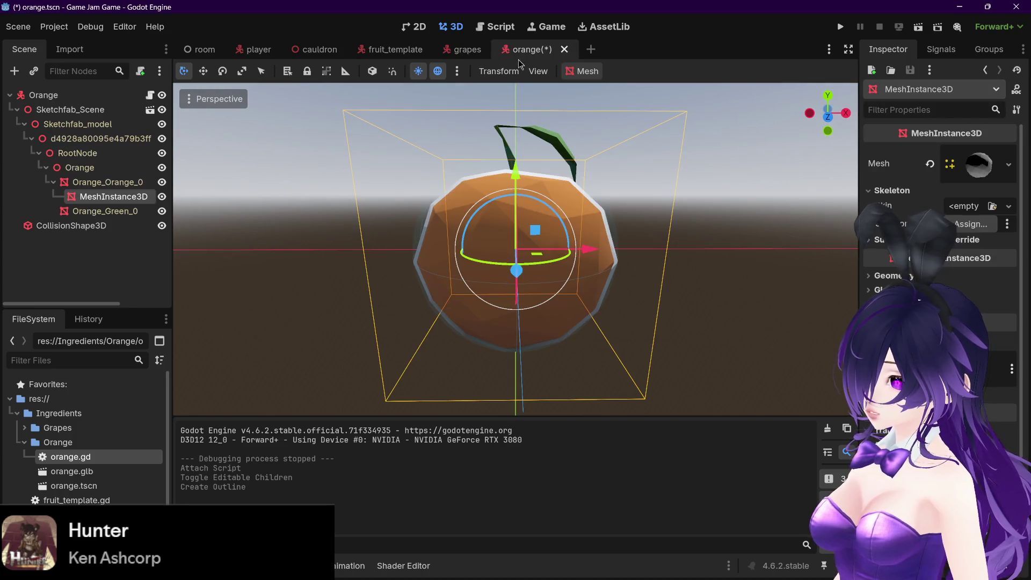
Create a 0.5-size outline mesh for the Orange_Green_0 leaf, then select the fruit's outline
left_click(104, 211)
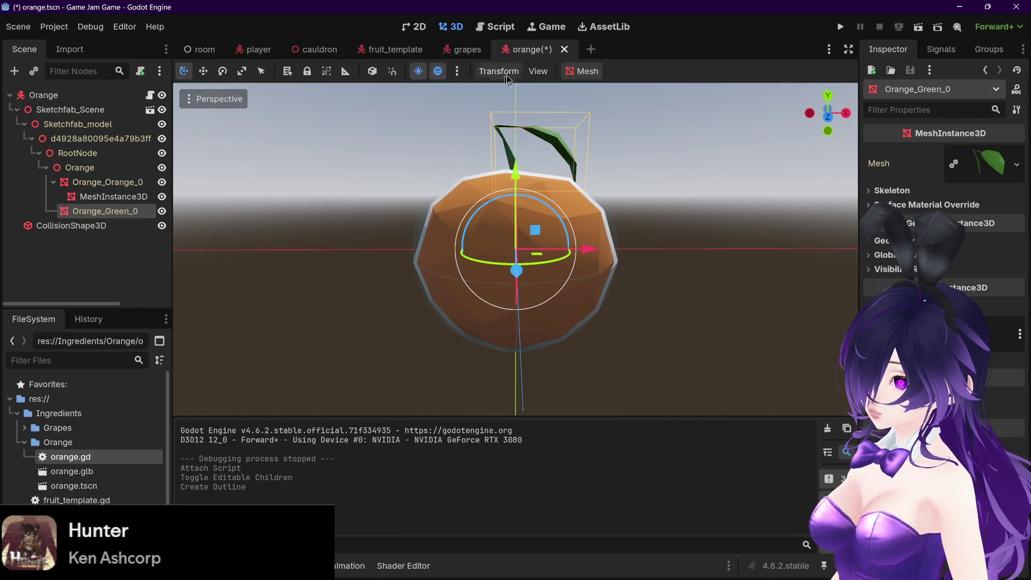
left_click(583, 71)
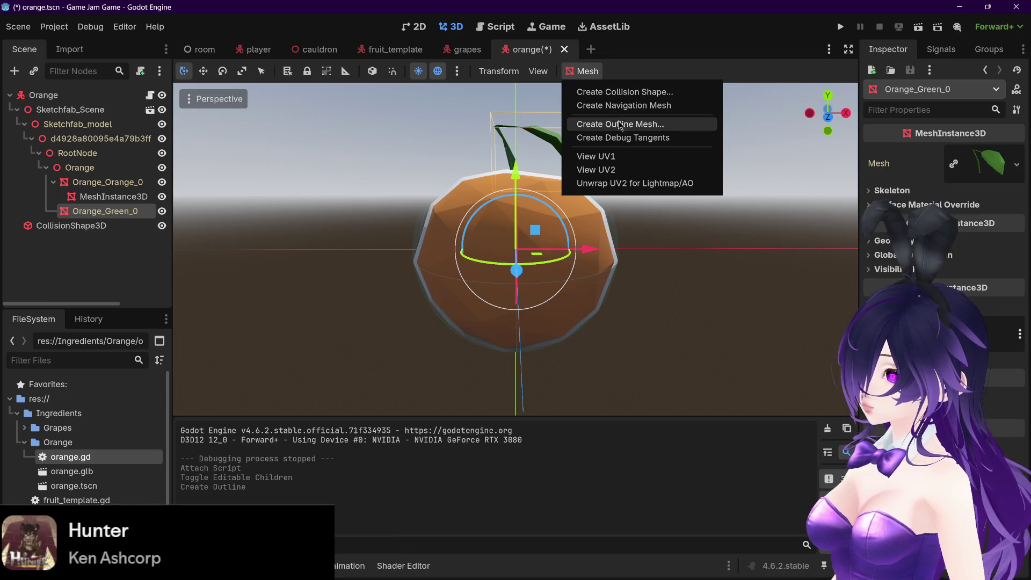
left_click(620, 124)
left_click(472, 309)
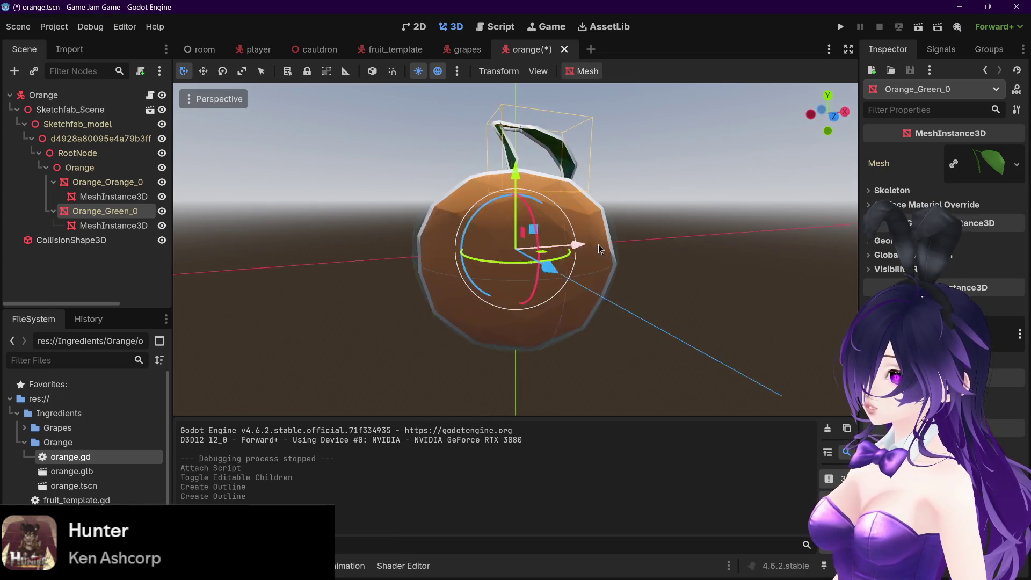
mouse_move(606, 256)
left_mouse_down()
mouse_move(500, 265)
mouse_move(556, 253)
mouse_move(542, 236)
left_mouse_up()
left_click(461, 50)
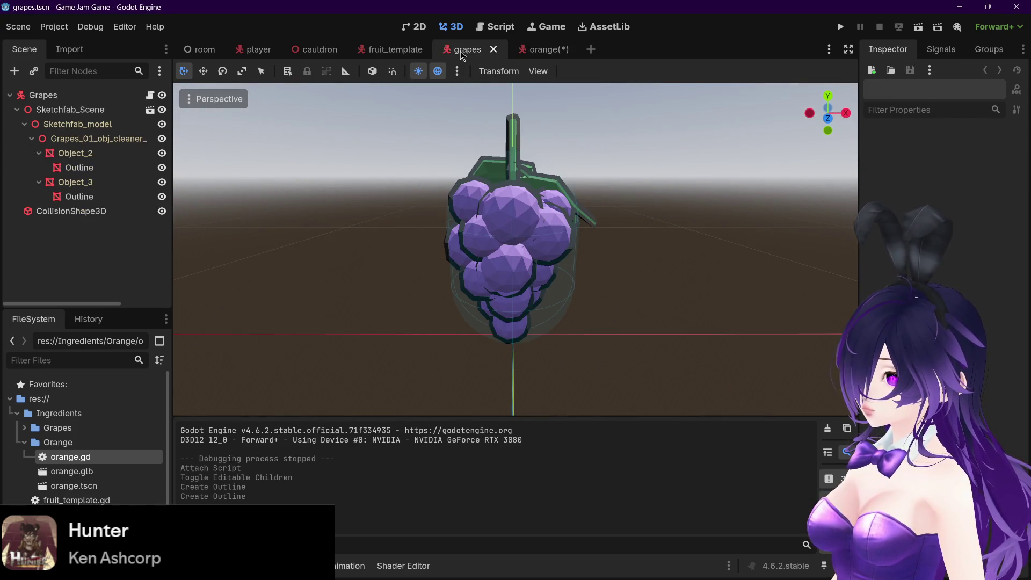
left_click(527, 51)
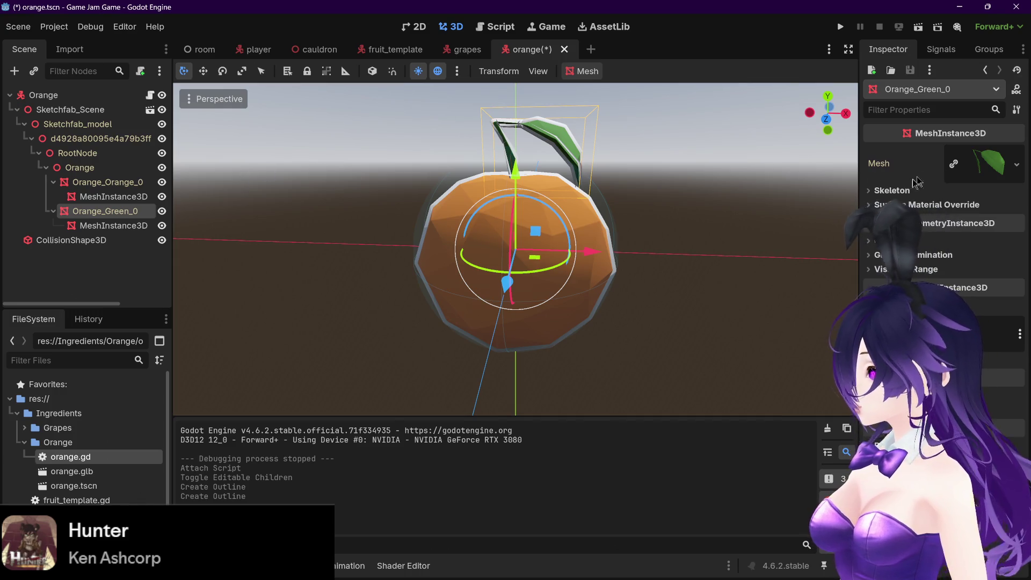
left_click(215, 210)
Set the fruit outline material's albedo colour to black and compare with the grapes scene
left_click(982, 174)
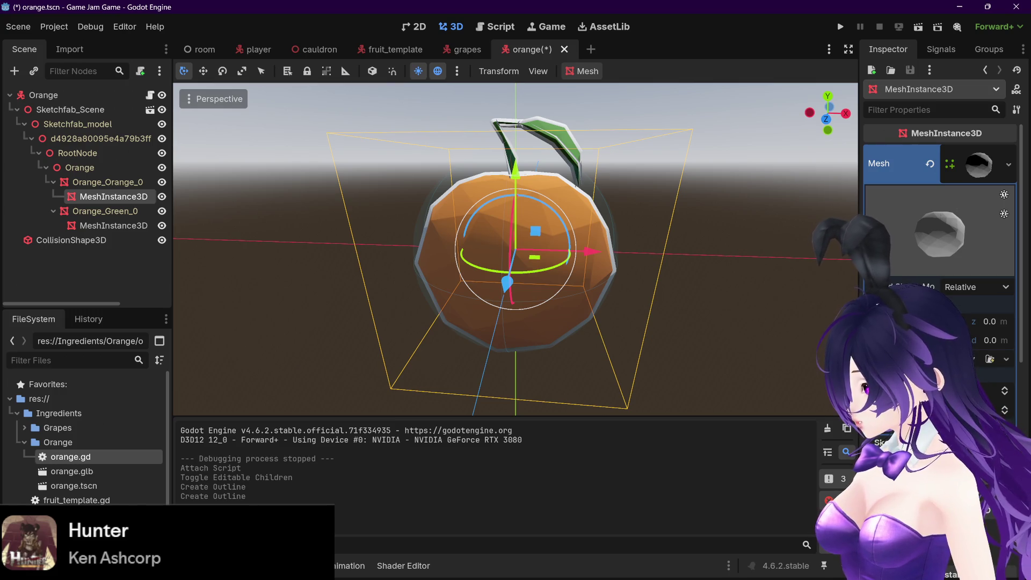
scroll(939, 242, "down", 2)
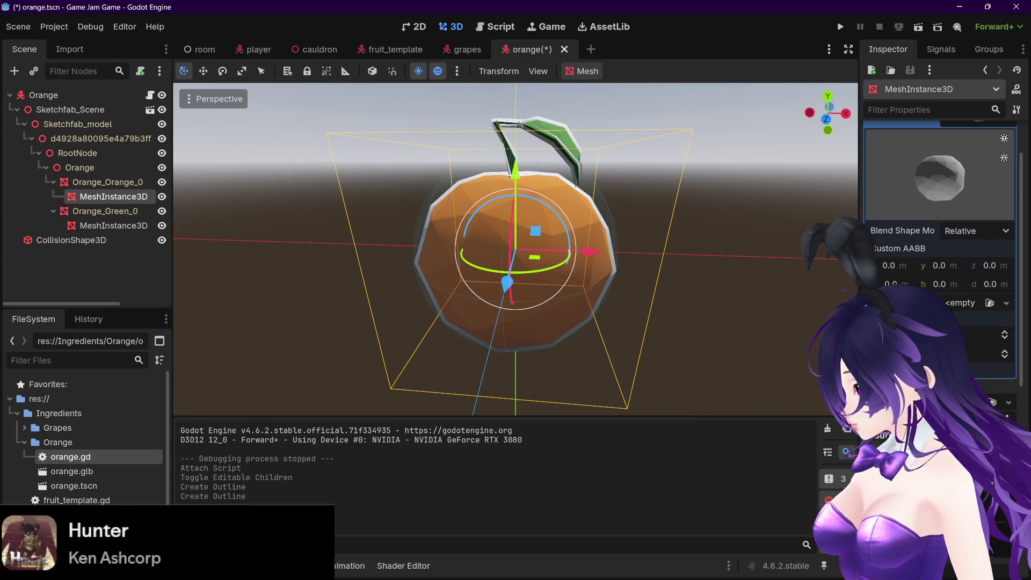
scroll(939, 241, "down", 5)
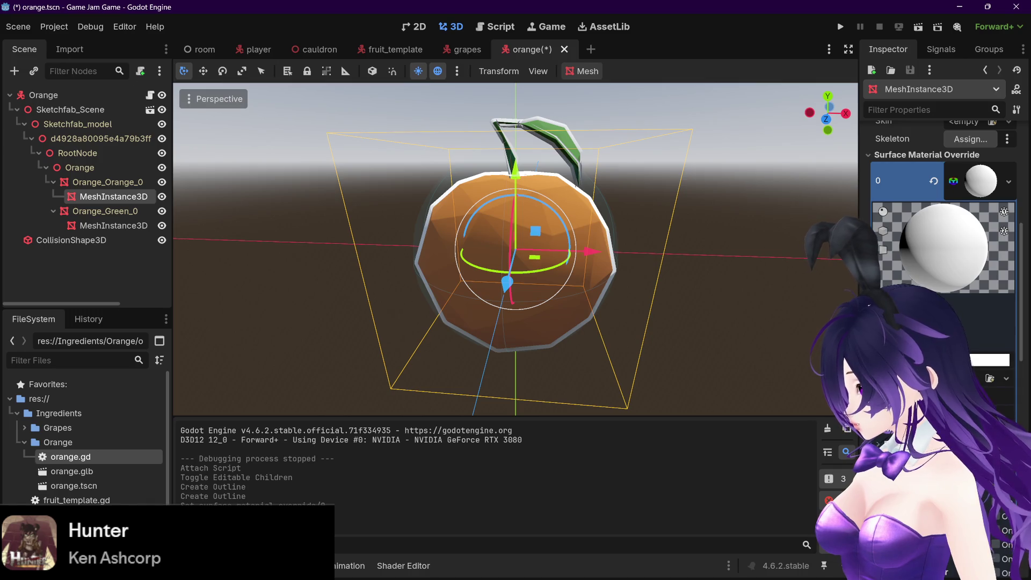
left_click(1005, 365)
left_click_drag(1008, 134, 1008, 168)
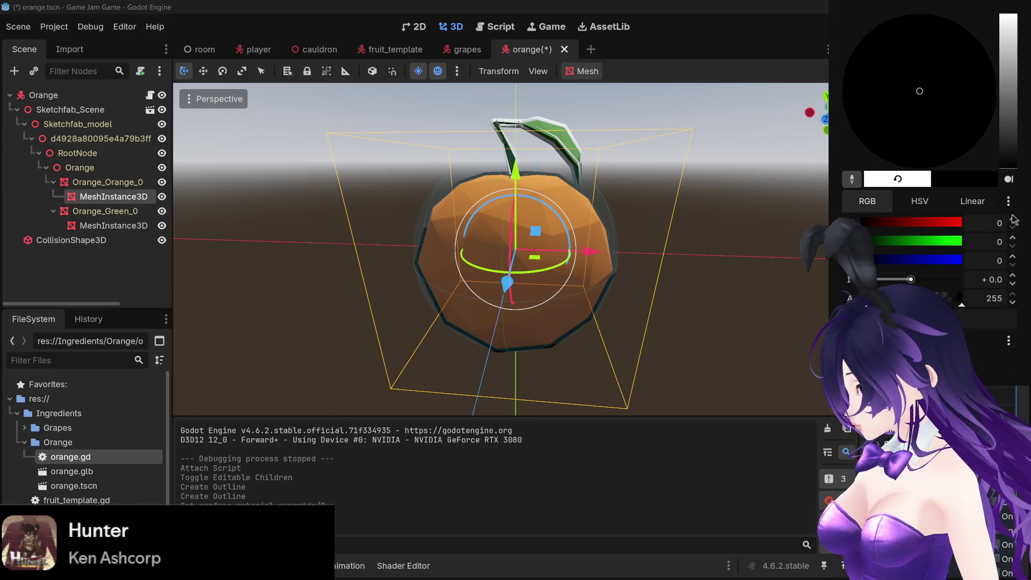
left_click(763, 236)
mouse_move(813, 223)
left_mouse_down()
mouse_move(719, 226)
mouse_move(752, 225)
left_mouse_up()
left_click(460, 53)
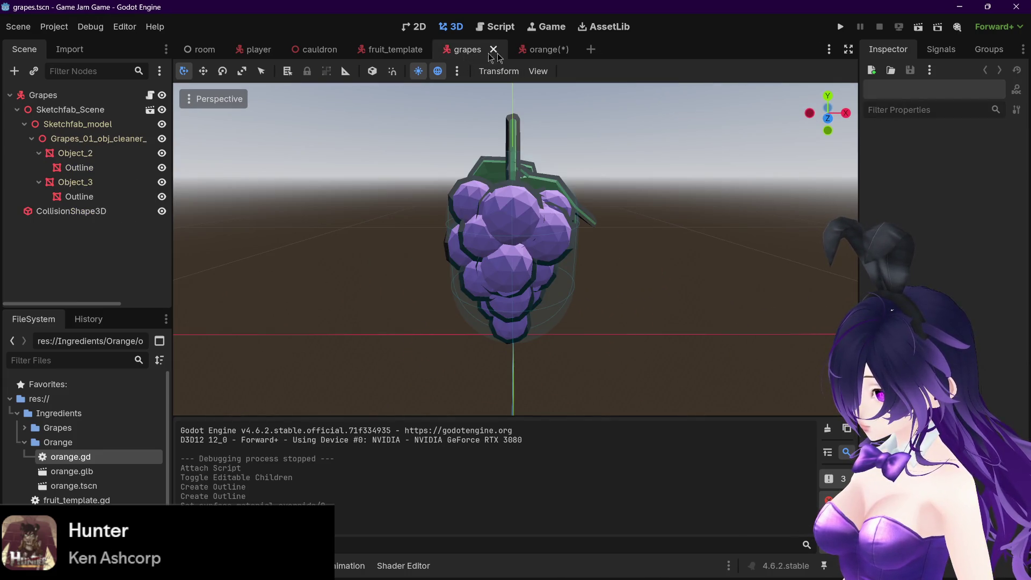
left_click(529, 52)
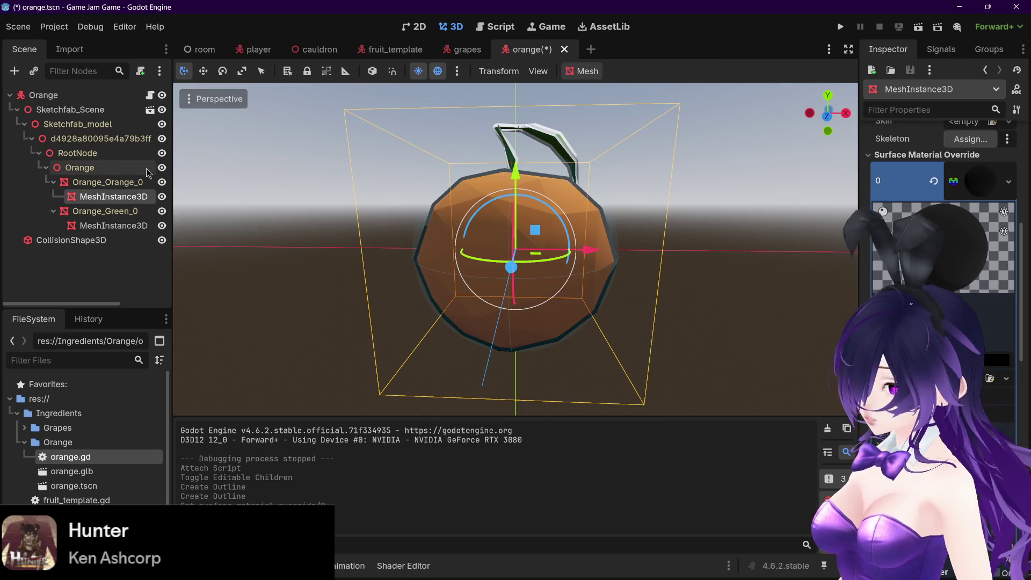
Delete the existing outline meshes under the fruit and the leaf
left_click(114, 206)
left_click(114, 199)
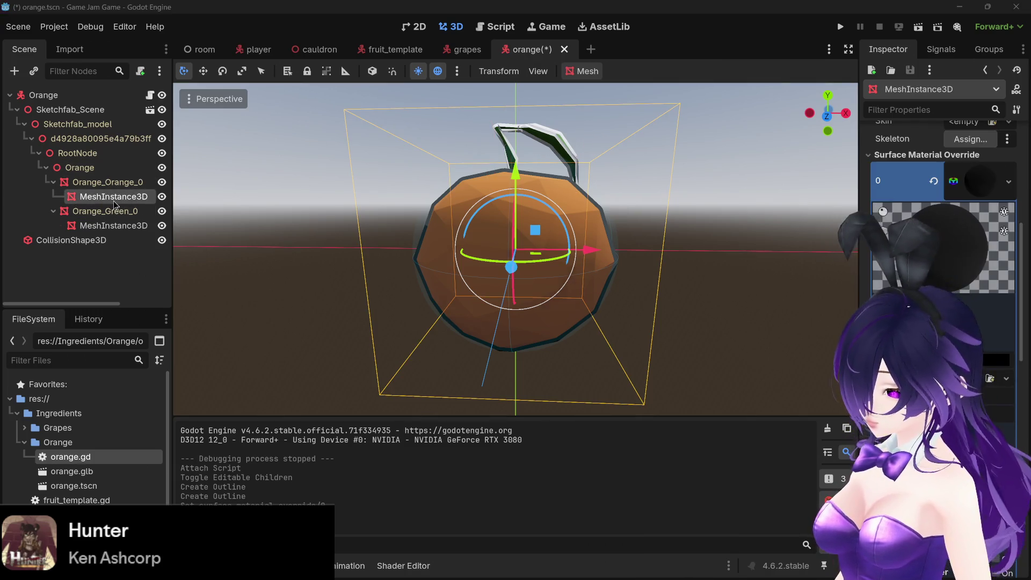
key("Delete")
key("Return")
left_click(105, 213)
key("Delete")
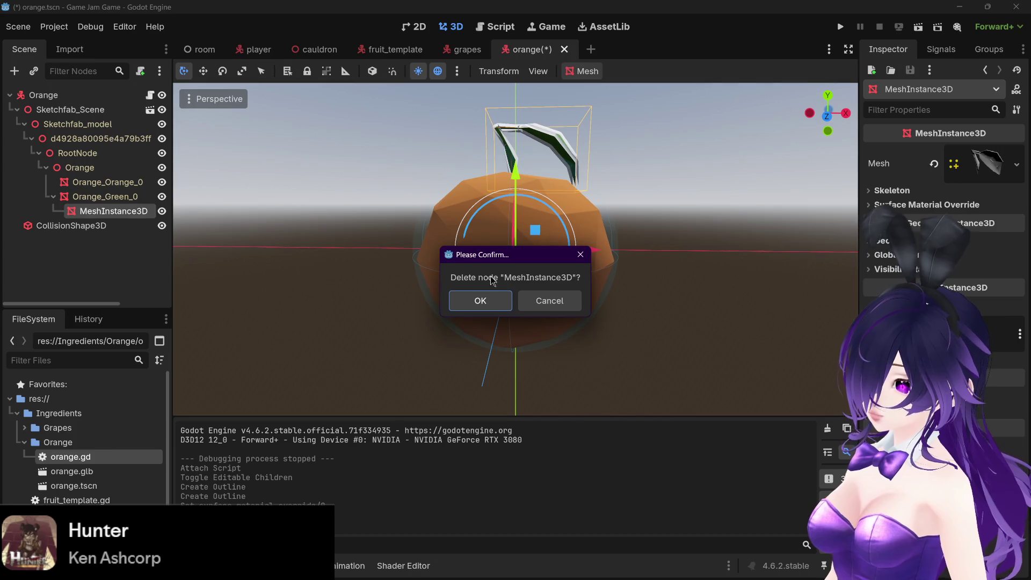
key("Return")
Recreate size-0.5 outline meshes for Orange_Orange_0 and Orange_Green_0
left_click(123, 182)
left_click(586, 71)
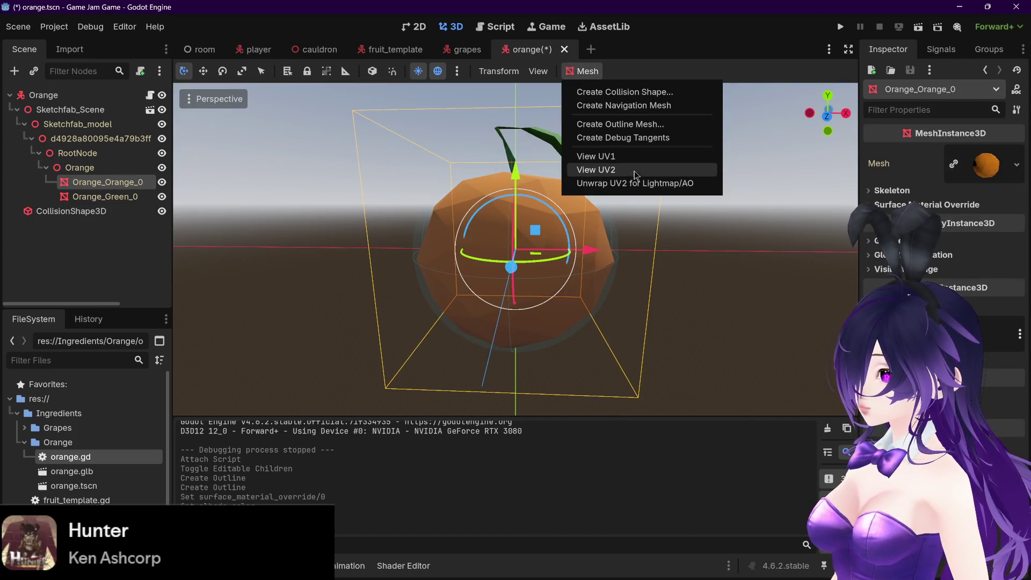
left_click(630, 122)
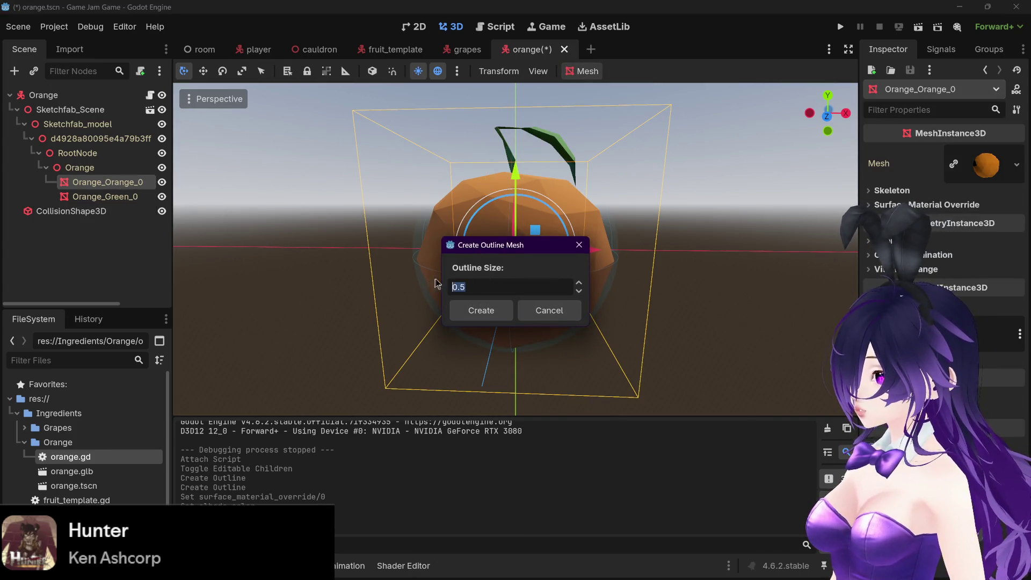
left_click(486, 312)
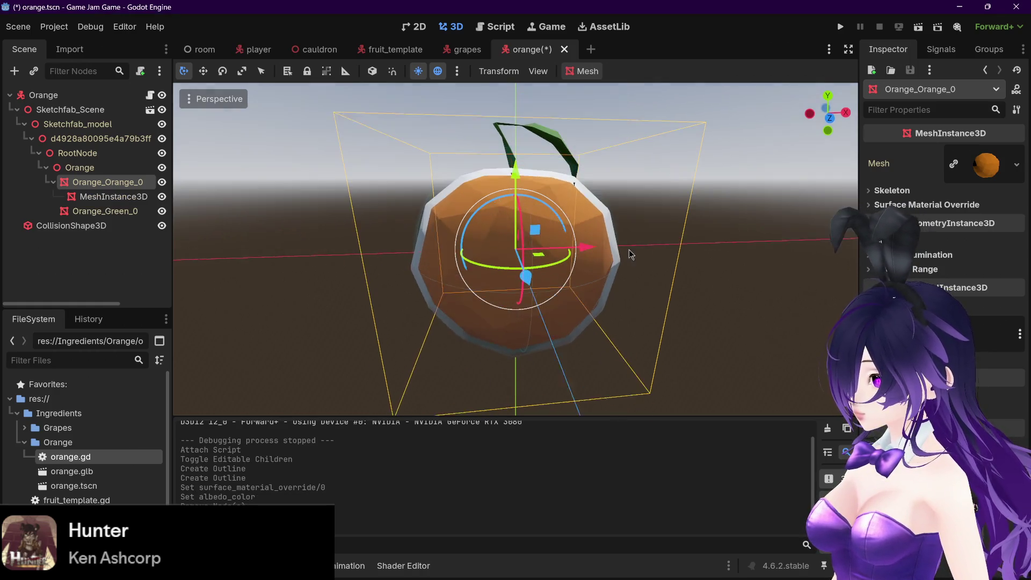
left_click(461, 50)
left_click(531, 49)
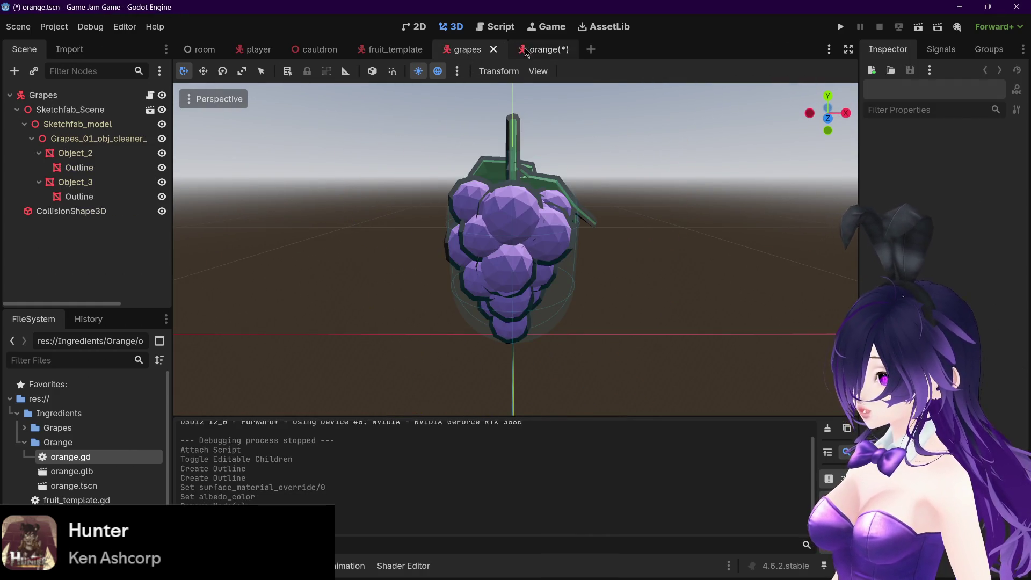
left_click(105, 211)
left_click(582, 72)
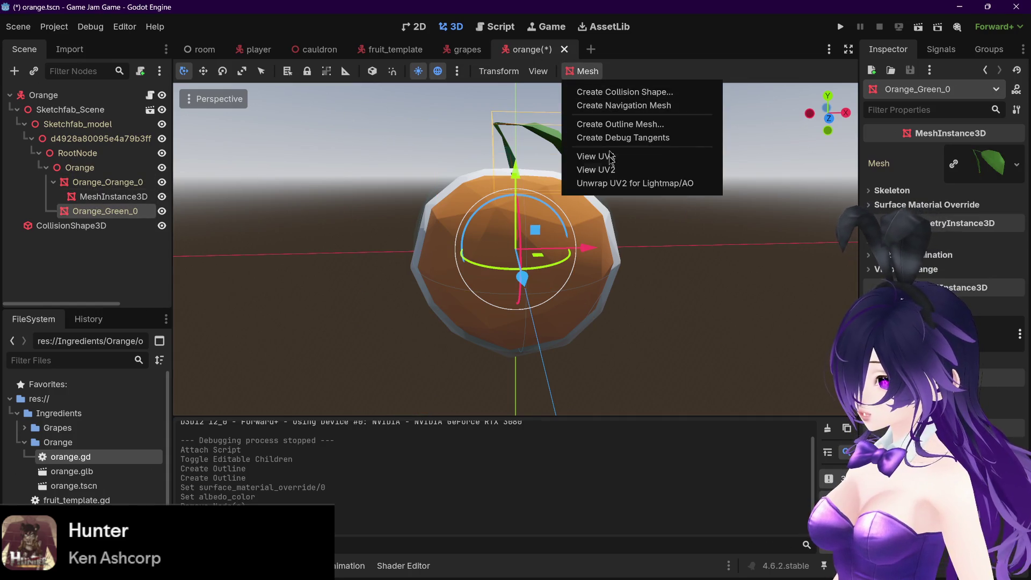
left_click(622, 124)
left_click(490, 310)
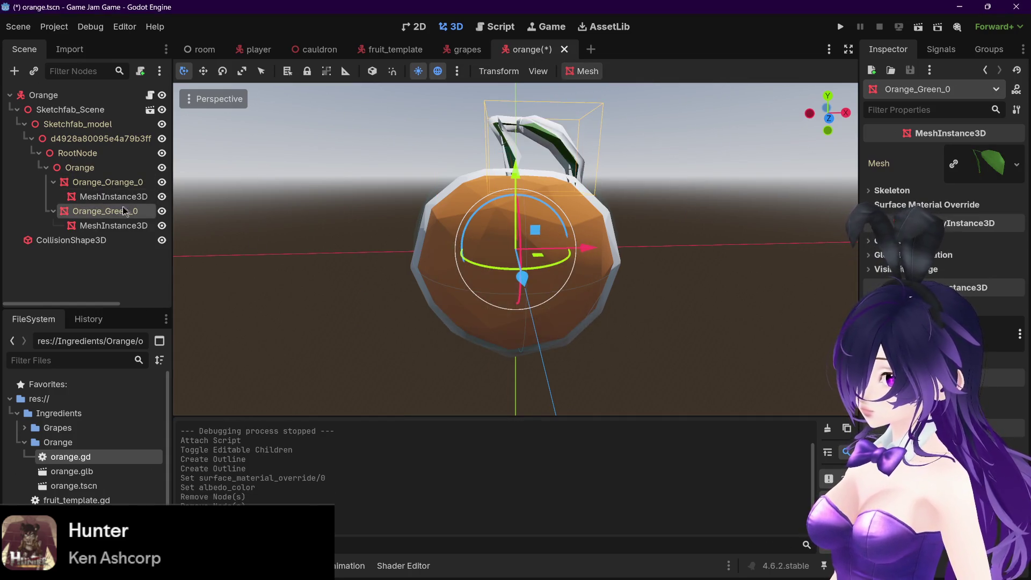
Give the fruit's outline a new StandardMaterial3D override with black albedo
left_click(113, 197)
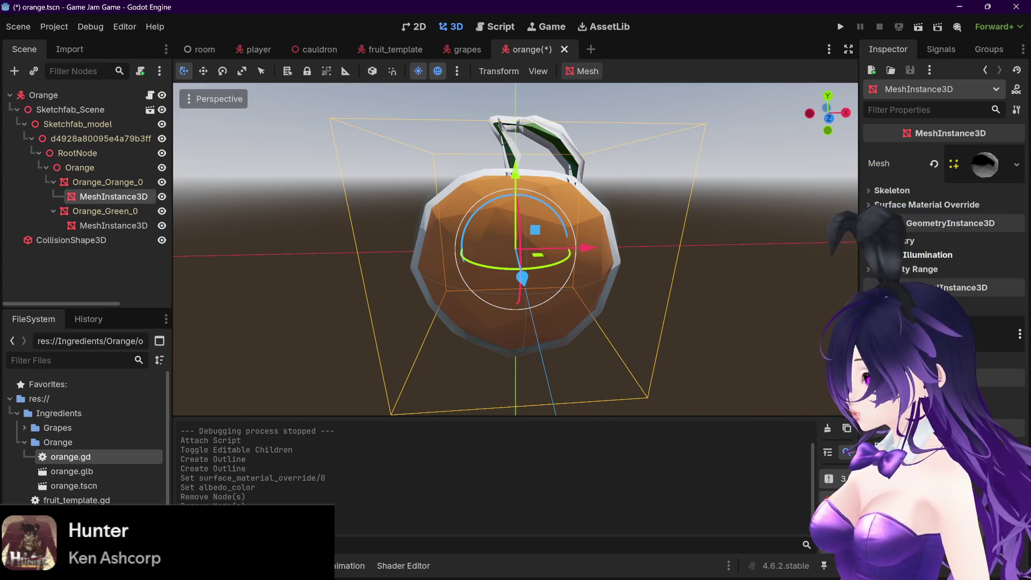
left_click(895, 211)
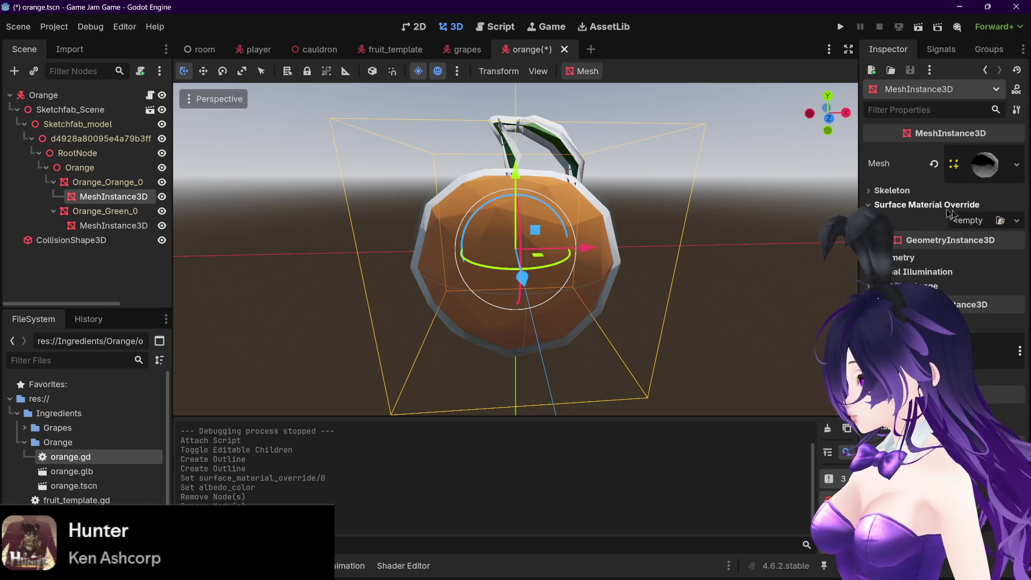
left_click(980, 221)
left_click(945, 256)
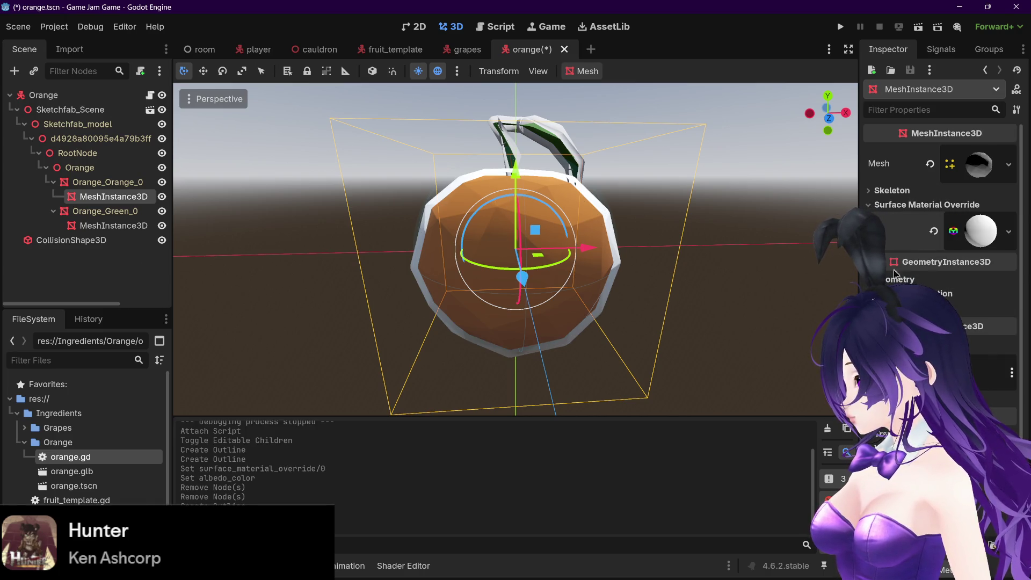
left_click(963, 243)
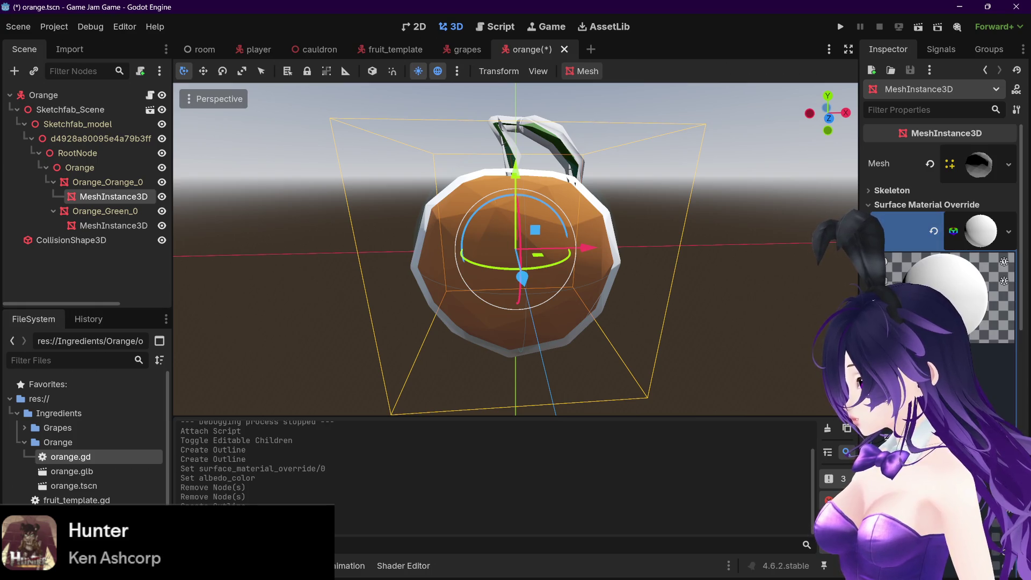
left_click(999, 409)
left_click_drag(1007, 167, 1002, 239)
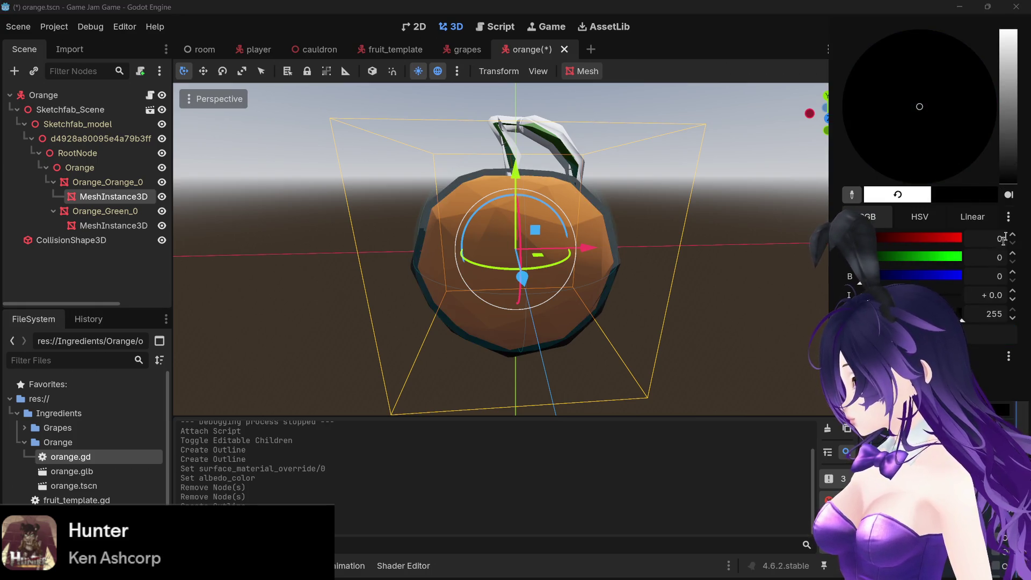
left_click(113, 226)
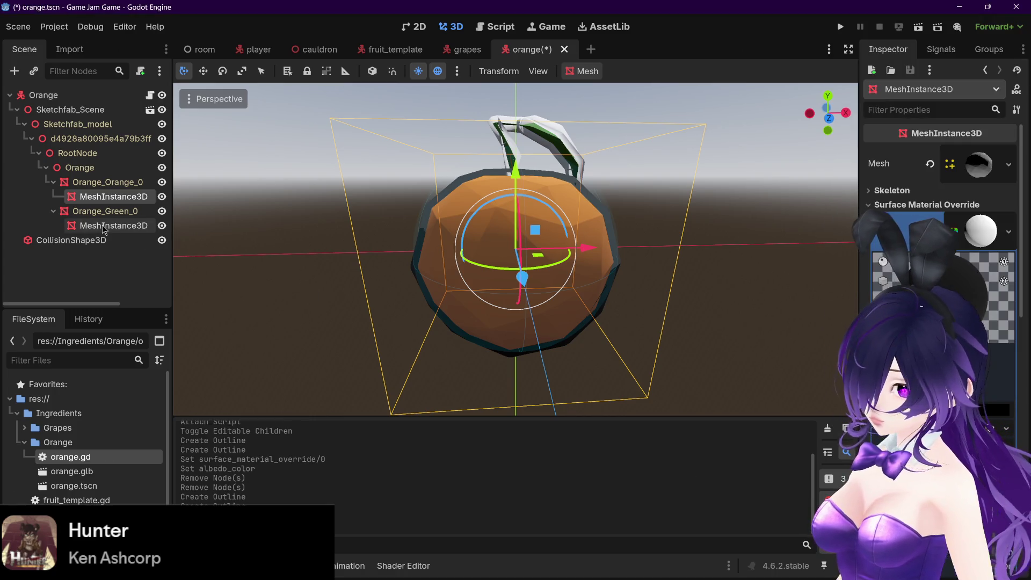
Give the leaf's outline a black StandardMaterial3D override, save the scene, and open orange.gd
left_click(113, 225)
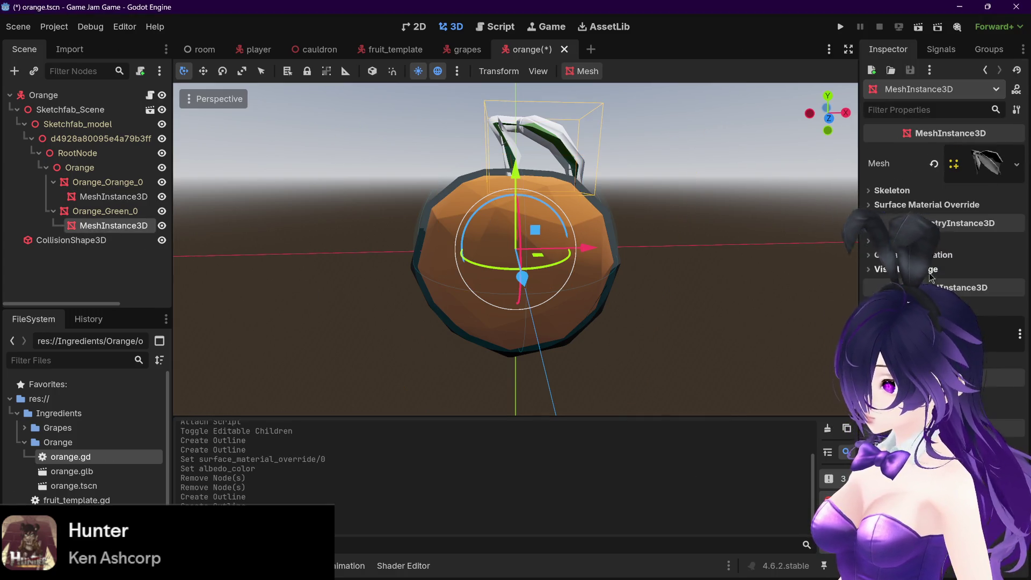
left_click(904, 208)
left_click(974, 221)
left_click(954, 254)
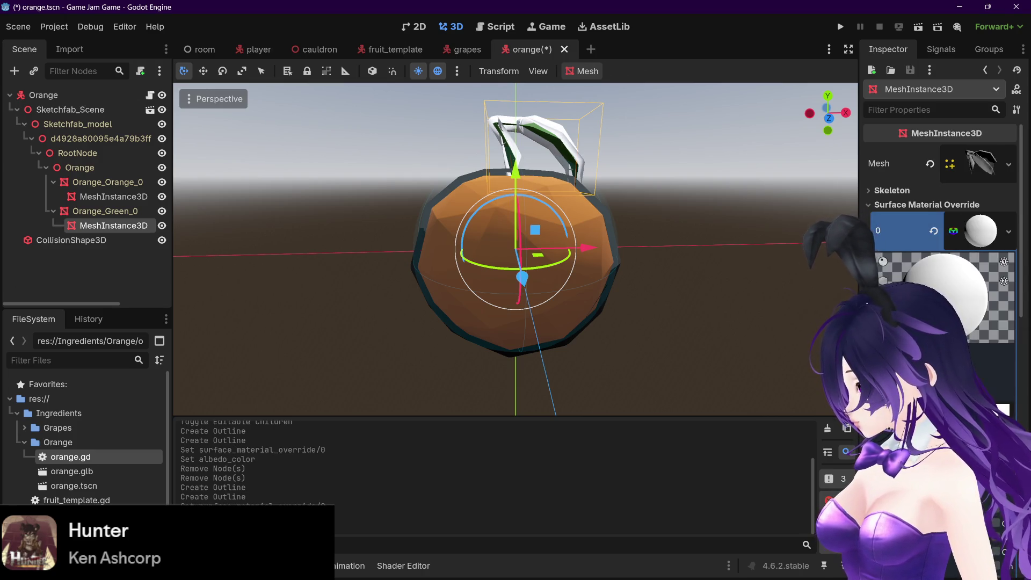
left_click_drag(1015, 163, 1019, 209)
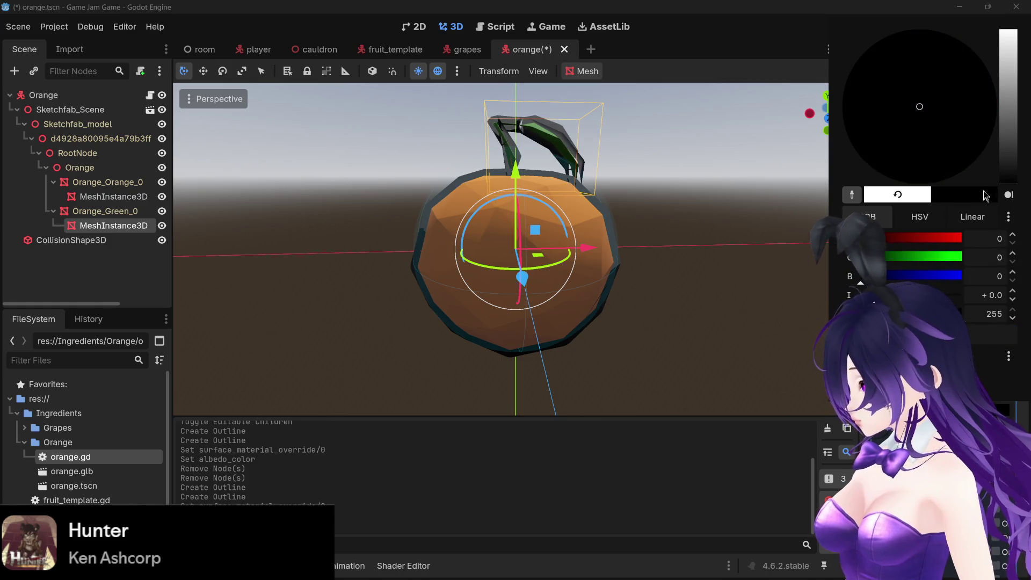
left_click(671, 238)
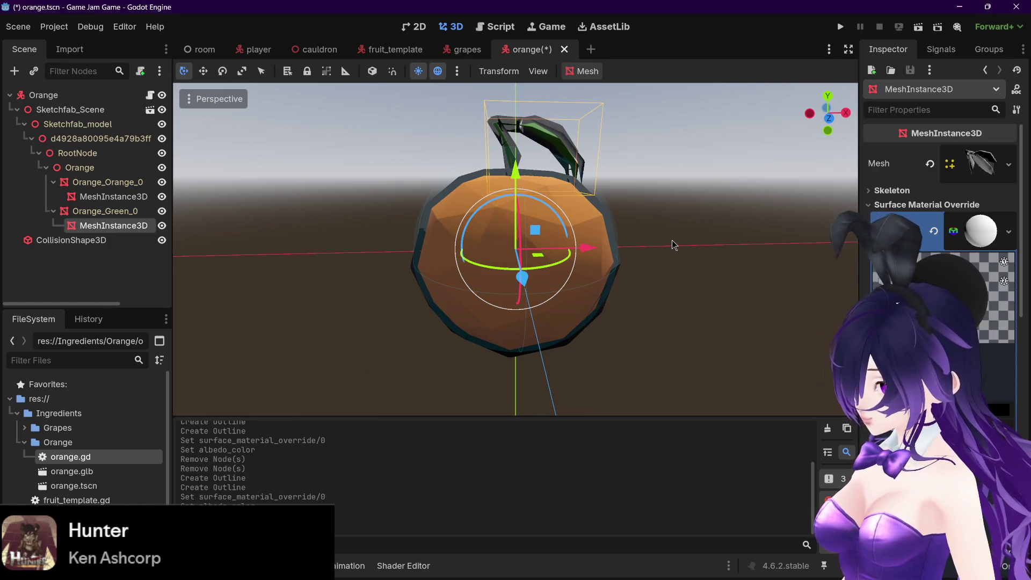
key("ctrl+s")
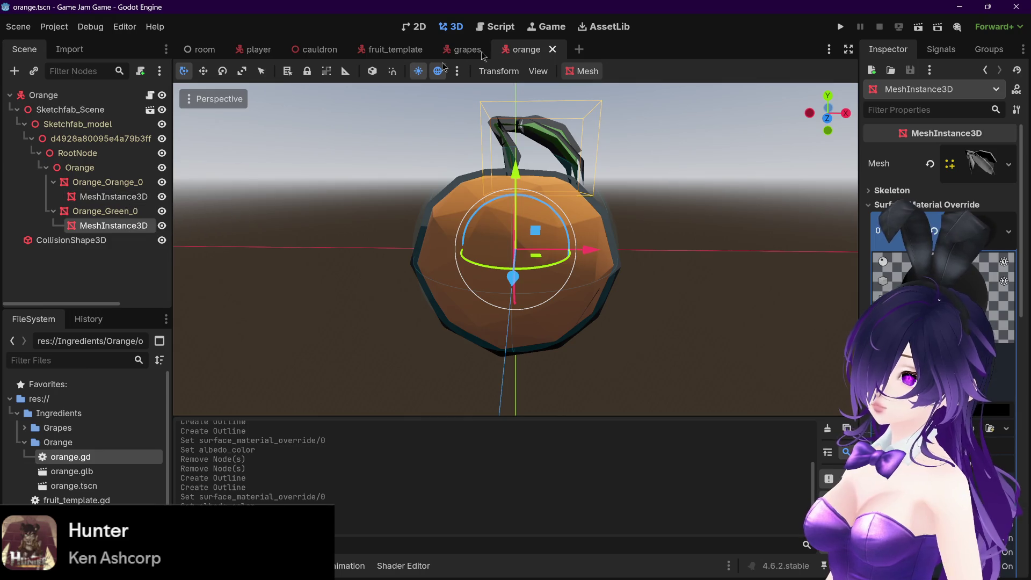
left_click(491, 28)
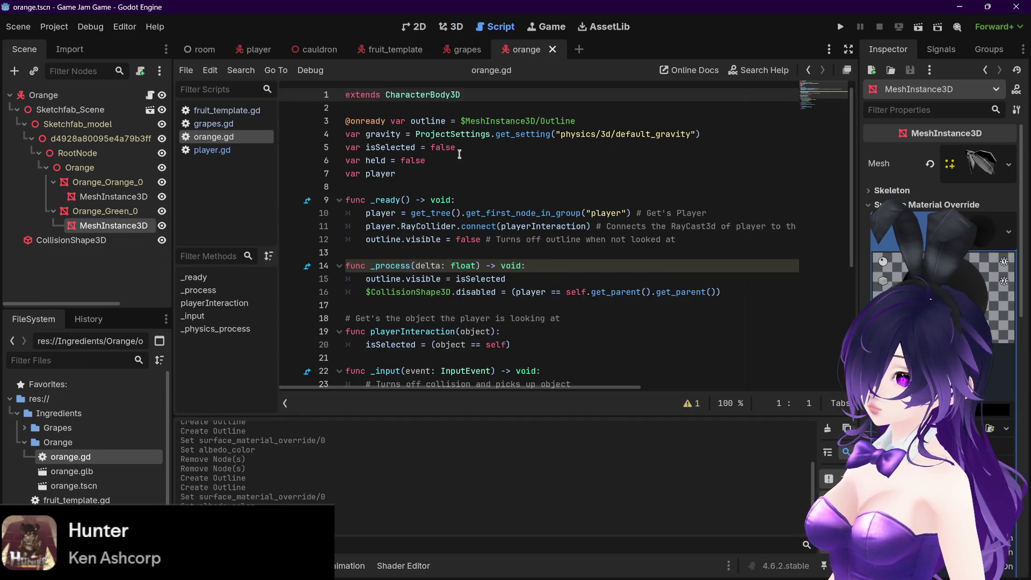
Rename the outline variable to outline1 and paste a duplicate declaration on line 4
left_click(445, 120)
type("1")
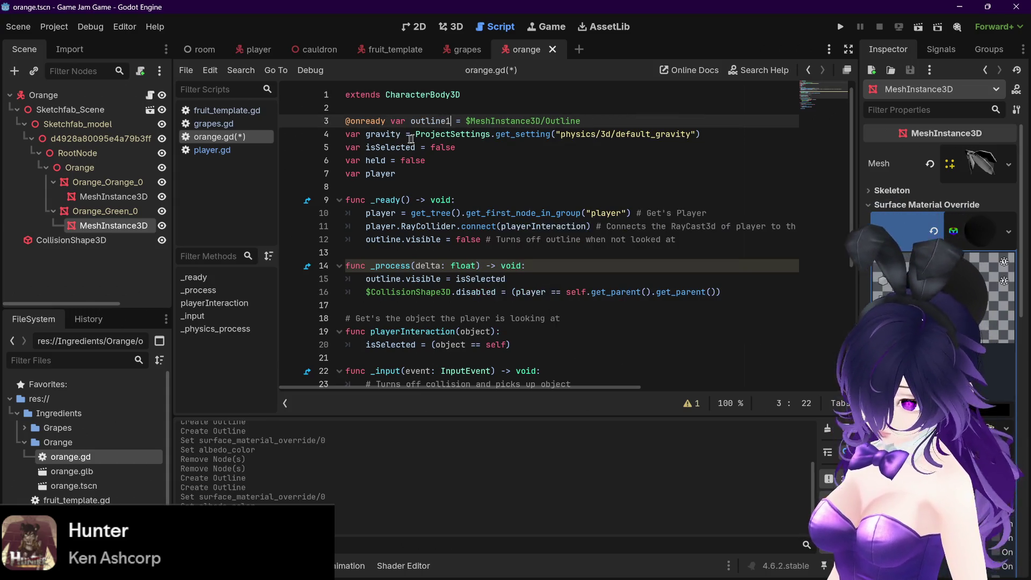
left_click(598, 122)
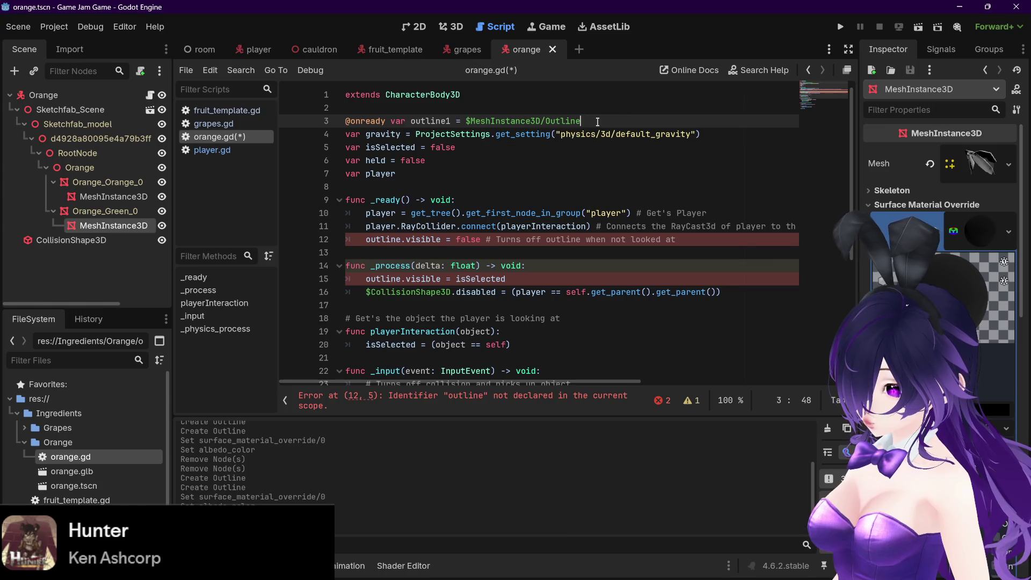
key("Return")
type("@onready var outline1 = $MeshInstance3D/Outline")
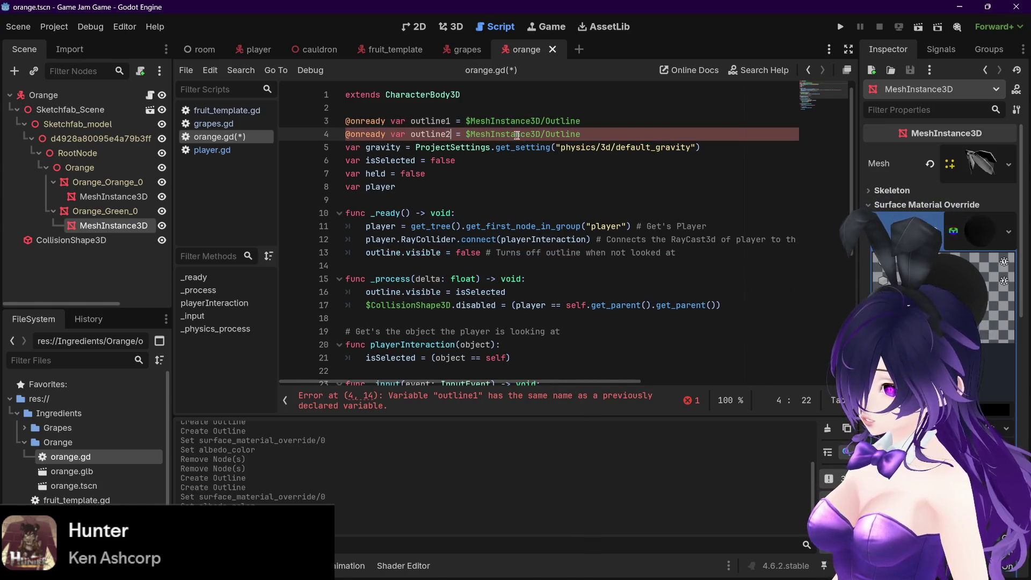
Point outline1 and outline2 at the orange's and leaf's MeshInstance3D node paths, then save
left_click(588, 122)
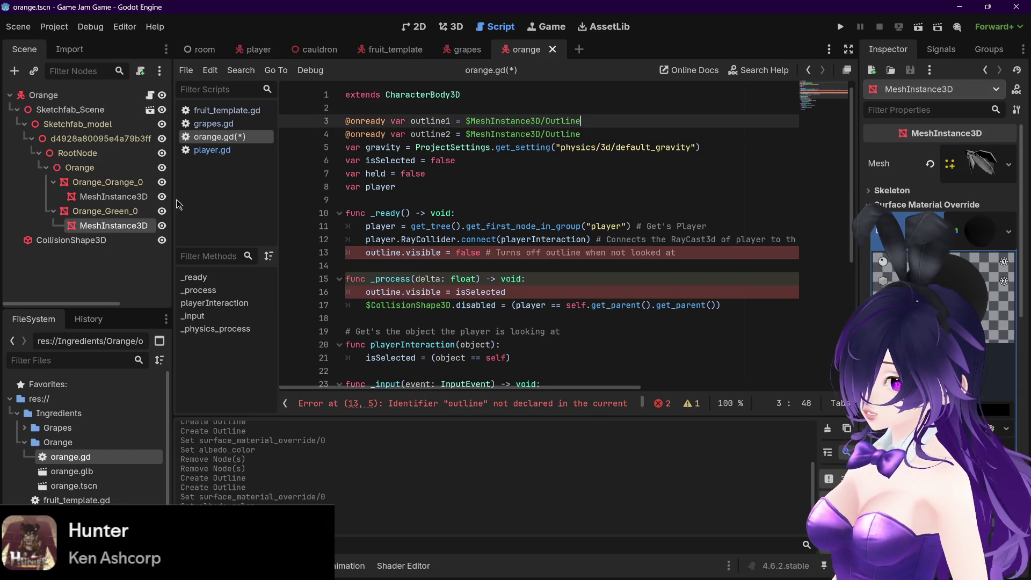
left_click_drag(466, 121, 596, 120)
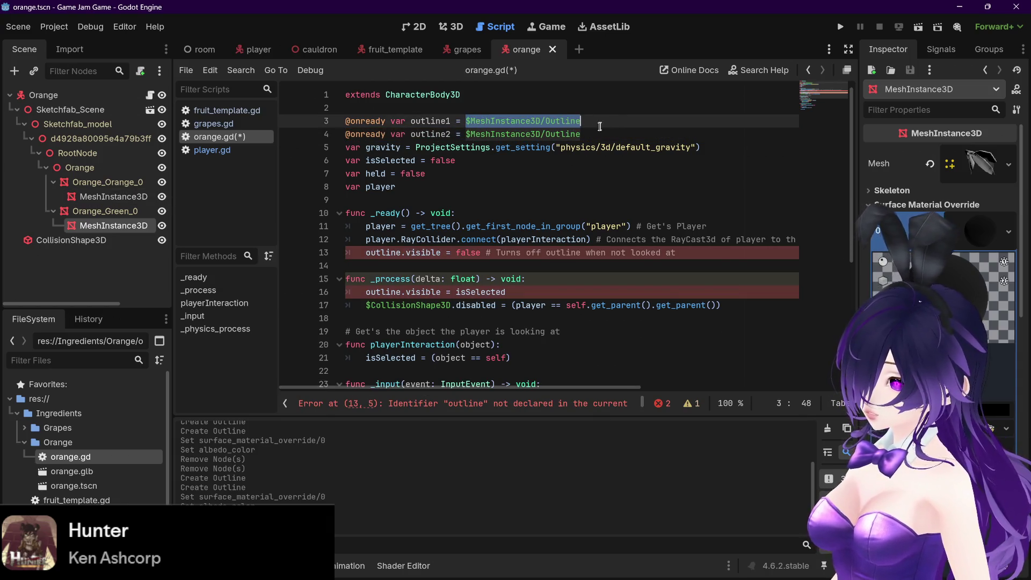
key("BackSpace")
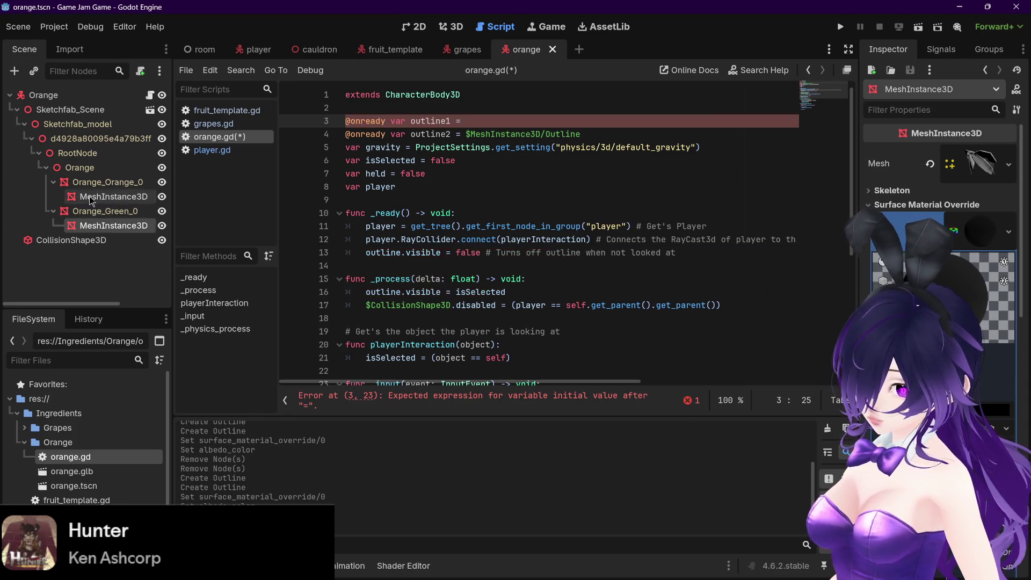
left_click_drag(90, 200, 472, 122)
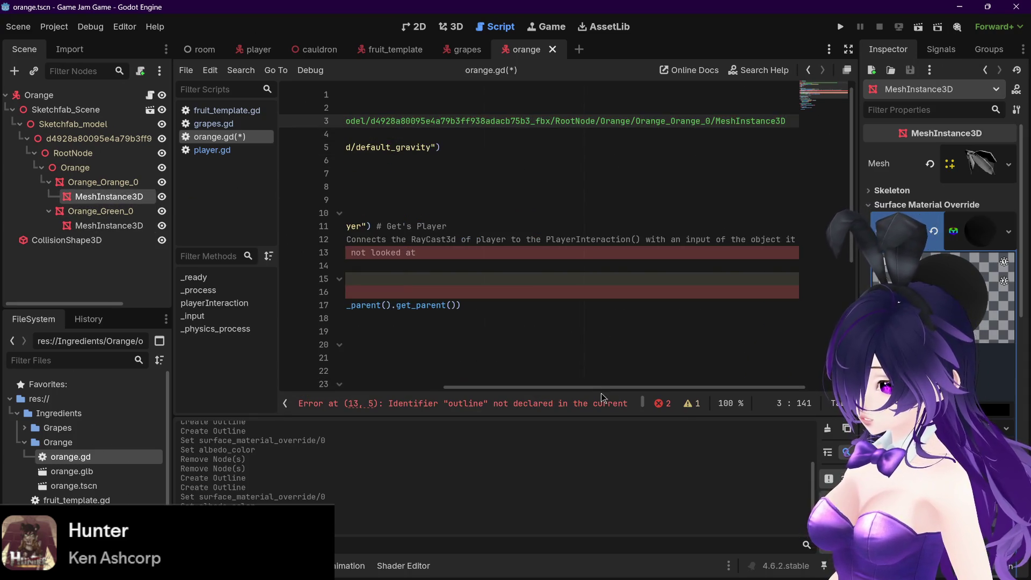
scroll(601, 386, "left", 10)
left_click_drag(583, 134, 466, 134)
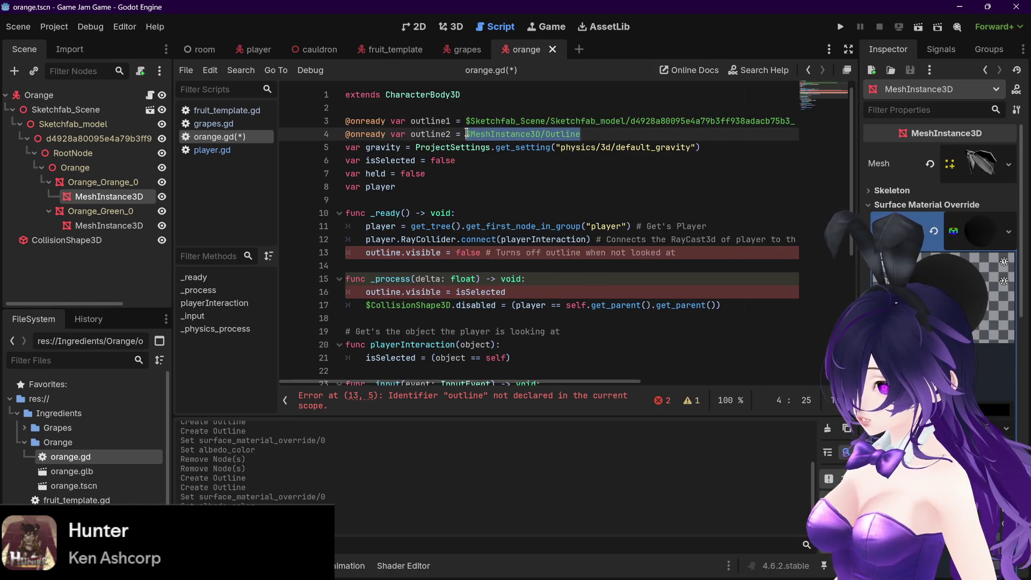
mouse_move(105, 226)
left_mouse_down()
mouse_move(225, 204)
mouse_move(467, 134)
left_mouse_up()
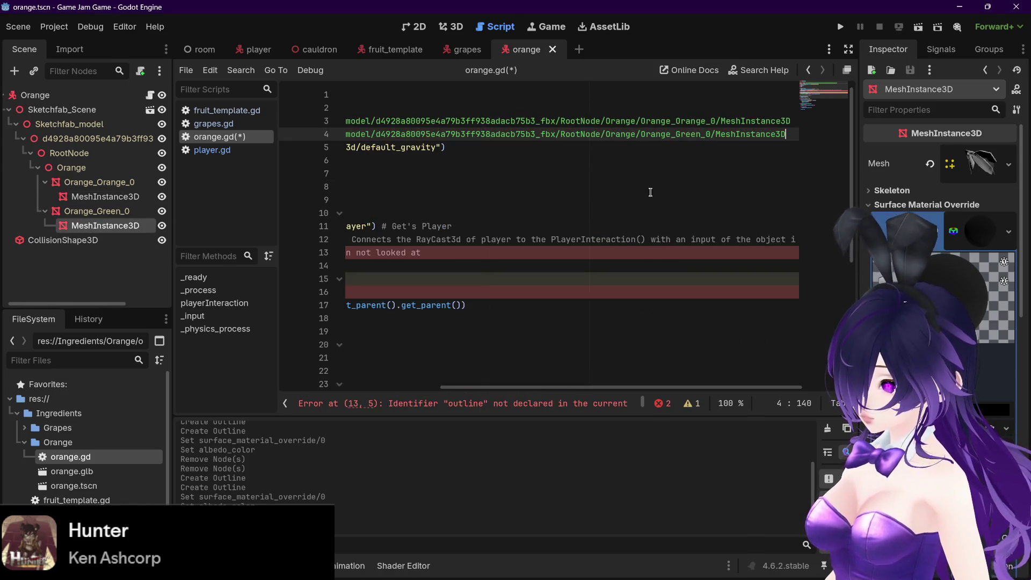
scroll(597, 385, "left", 10)
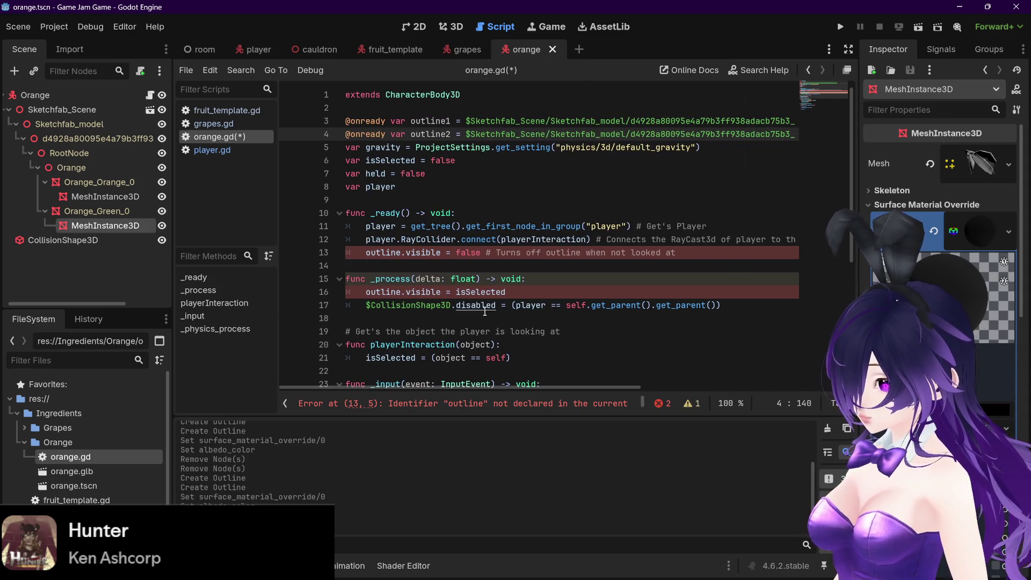
key("ctrl+s")
In _ready, hide both outlines with outline1.visible = false and outline2.visible = false
left_click_drag(367, 252, 479, 253)
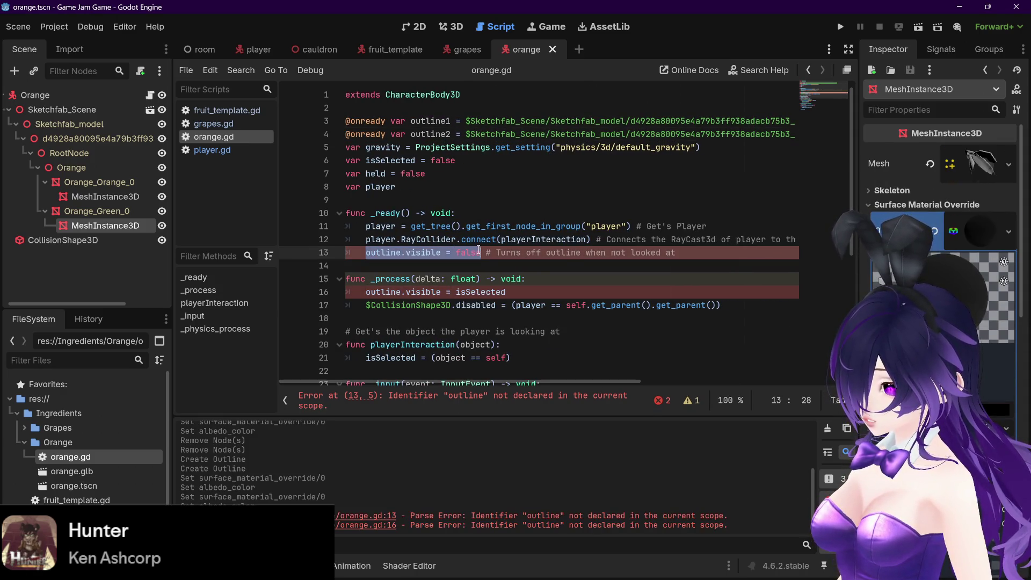
key("ctrl+c")
left_click(715, 252)
key("Return")
key("ctrl+v")
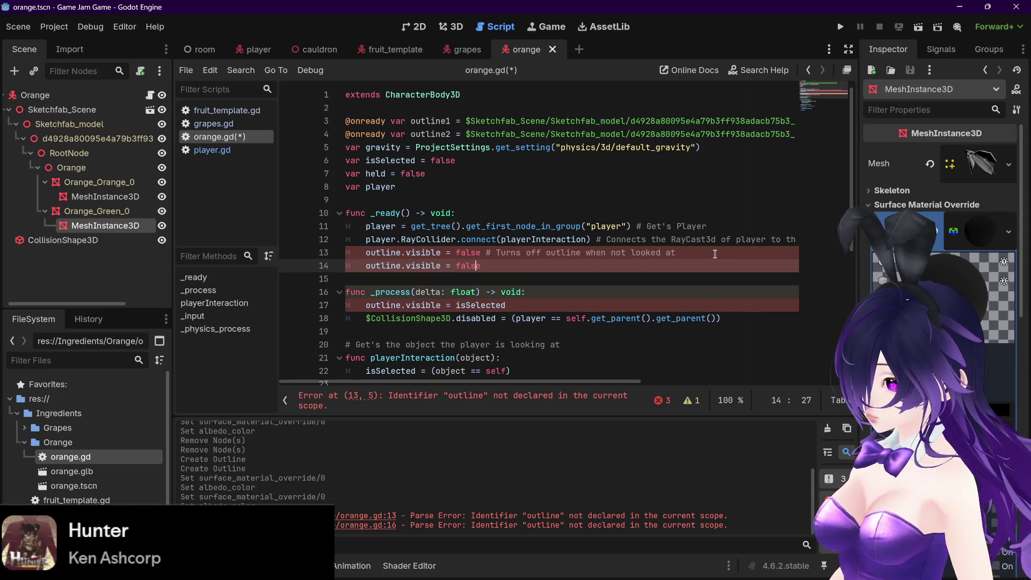
key("Up")
key("Left")
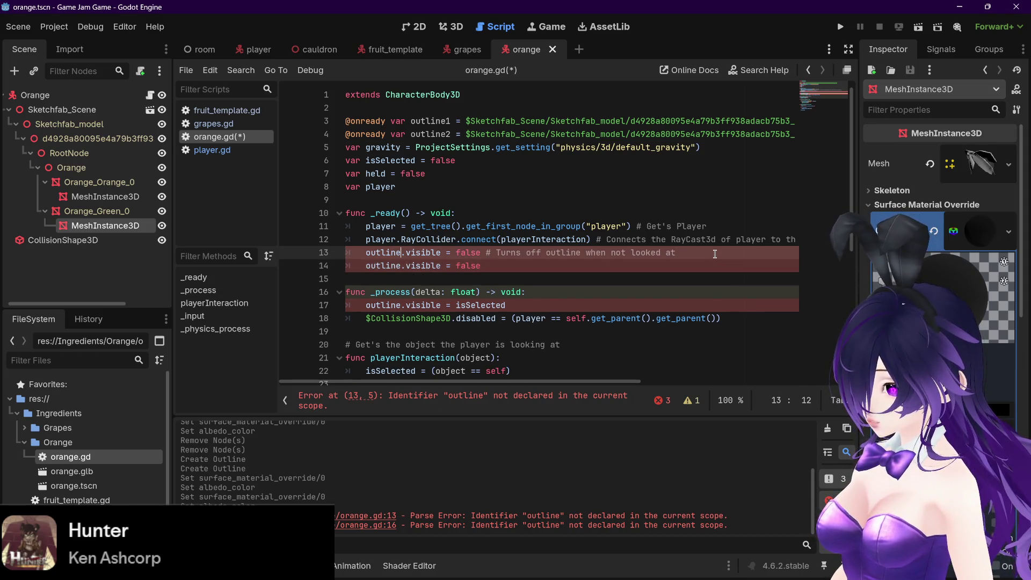
type("1")
key("Down")
key("Left")
type("2")
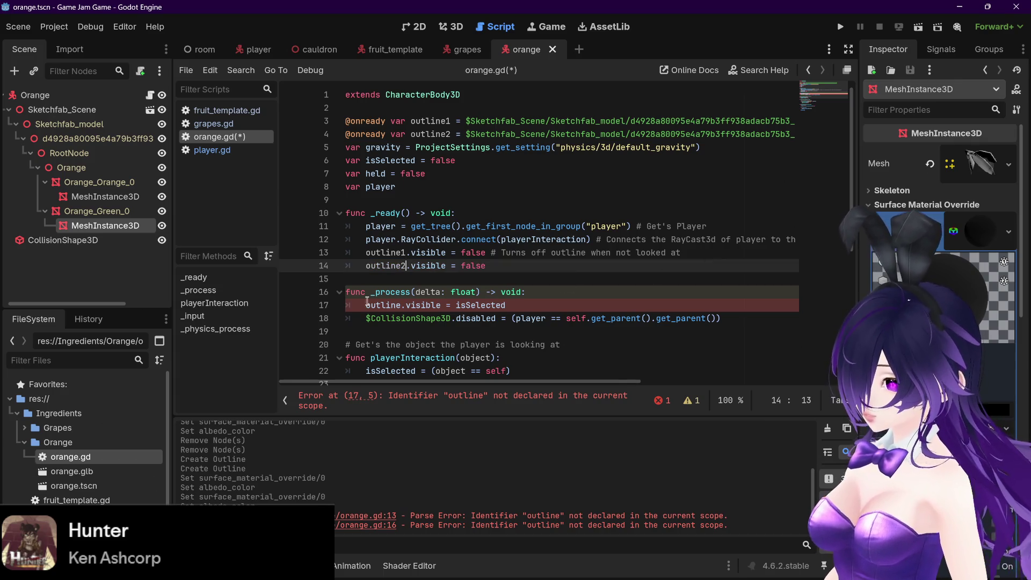
In _process, set both outline1.visible and outline2.visible to isSelected
left_click_drag(367, 302, 534, 303)
left_click(541, 305)
key("Return")
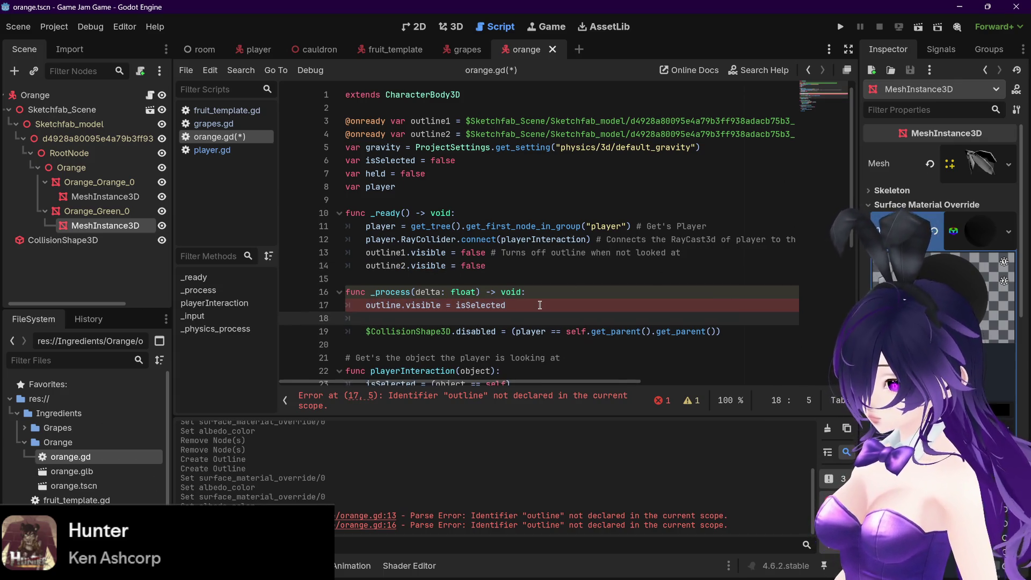
key("Left")
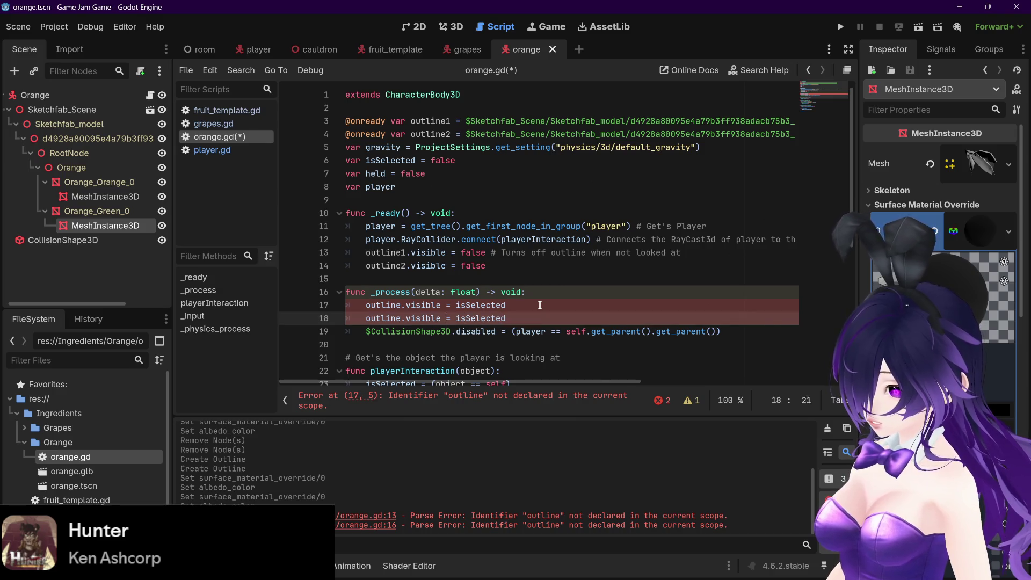
type("2")
key("Up")
key("Left")
type("1")
key("End")
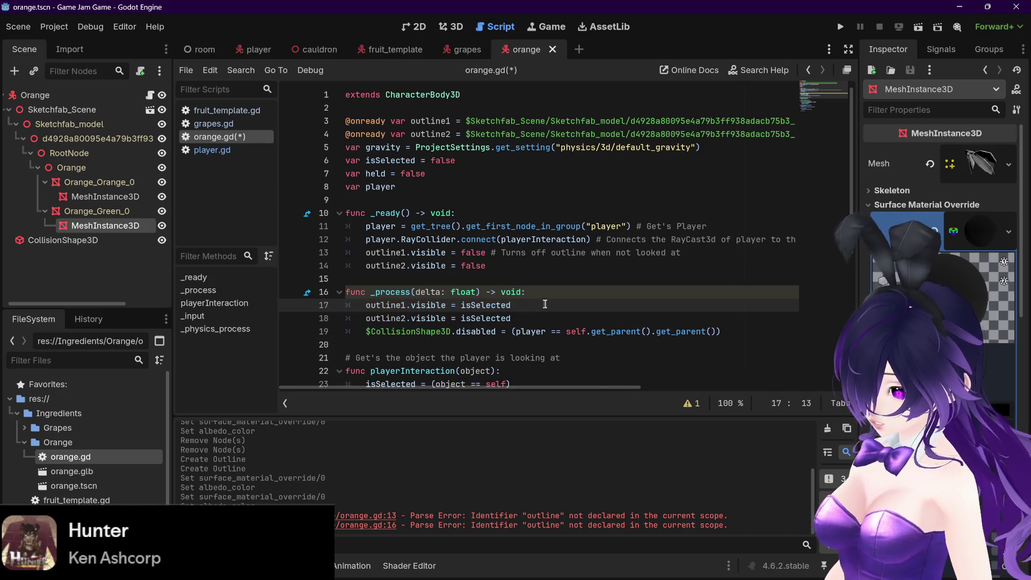
Save the updated script and scene and launch a test run of the game
key("ctrl+s")
scroll(553, 305, "down", 5)
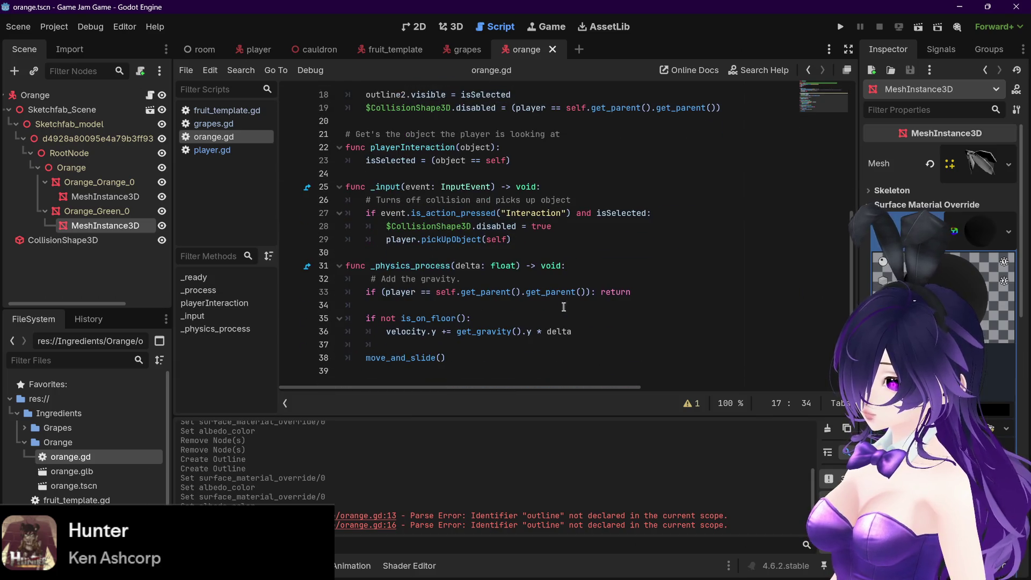
left_click(837, 27)
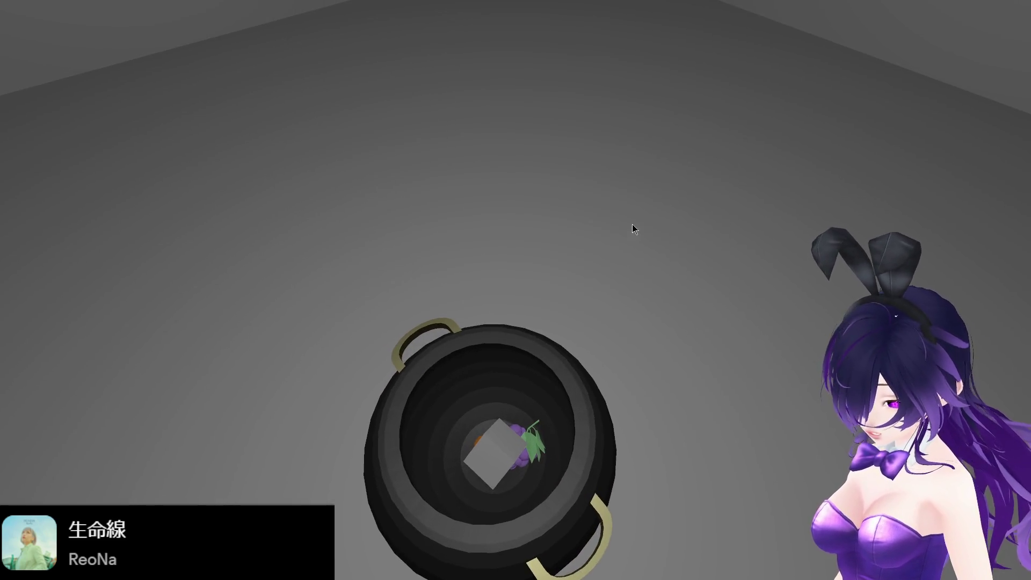
Stop the running game with F8 to end the test run
key("F8")
left_click(18, 26)
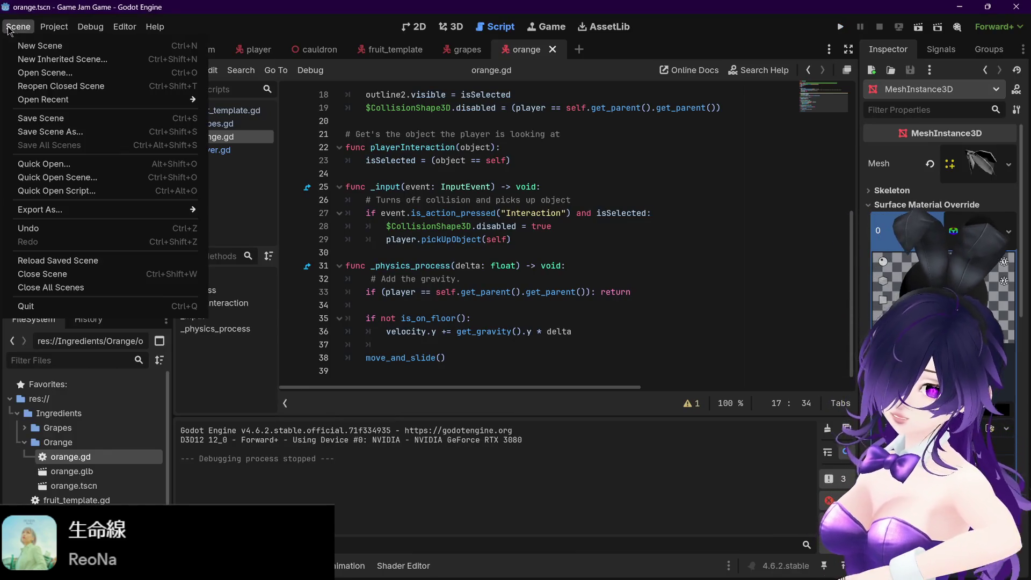
Open Project Settings on the General tab and scroll down its category list
mouse_move(54, 26)
left_click(60, 45)
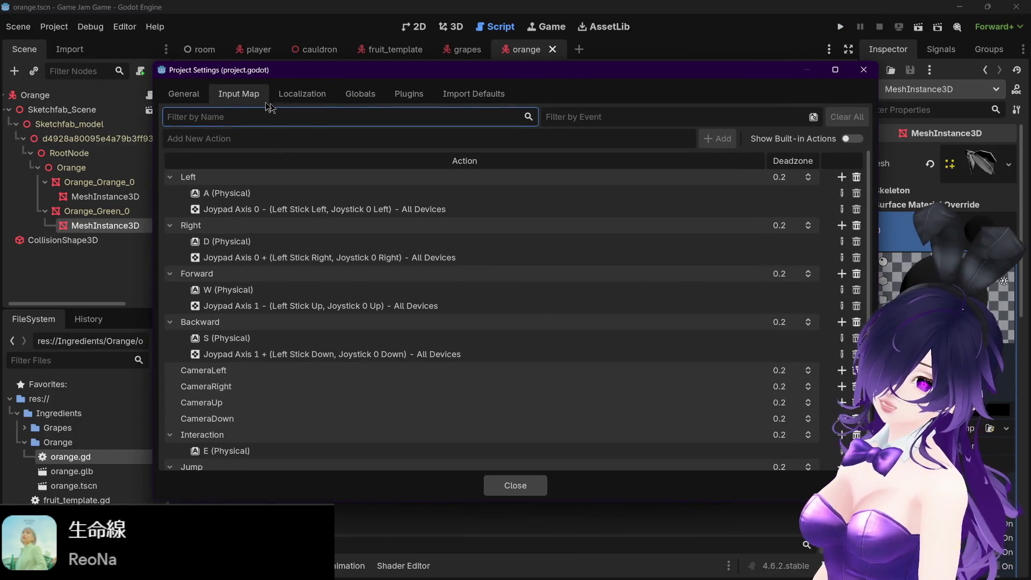
left_click(184, 93)
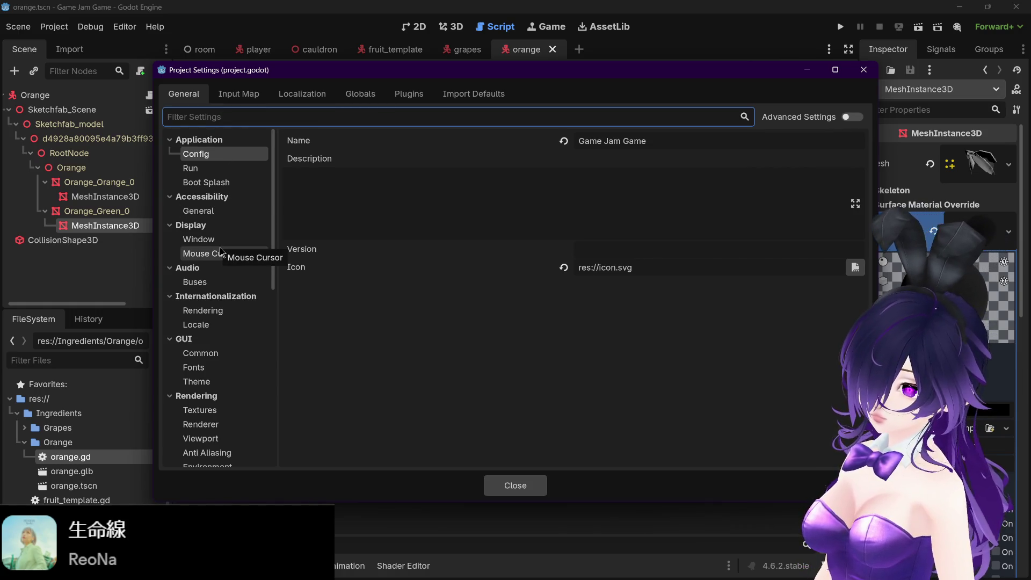
scroll(222, 251, "down", 5)
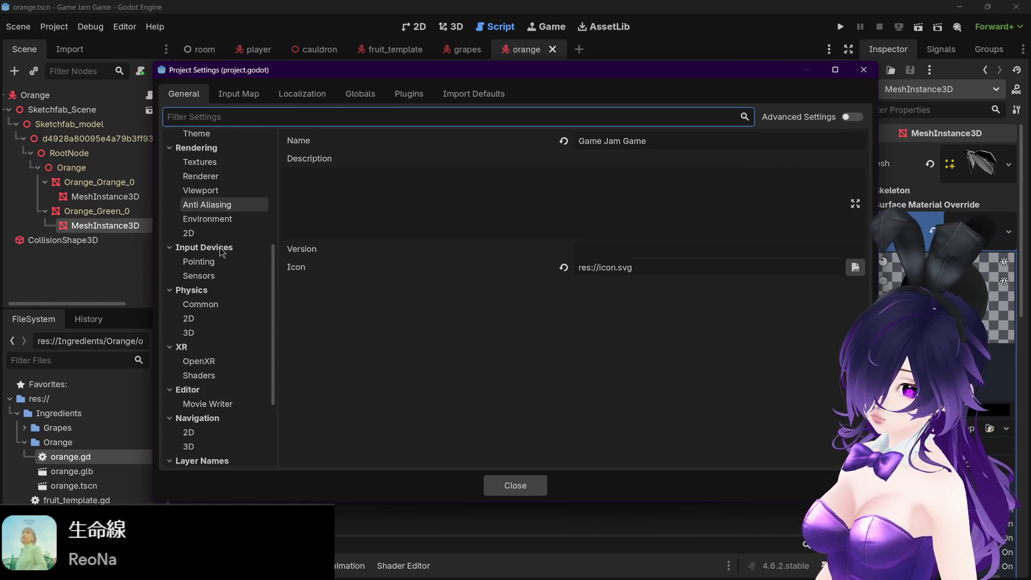
scroll(222, 251, "down", 3)
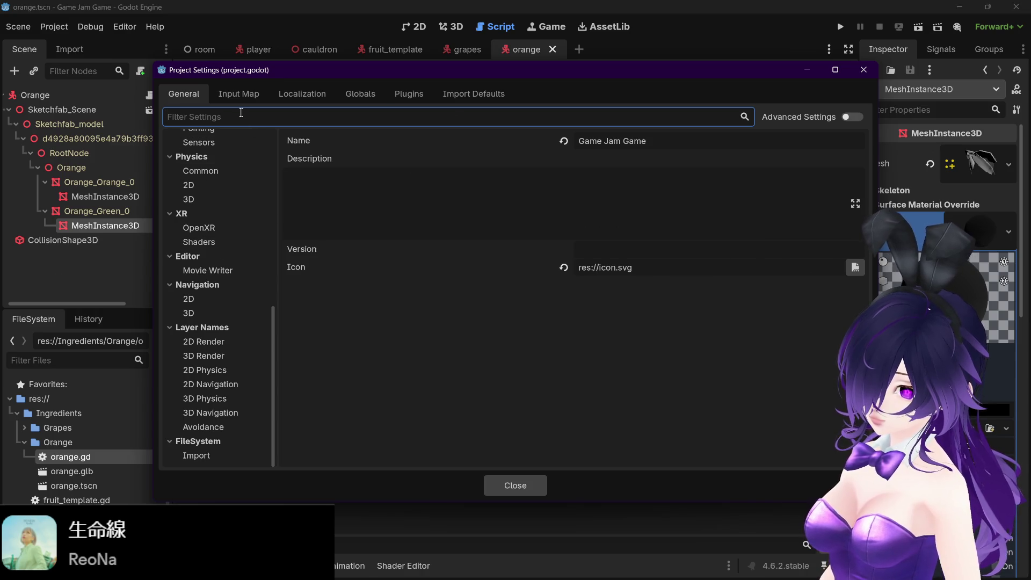